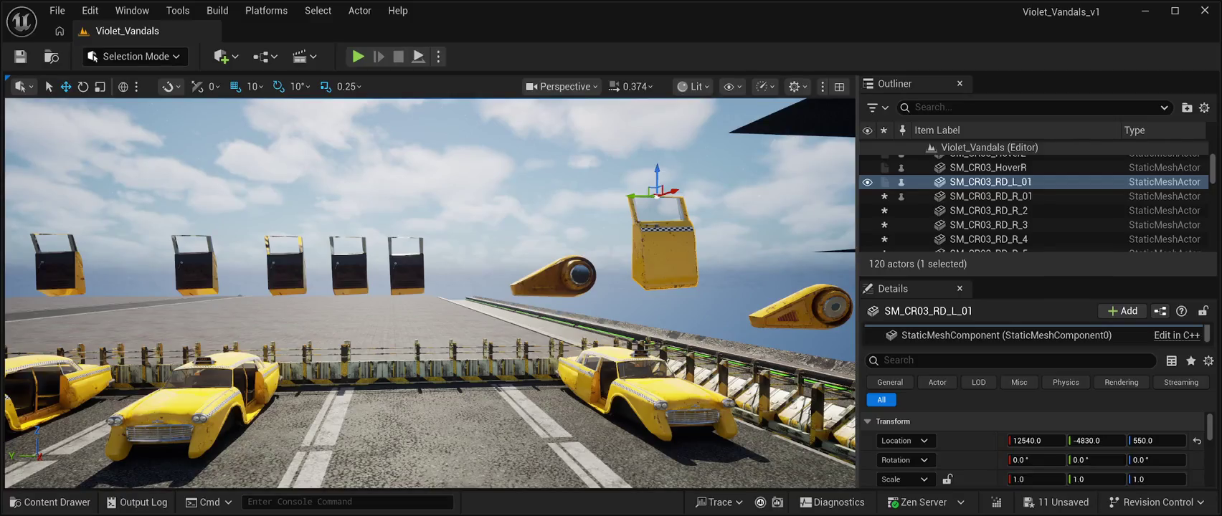
- Slide the floating SM_CR03_RD_L_01 taxi door sideways to Y -5020
{"action": "mouse_move", "coordinate": [633, 195]}
{"action": "left_mouse_down"}
{"action": "mouse_move", "coordinate": [148, 185]}
{"action": "mouse_move", "coordinate": [358, 172]}
{"action": "left_mouse_up"}
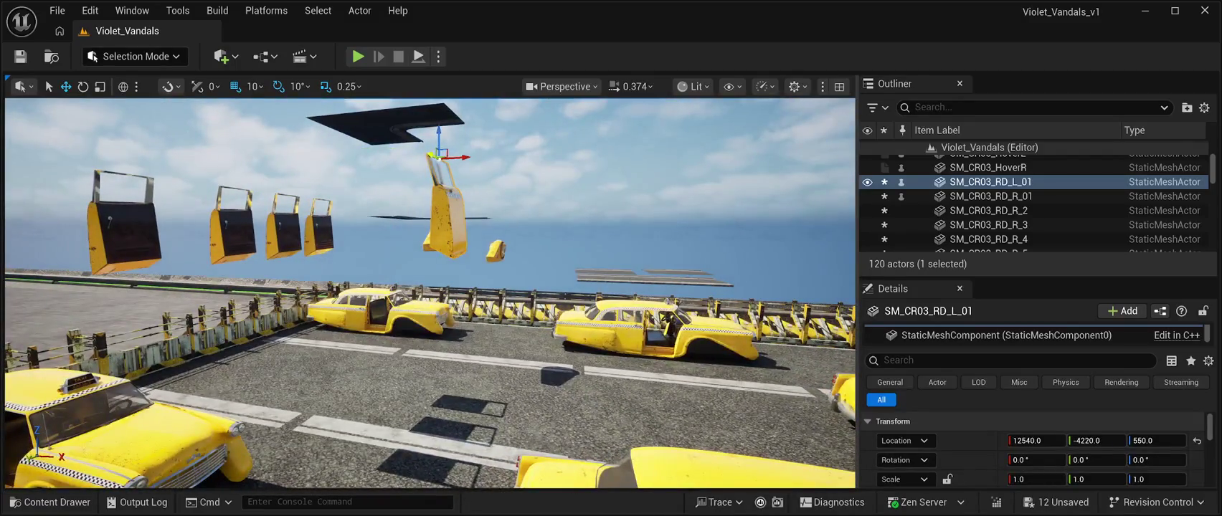
{"action": "left_click_drag", "start_coordinate": [439, 154], "coordinate": [186, 143]}
{"action": "mouse_move", "coordinate": [430, 287]}
{"action": "left_mouse_down"}
{"action": "mouse_move", "coordinate": [502, 273]}
{"action": "mouse_move", "coordinate": [437, 281]}
{"action": "mouse_move", "coordinate": [473, 266]}
{"action": "mouse_move", "coordinate": [337, 273]}
{"action": "mouse_move", "coordinate": [295, 260]}
{"action": "left_mouse_up"}
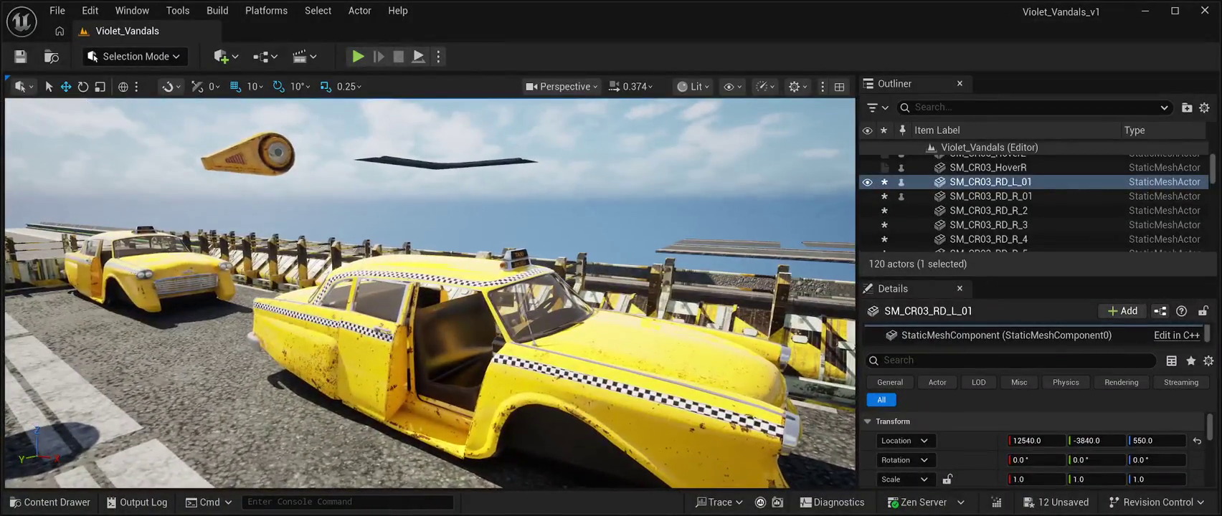
- Inspect the SM_CR03_RD_R_2 and SM_CR03_RD_R_01 doors, then reselect SM_CR03_RD_L_01
{"action": "left_click", "coordinate": [366, 330]}
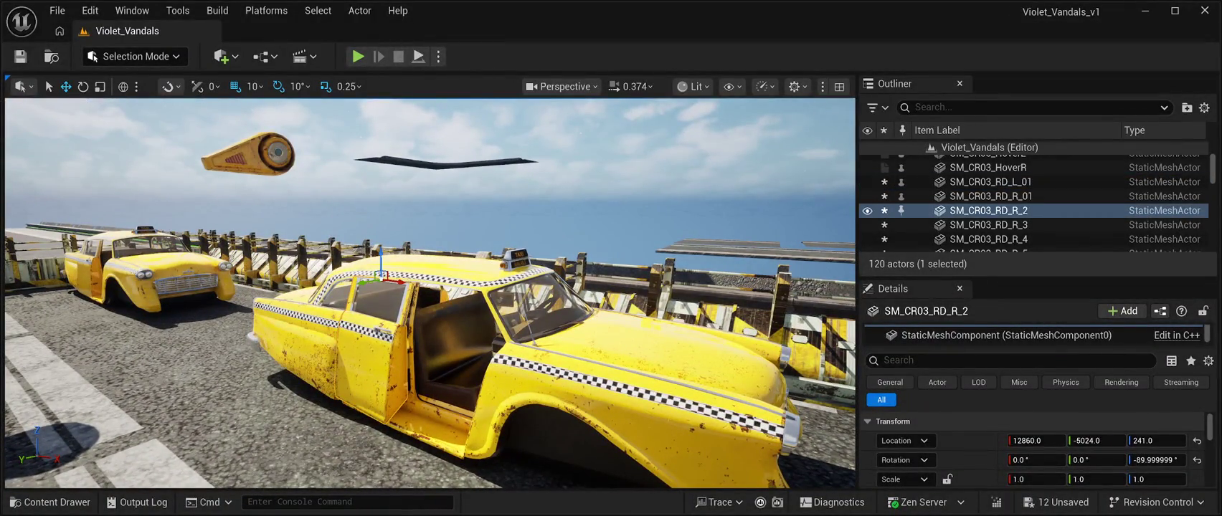
{"action": "left_click_drag", "start_coordinate": [366, 330], "coordinate": [265, 330]}
{"action": "left_click", "coordinate": [388, 337]}
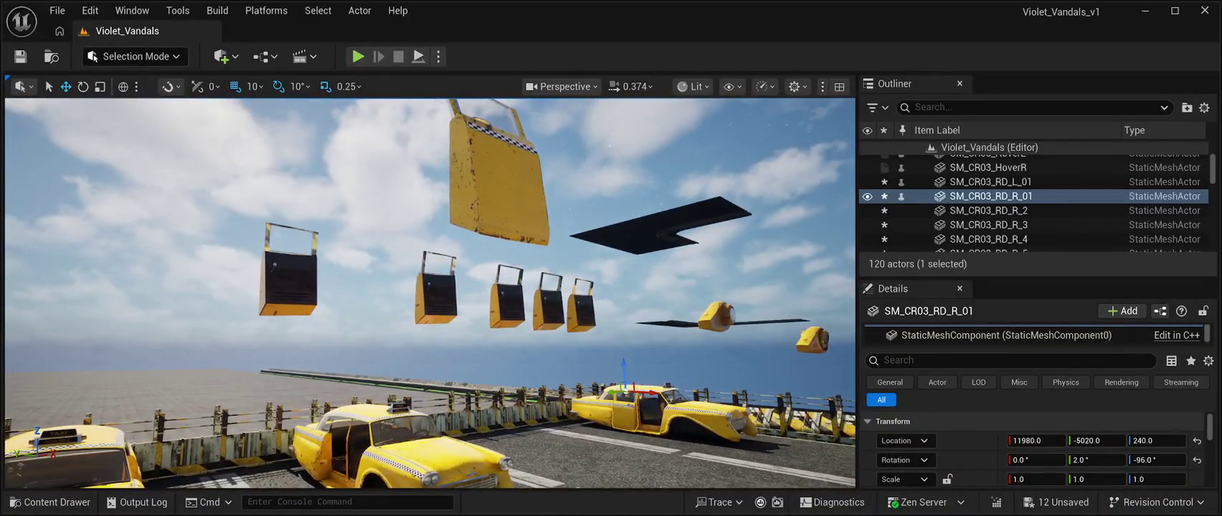
{"action": "left_click", "coordinate": [989, 182]}
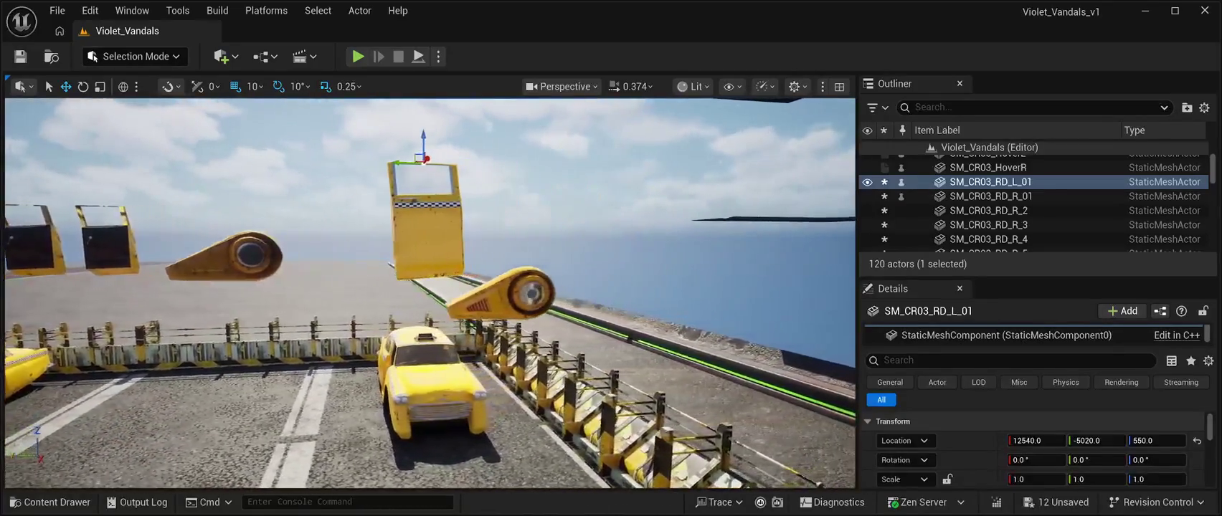
- Lower the door onto the front taxi and slide it toward the rear door opening
{"action": "mouse_move", "coordinate": [398, 163]}
{"action": "left_mouse_down"}
{"action": "mouse_move", "coordinate": [505, 165]}
{"action": "mouse_move", "coordinate": [437, 171]}
{"action": "left_mouse_up"}
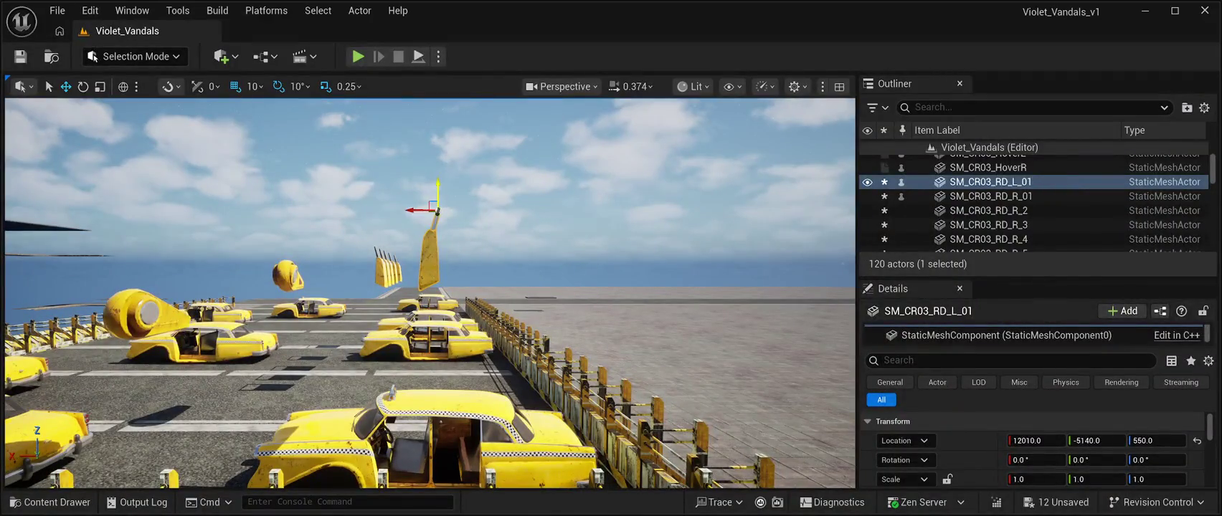
{"action": "left_click_drag", "start_coordinate": [437, 195], "coordinate": [437, 415]}
{"action": "key", "text": "f"}
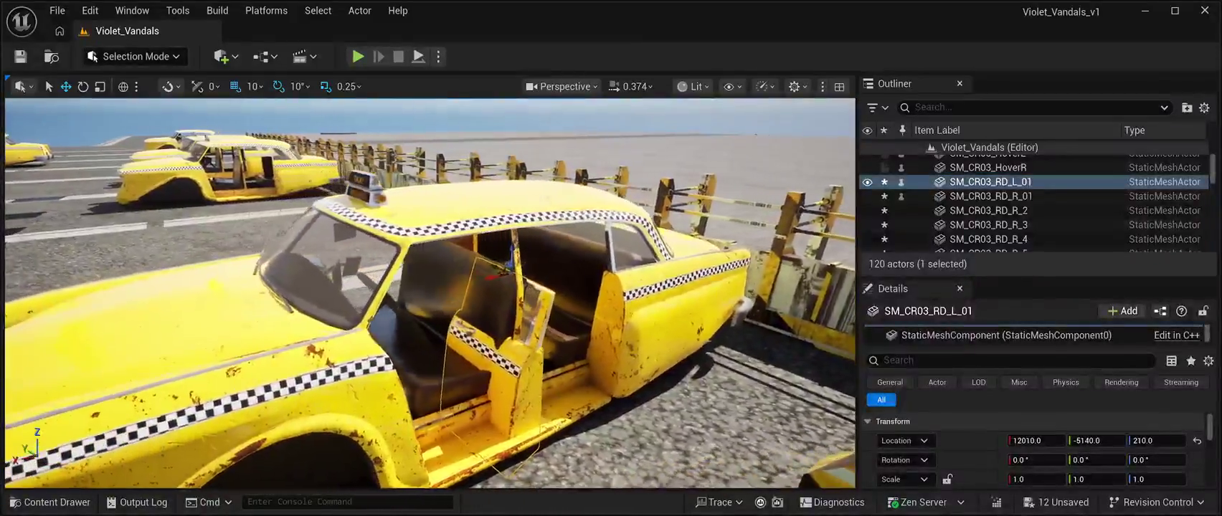
{"action": "left_click_drag", "start_coordinate": [511, 267], "coordinate": [603, 286]}
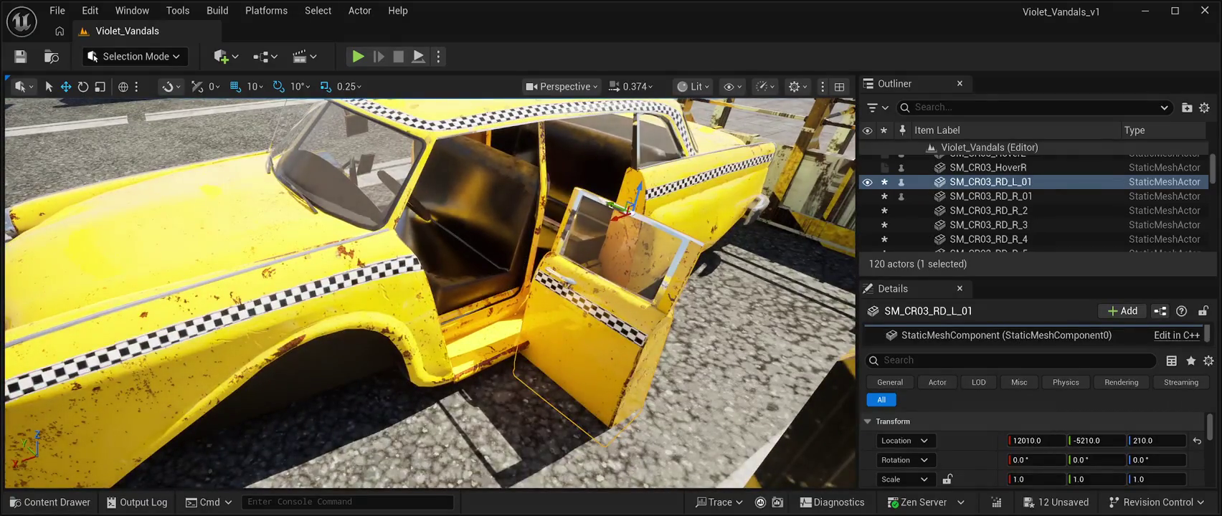
{"action": "left_click_drag", "start_coordinate": [642, 186], "coordinate": [667, 125]}
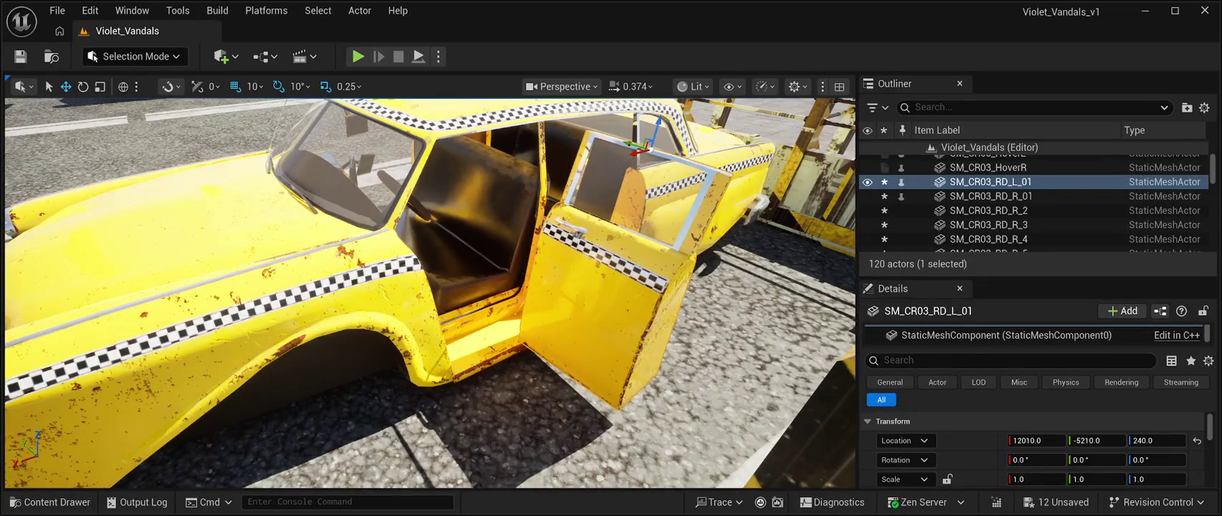
- Rotate the door -90° on Z and fit it into the frame at 11990, -5170, 250
{"action": "key", "text": "e"}
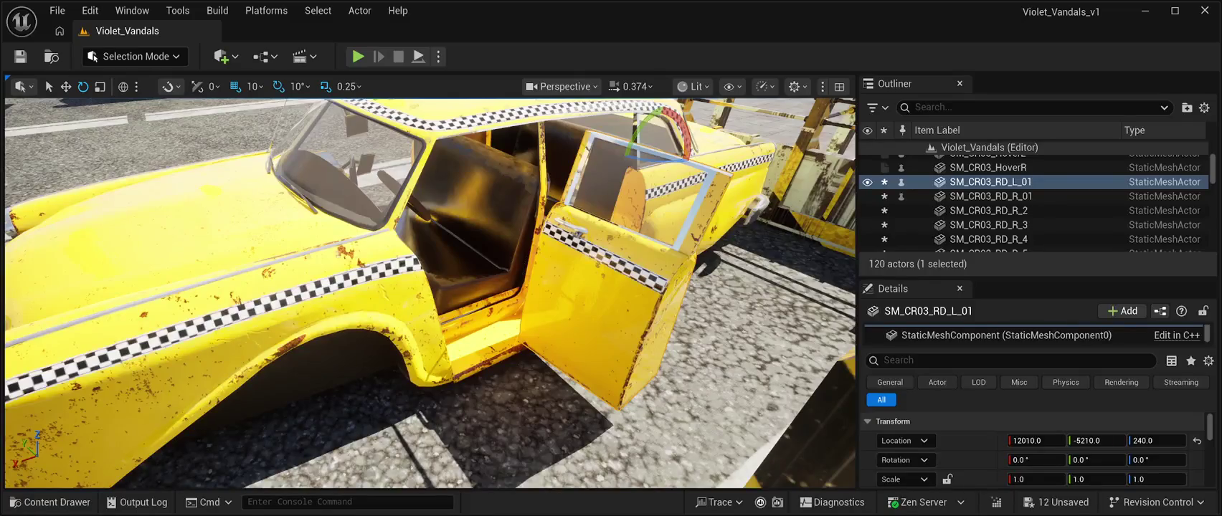
{"action": "left_click_drag", "start_coordinate": [656, 153], "coordinate": [599, 165]}
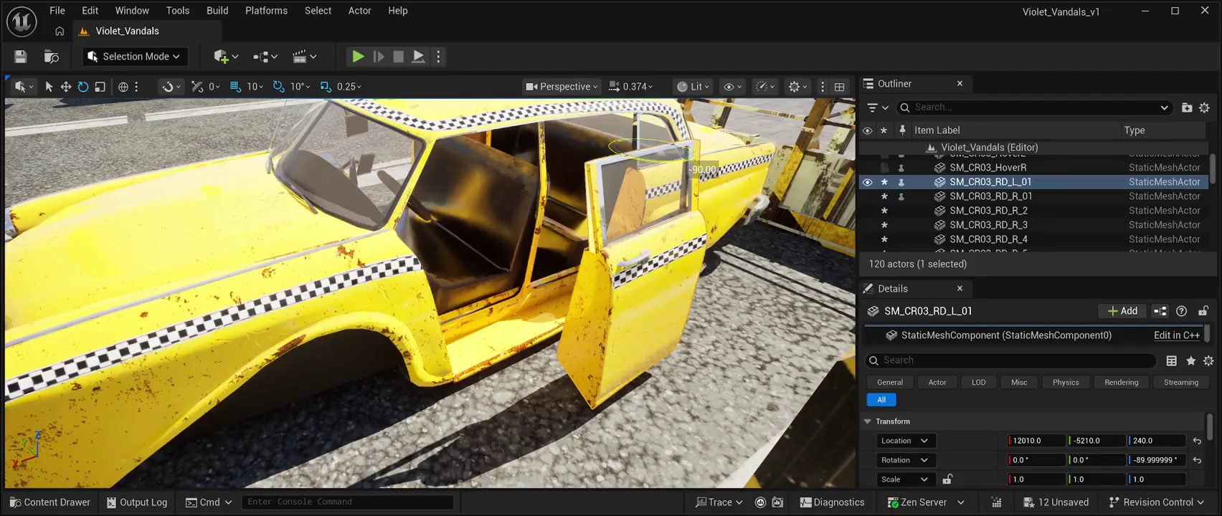
{"action": "left_click", "coordinate": [65, 87]}
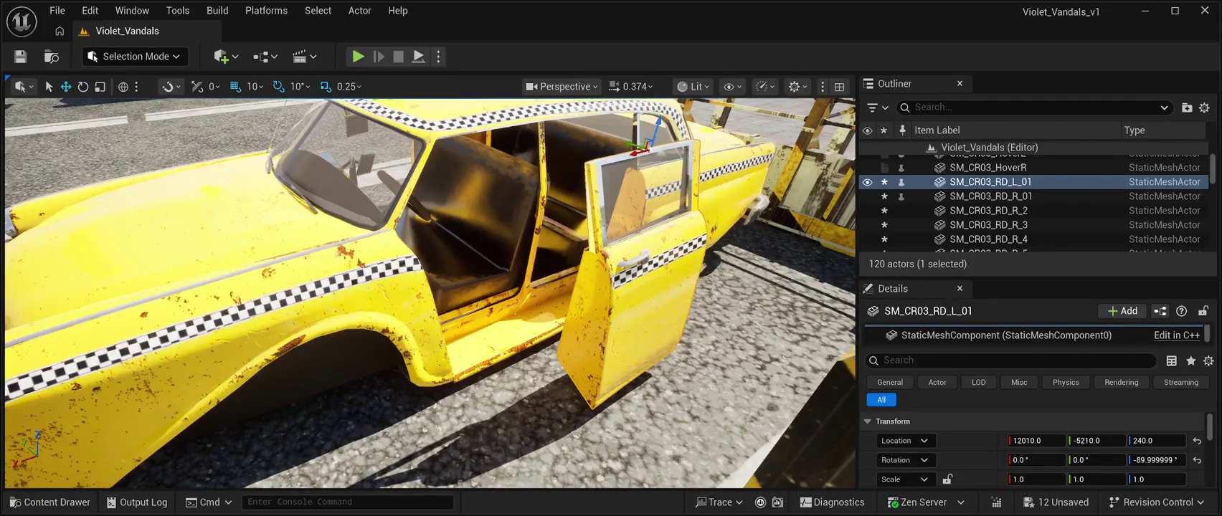
{"action": "mouse_move", "coordinate": [641, 147]}
{"action": "left_mouse_down"}
{"action": "mouse_move", "coordinate": [574, 128]}
{"action": "mouse_move", "coordinate": [586, 122]}
{"action": "mouse_move", "coordinate": [452, 125]}
{"action": "mouse_move", "coordinate": [466, 133]}
{"action": "left_mouse_up"}
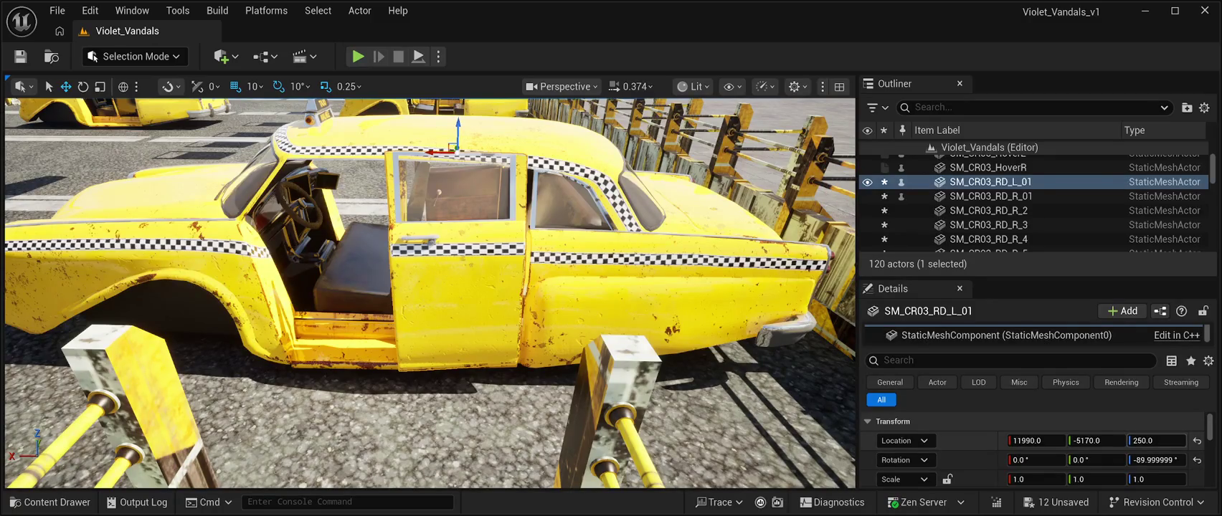
- Scrub the door's Details Location fields to X 11985, Y -5156, Z 239
{"action": "mouse_move", "coordinate": [1156, 440]}
{"action": "left_mouse_down"}
{"action": "mouse_move", "coordinate": [1034, 440]}
{"action": "mouse_move", "coordinate": [1095, 441]}
{"action": "left_mouse_up"}
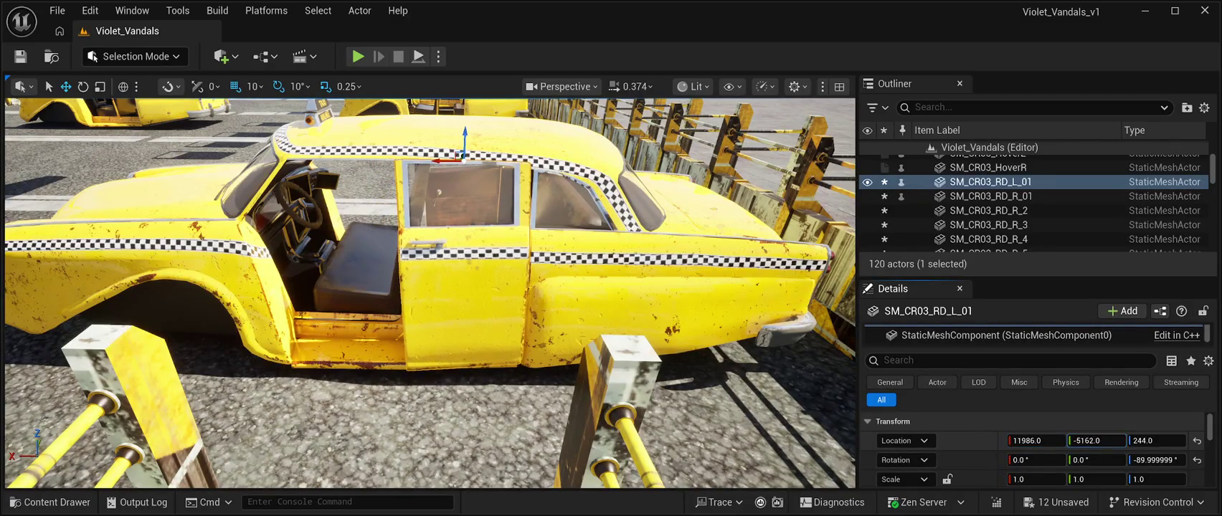
{"action": "left_click_drag", "start_coordinate": [1034, 440], "coordinate": [1033, 440]}
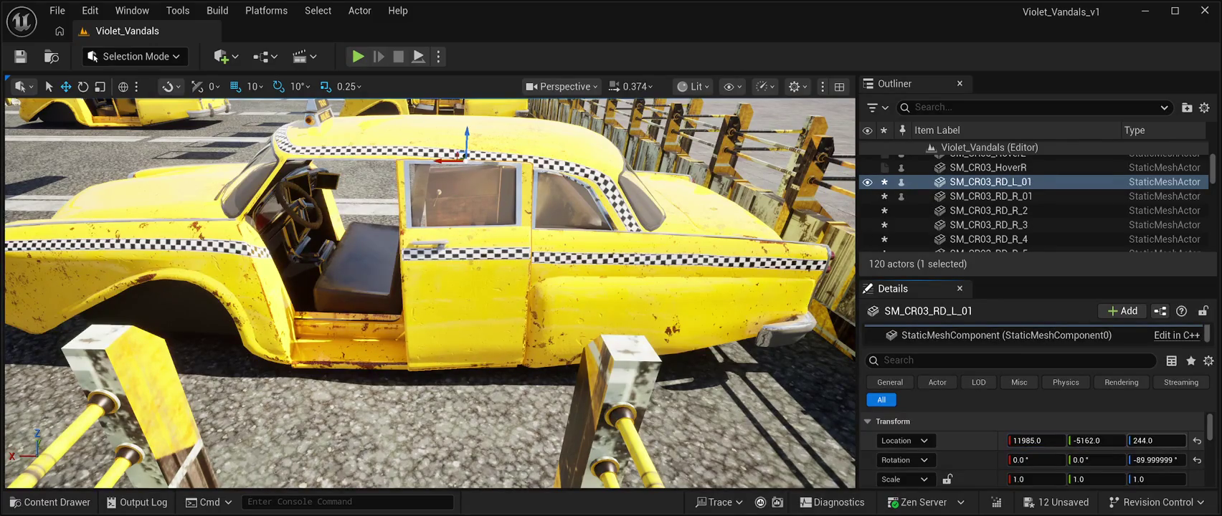
{"action": "left_click_drag", "start_coordinate": [1156, 441], "coordinate": [1153, 441]}
{"action": "left_click_drag", "start_coordinate": [430, 294], "coordinate": [488, 287]}
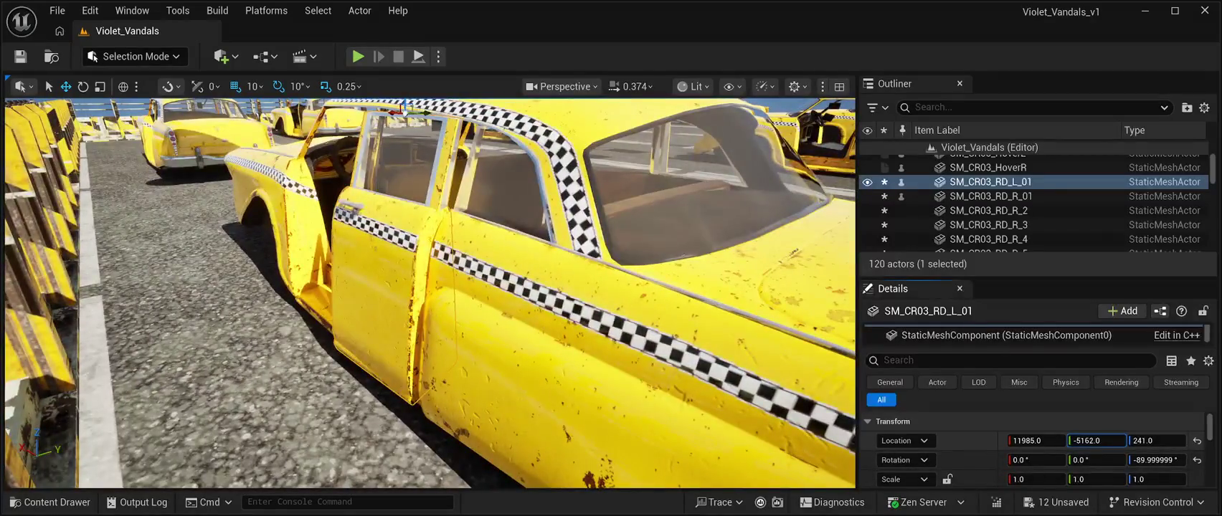
{"action": "left_click_drag", "start_coordinate": [1096, 440], "coordinate": [1099, 440]}
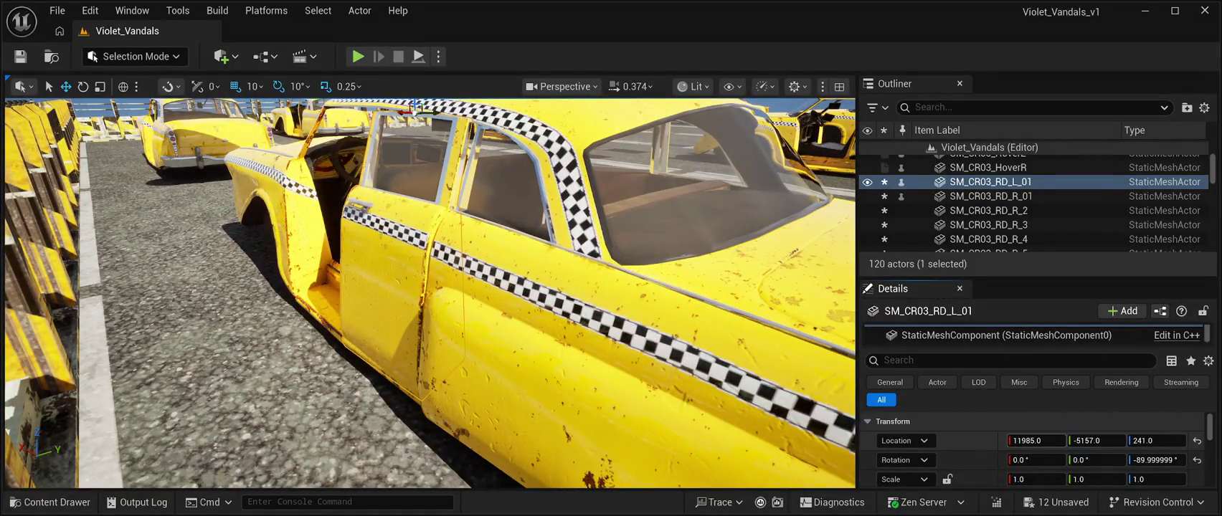
{"action": "left_click", "coordinate": [1033, 441]}
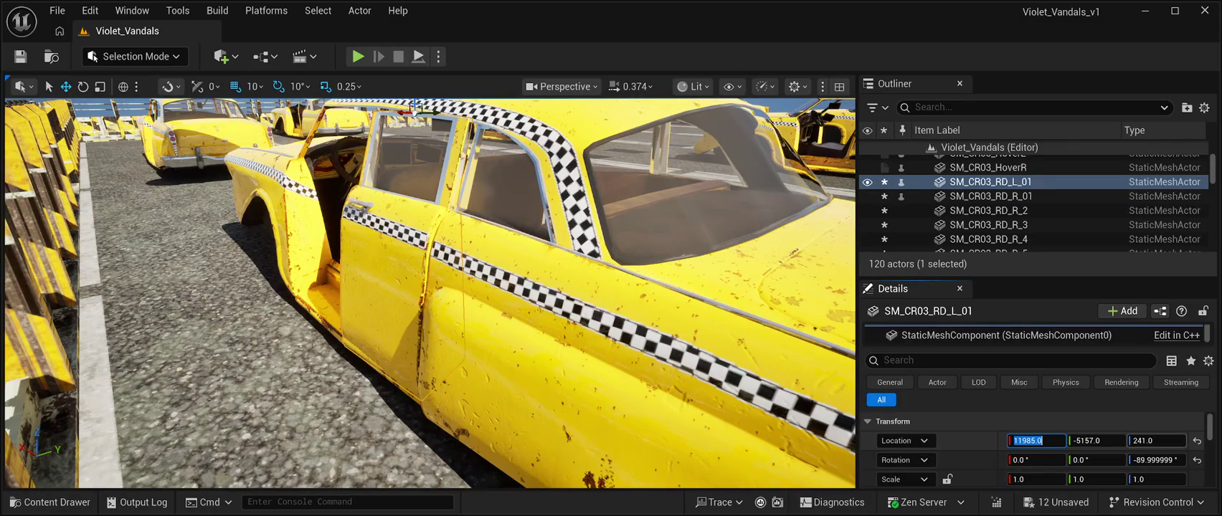
{"action": "key", "text": "Return"}
{"action": "left_click_drag", "start_coordinate": [1156, 440], "coordinate": [1097, 441]}
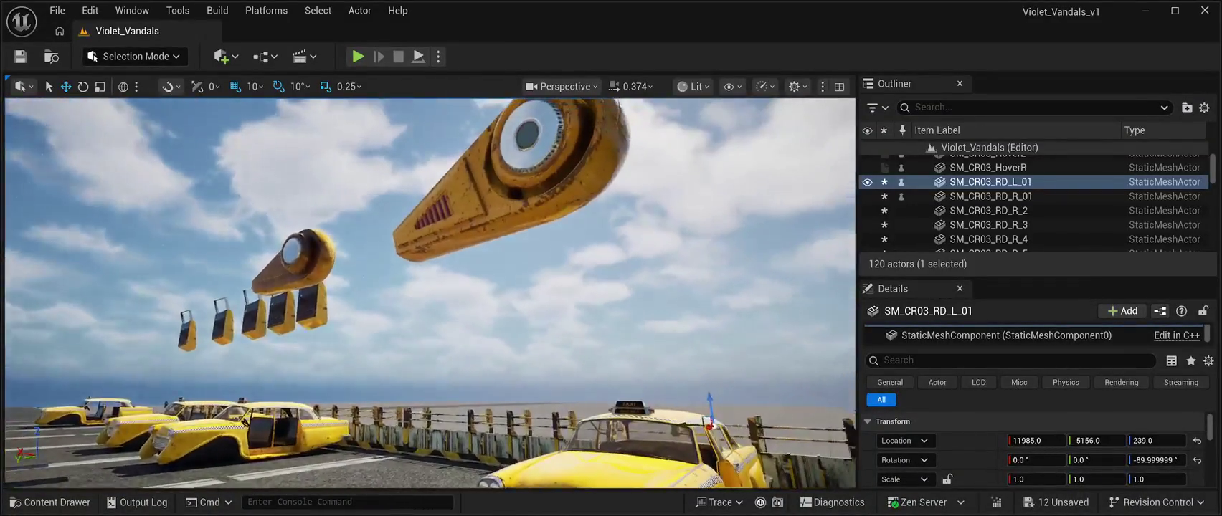
- Lower SM_CR03_HoverL, turn it -90° on Z and place it at 12150, -5180, 150
{"action": "left_click", "coordinate": [502, 201]}
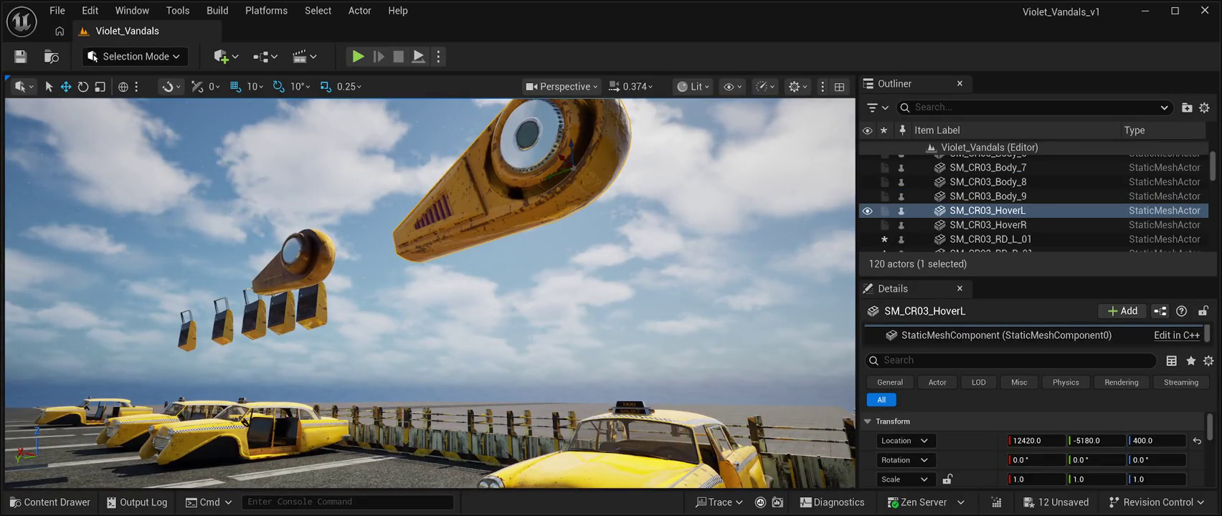
{"action": "key", "text": "f"}
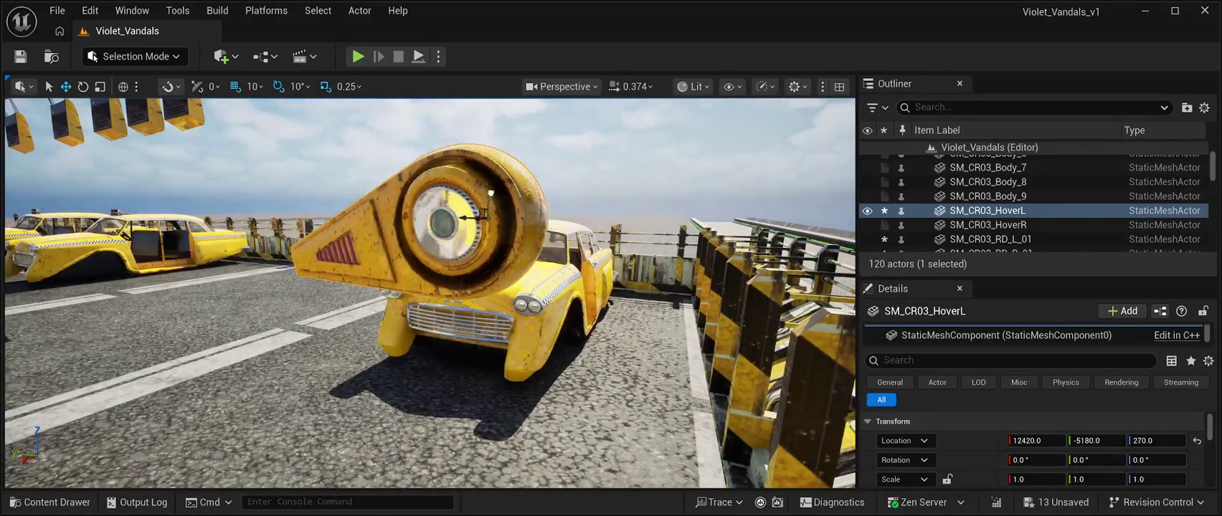
{"action": "left_click_drag", "start_coordinate": [489, 150], "coordinate": [484, 334]}
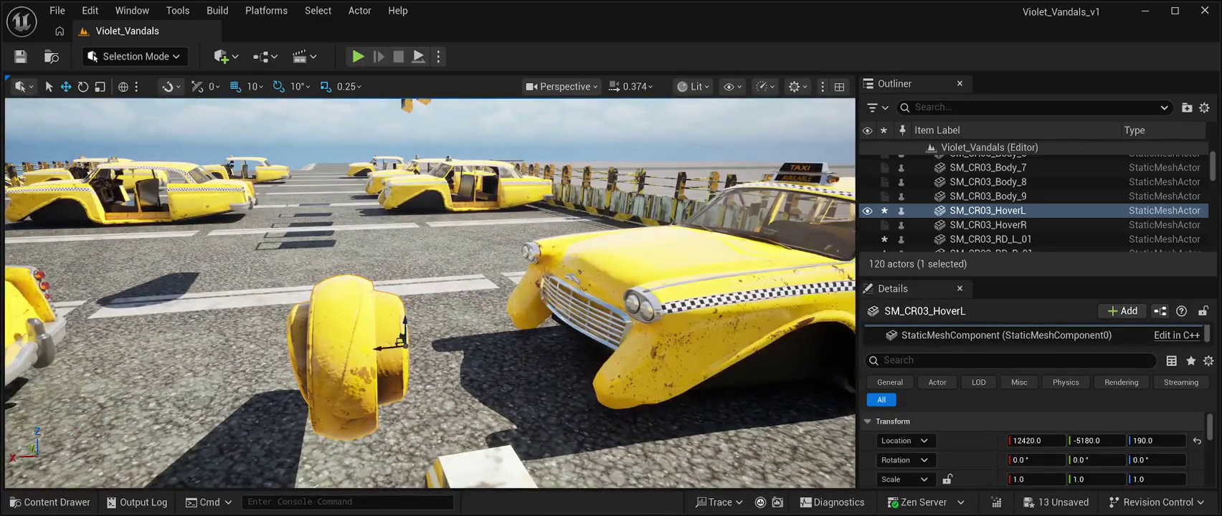
{"action": "key", "text": "e"}
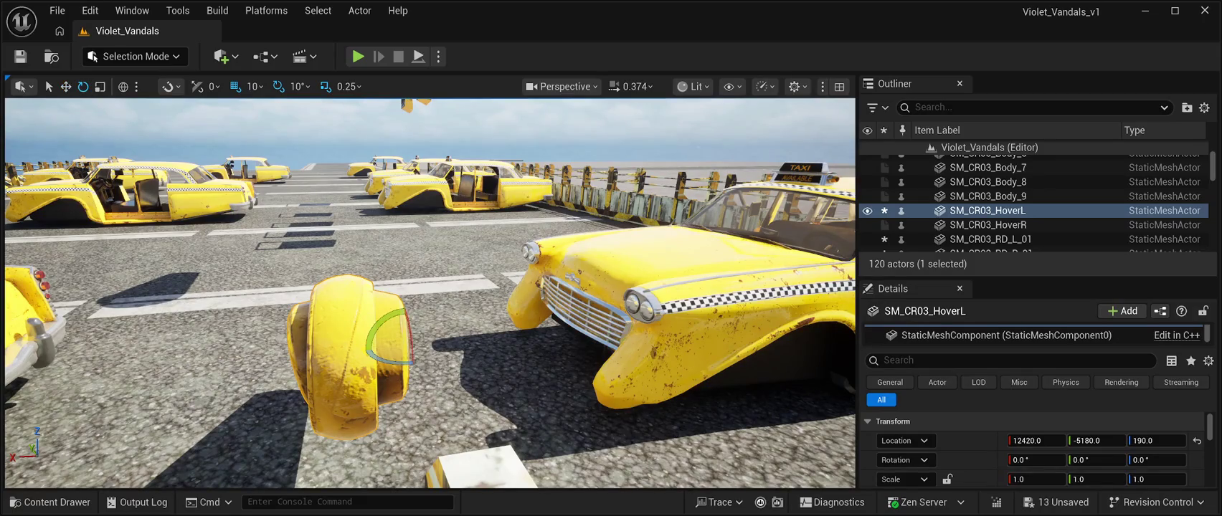
{"action": "mouse_move", "coordinate": [437, 346]}
{"action": "left_mouse_down"}
{"action": "mouse_move", "coordinate": [431, 387]}
{"action": "mouse_move", "coordinate": [439, 346]}
{"action": "left_mouse_up"}
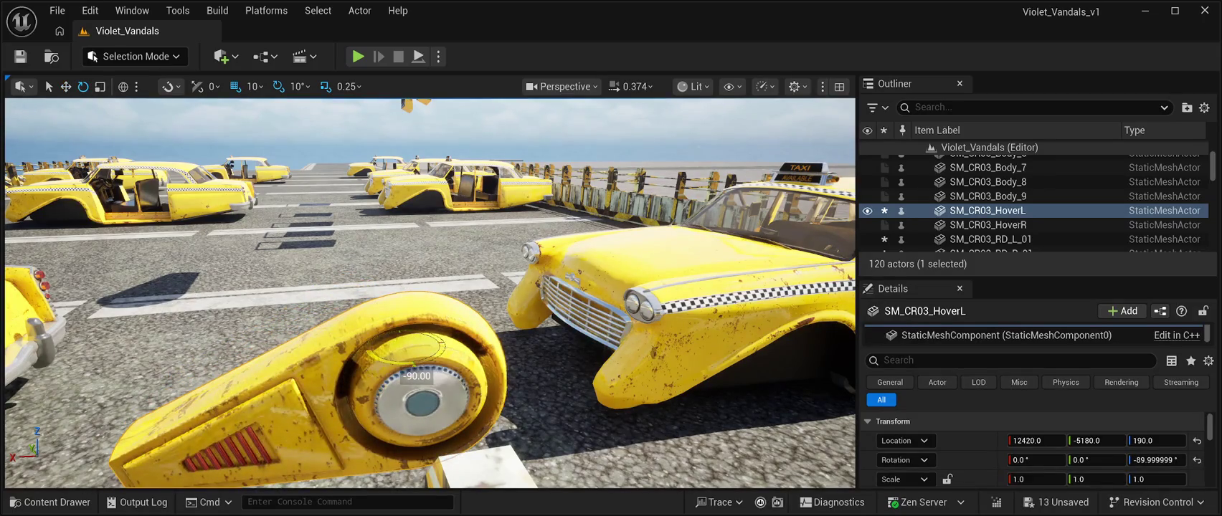
{"action": "key", "text": "w"}
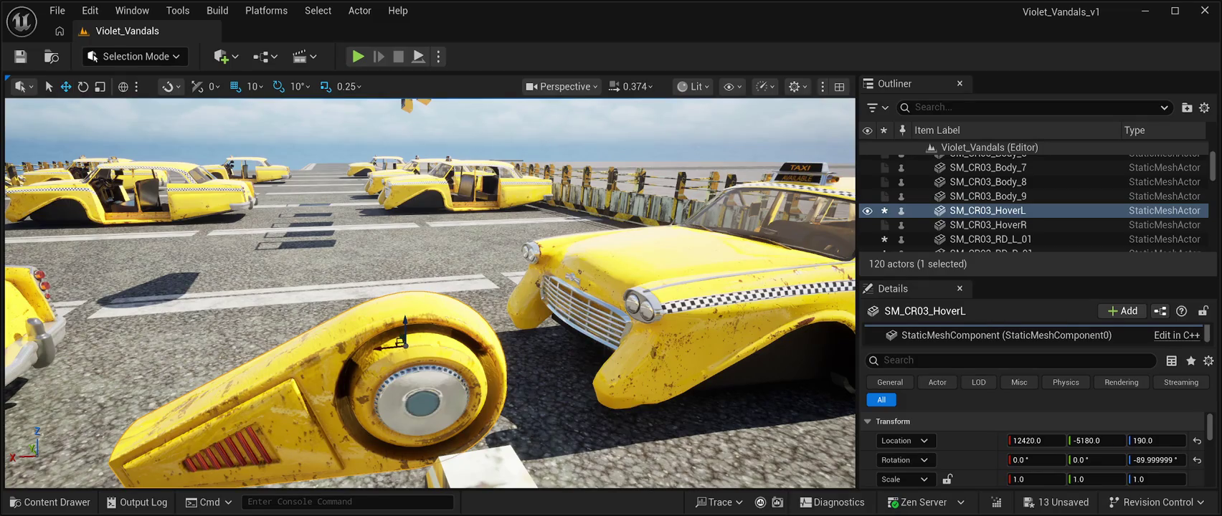
{"action": "mouse_move", "coordinate": [400, 342]}
{"action": "left_mouse_down"}
{"action": "mouse_move", "coordinate": [387, 288]}
{"action": "mouse_move", "coordinate": [457, 280]}
{"action": "mouse_move", "coordinate": [459, 338]}
{"action": "mouse_move", "coordinate": [480, 330]}
{"action": "mouse_move", "coordinate": [480, 313]}
{"action": "left_mouse_up"}
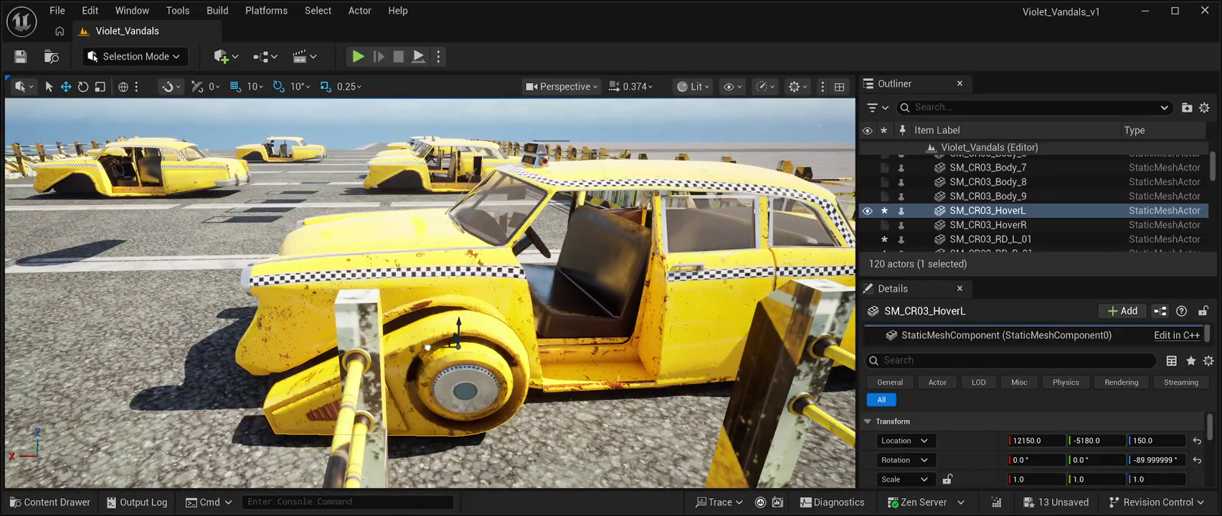
- Slide the HoverL thruster to X 12160 into the wheel arch and raise SM_CR03_Body_01 slightly
{"action": "left_click_drag", "start_coordinate": [427, 347], "coordinate": [420, 347]}
{"action": "left_click_drag", "start_coordinate": [430, 294], "coordinate": [502, 255]}
{"action": "left_click_drag", "start_coordinate": [318, 339], "coordinate": [262, 325]}
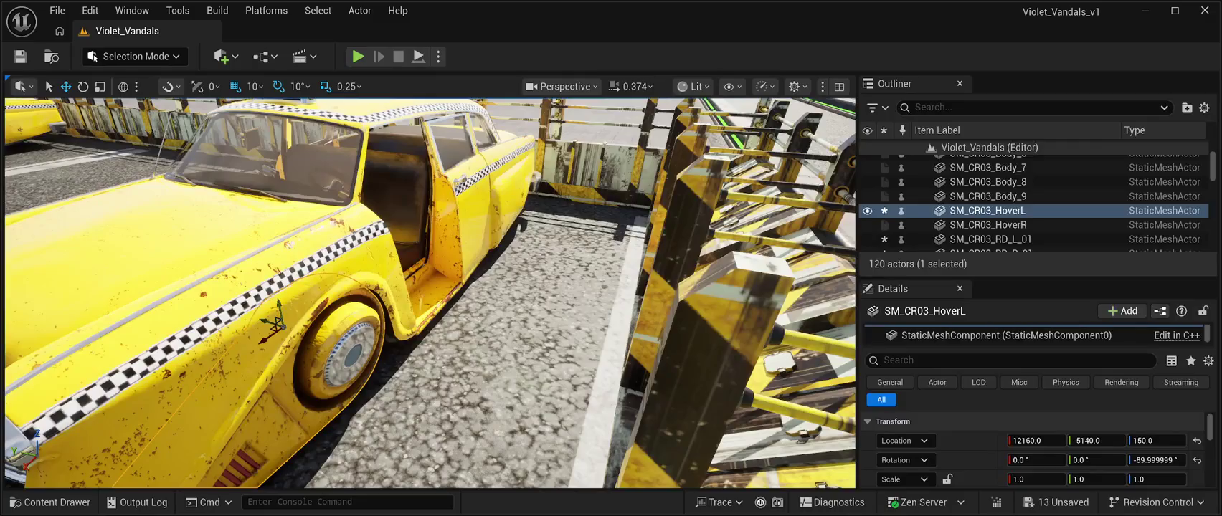
{"action": "left_click", "coordinate": [266, 325]}
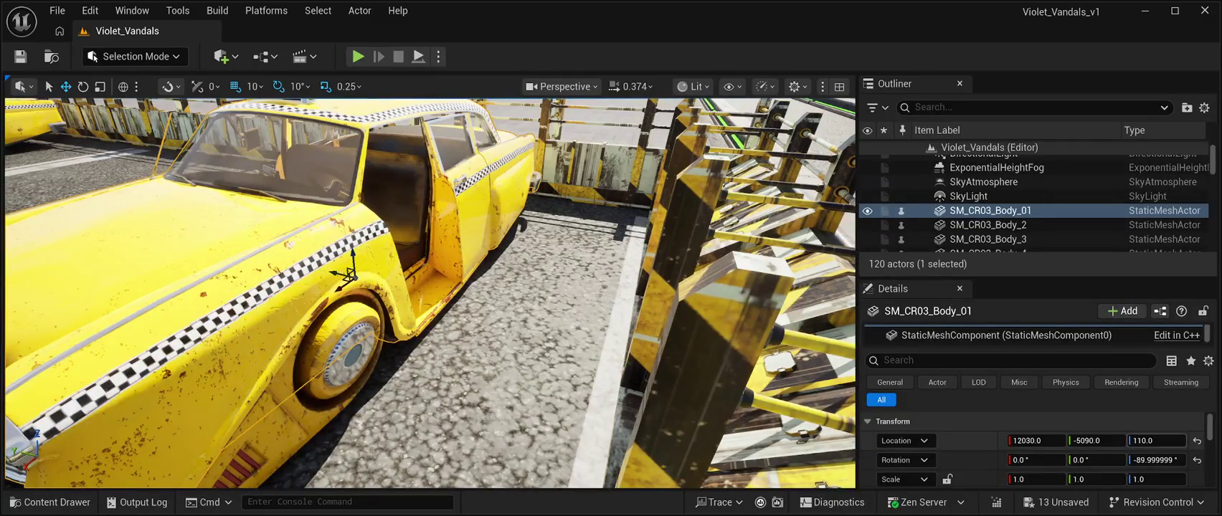
{"action": "left_click_drag", "start_coordinate": [1155, 441], "coordinate": [1155, 440]}
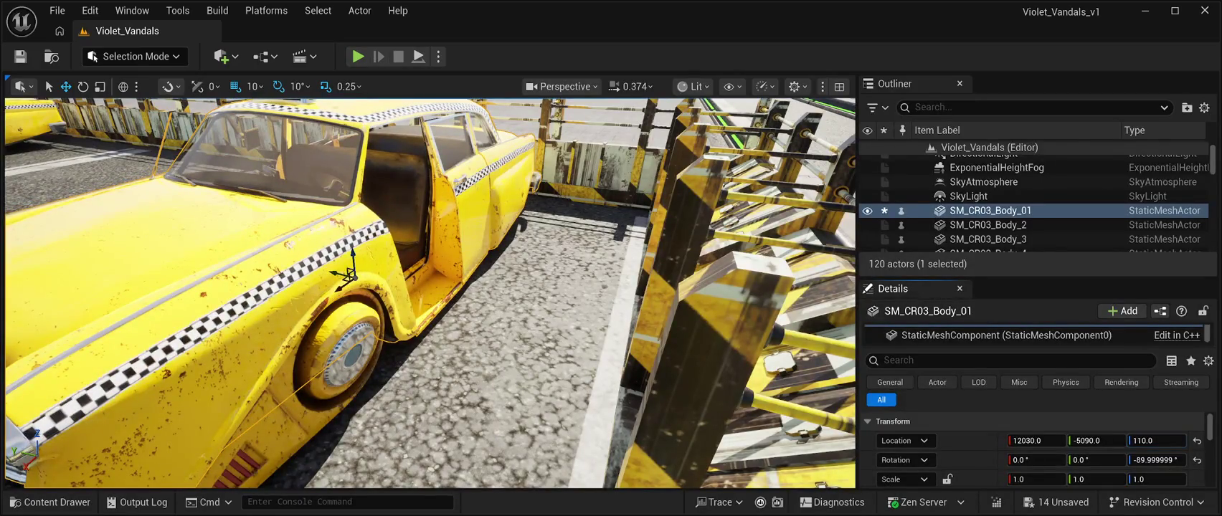
- Reselect HoverL and lower it to Z 143, then select BP_Starfield_Stars_Free
{"action": "left_click", "coordinate": [278, 323]}
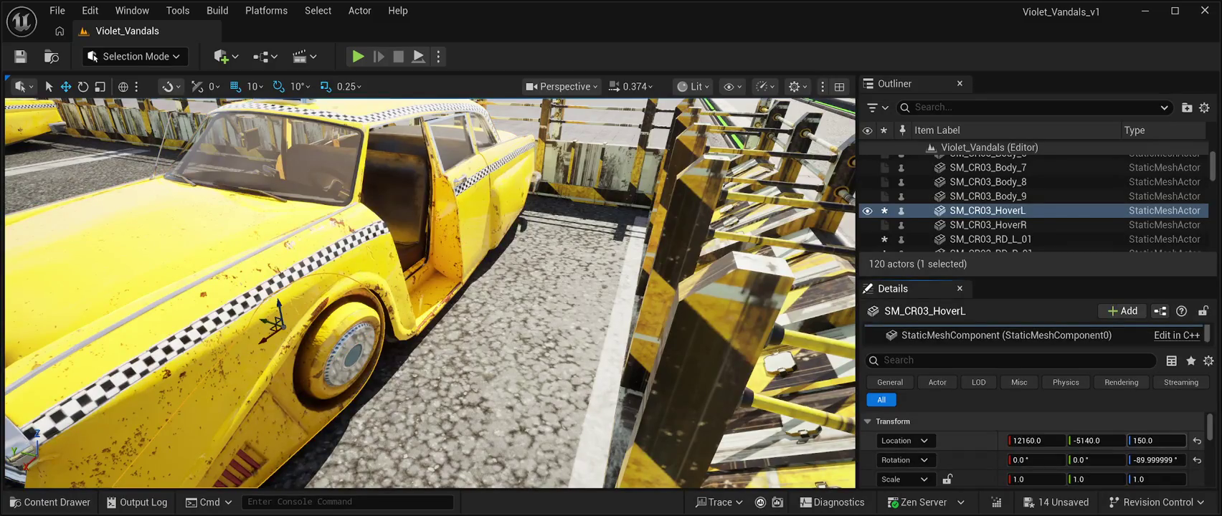
{"action": "left_click_drag", "start_coordinate": [279, 305], "coordinate": [278, 316]}
{"action": "scroll", "coordinate": [431, 294], "scroll_direction": "up", "scroll_amount": 3}
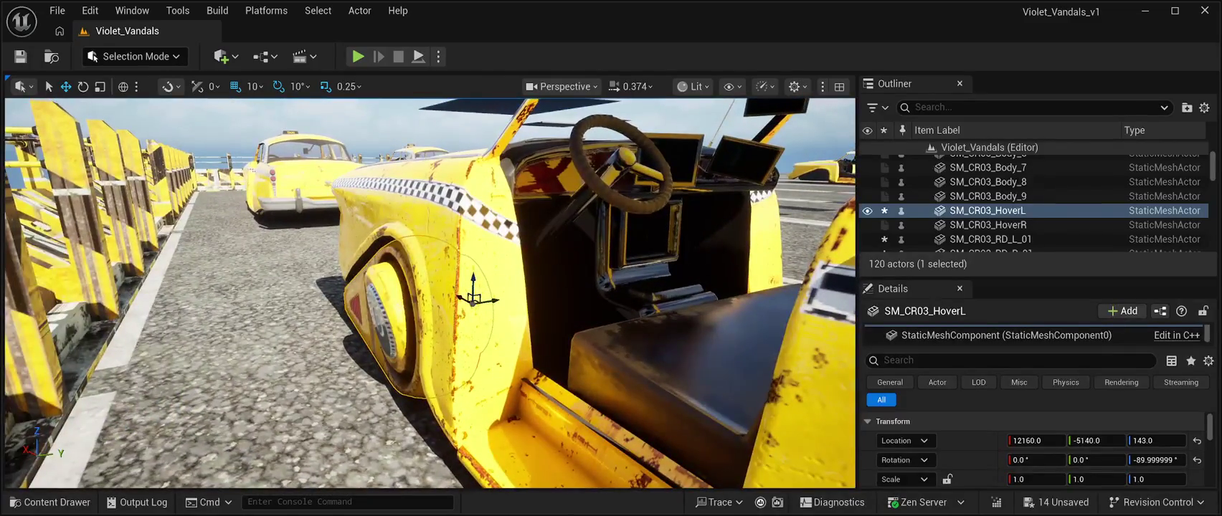
{"action": "scroll", "coordinate": [1033, 201], "scroll_direction": "up", "scroll_amount": 10}
{"action": "left_click", "coordinate": [1000, 162]}
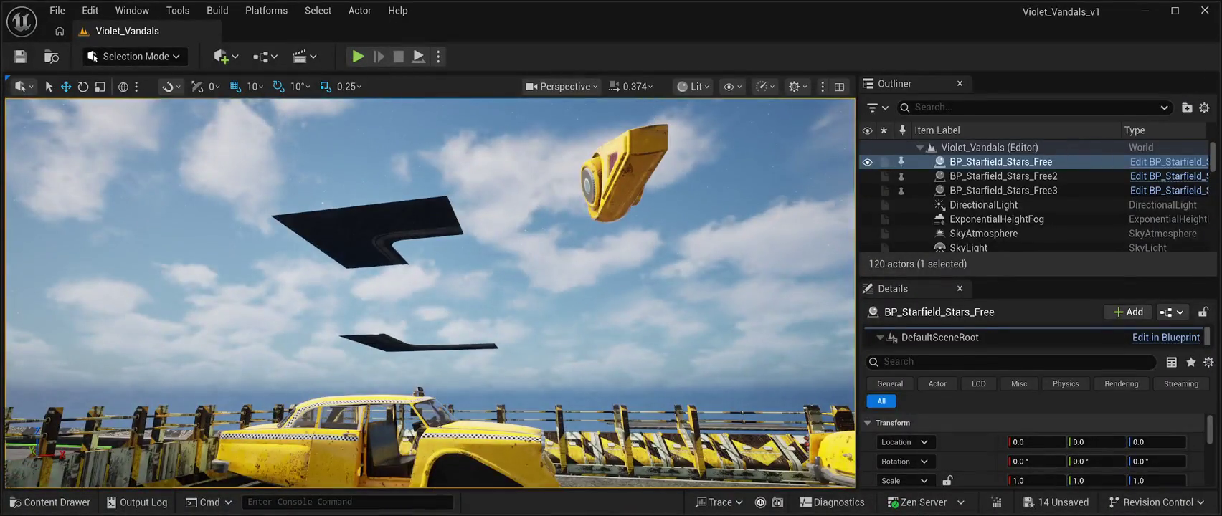
- Lower SM_CR03_HoverR toward the road and turn it -90° to run along the taxi
{"action": "left_click", "coordinate": [631, 172]}
{"action": "left_click_drag", "start_coordinate": [635, 158], "coordinate": [664, 373]}
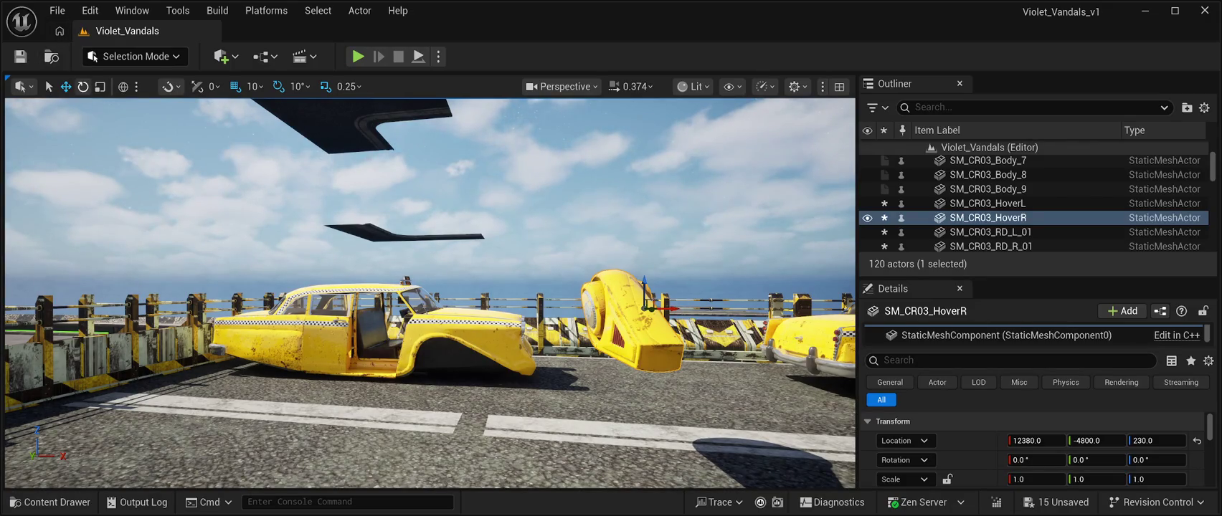
{"action": "key", "text": "e"}
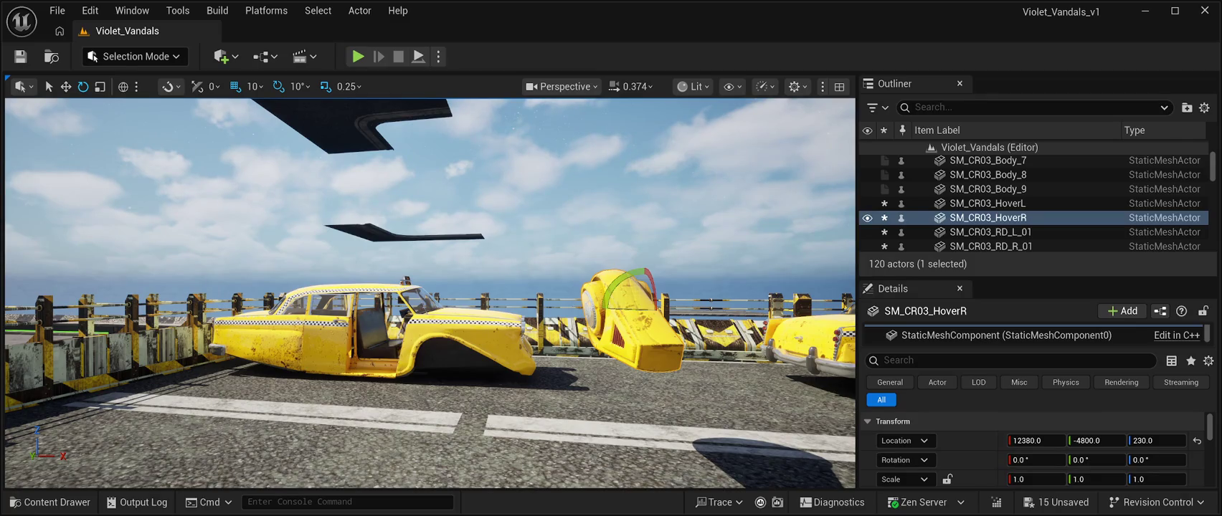
{"action": "left_click_drag", "start_coordinate": [631, 287], "coordinate": [663, 326]}
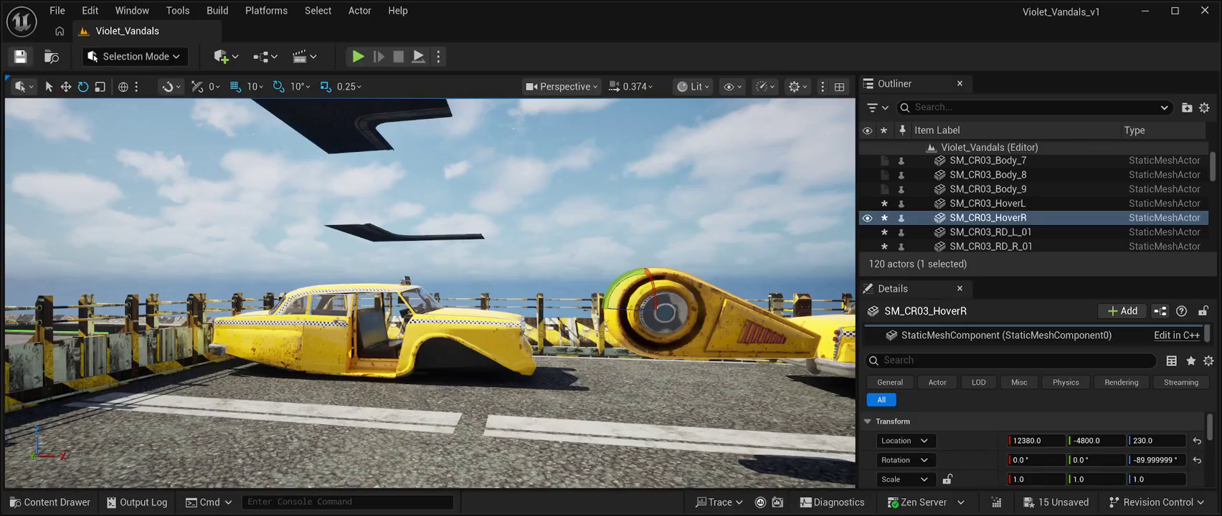
{"action": "left_click", "coordinate": [65, 86]}
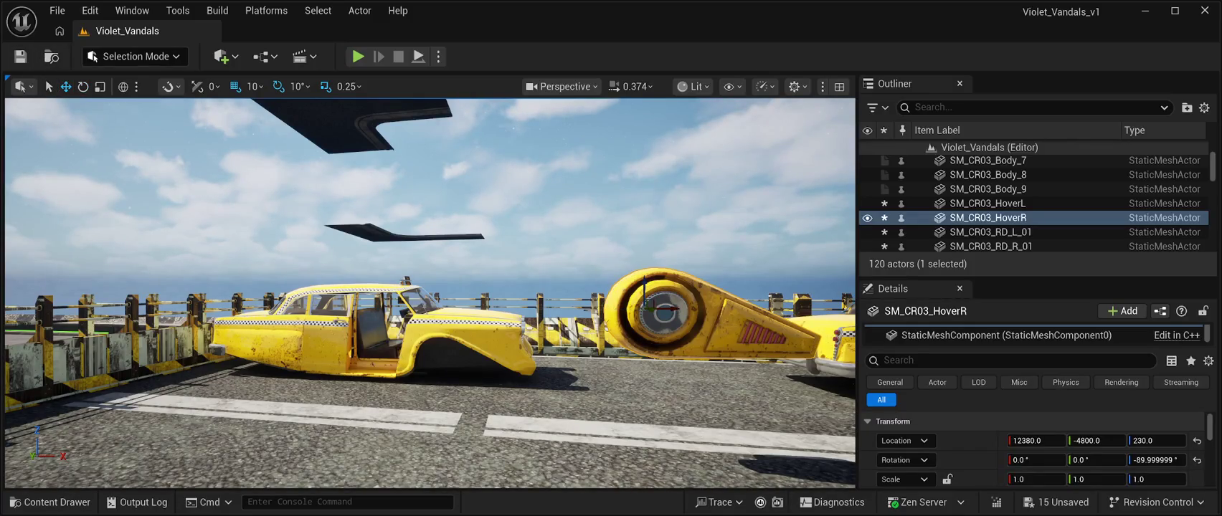
- Fit the HoverR pod into the other front wheel arch at 12160, -5040, 143
{"action": "mouse_move", "coordinate": [654, 304]}
{"action": "left_mouse_down"}
{"action": "mouse_move", "coordinate": [418, 306]}
{"action": "mouse_move", "coordinate": [422, 358]}
{"action": "left_mouse_up"}
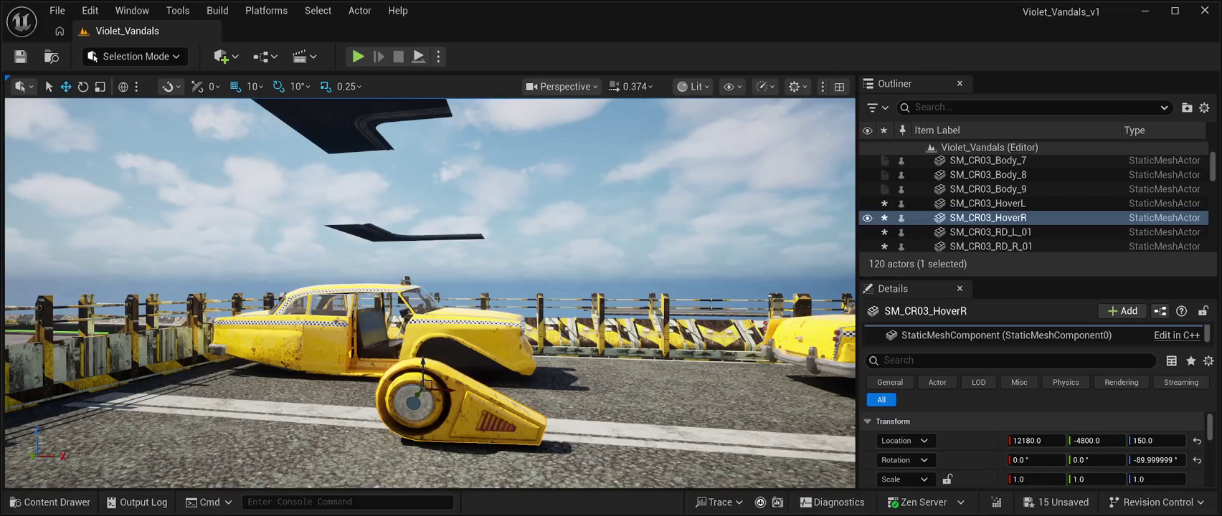
{"action": "mouse_move", "coordinate": [417, 395]}
{"action": "left_mouse_down"}
{"action": "mouse_move", "coordinate": [456, 354]}
{"action": "mouse_move", "coordinate": [482, 355]}
{"action": "mouse_move", "coordinate": [129, 377]}
{"action": "left_mouse_up"}
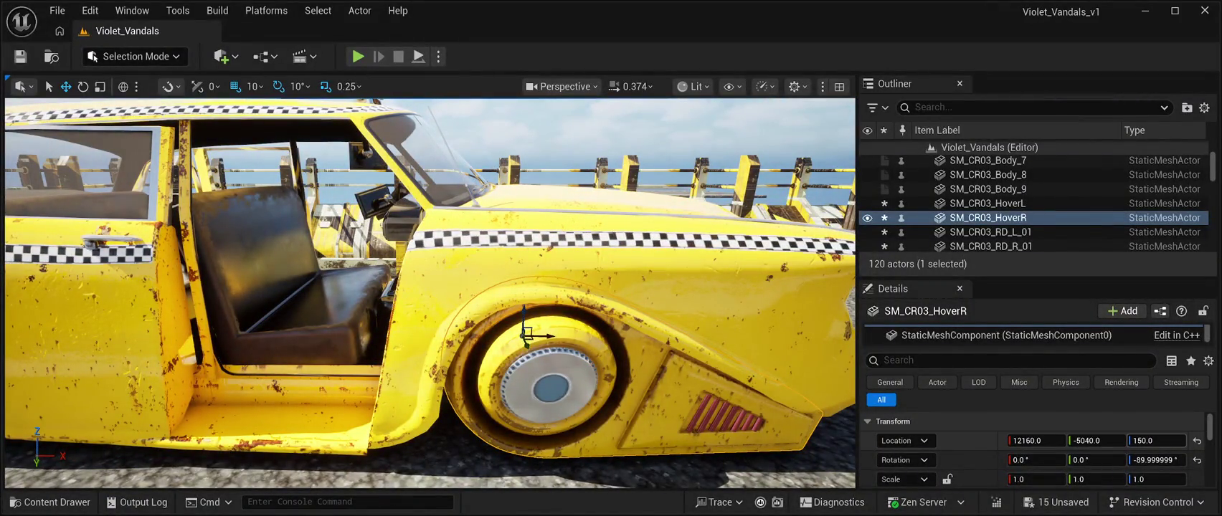
{"action": "left_click_drag", "start_coordinate": [1156, 440], "coordinate": [1162, 441]}
{"action": "type", "text": "143"}
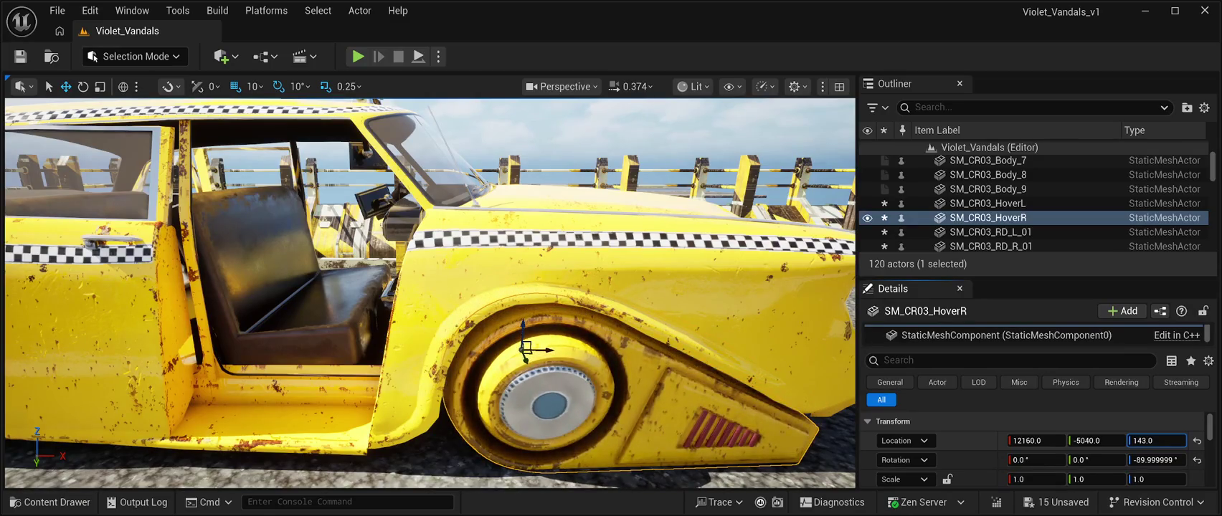
{"action": "double_click", "coordinate": [1000, 161]}
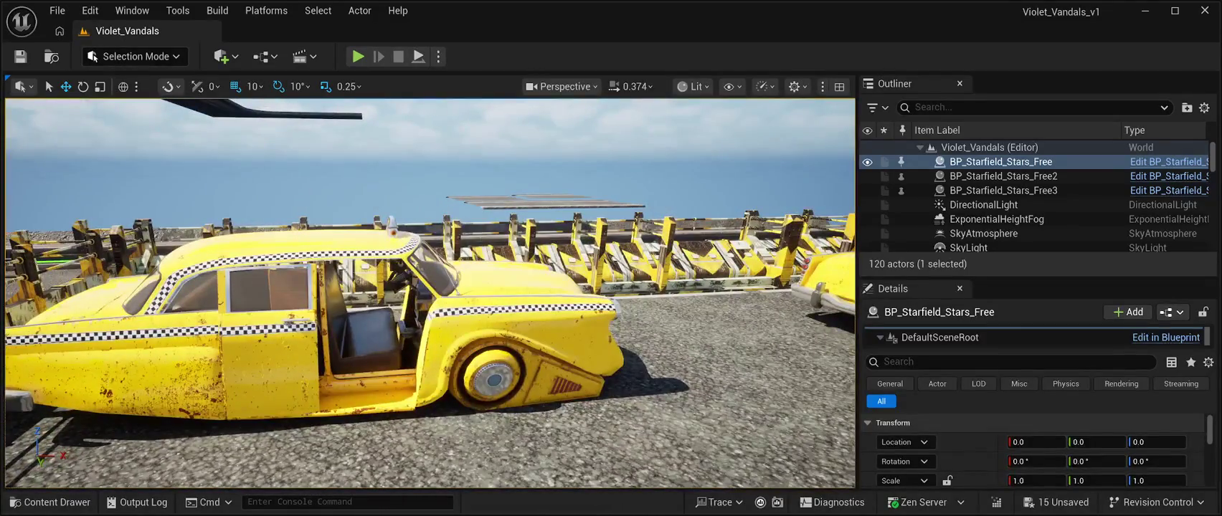
- Place the SM_CR03_FD_R_01 door mesh from the Content Drawer into the level and select it
{"action": "left_click", "coordinate": [57, 502]}
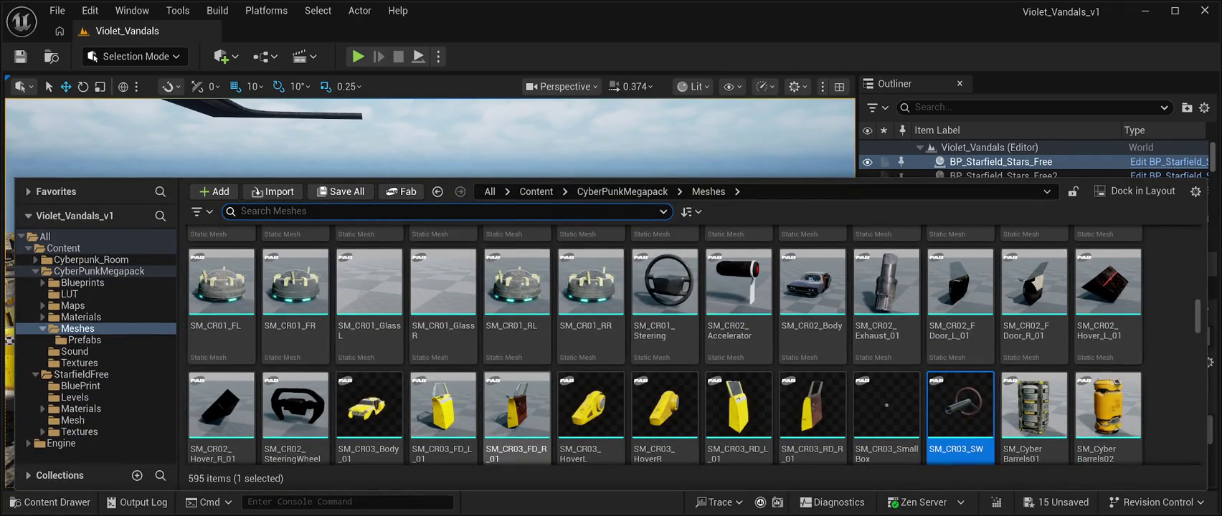
{"action": "left_click_drag", "start_coordinate": [516, 405], "coordinate": [520, 205]}
{"action": "left_click", "coordinate": [57, 502]}
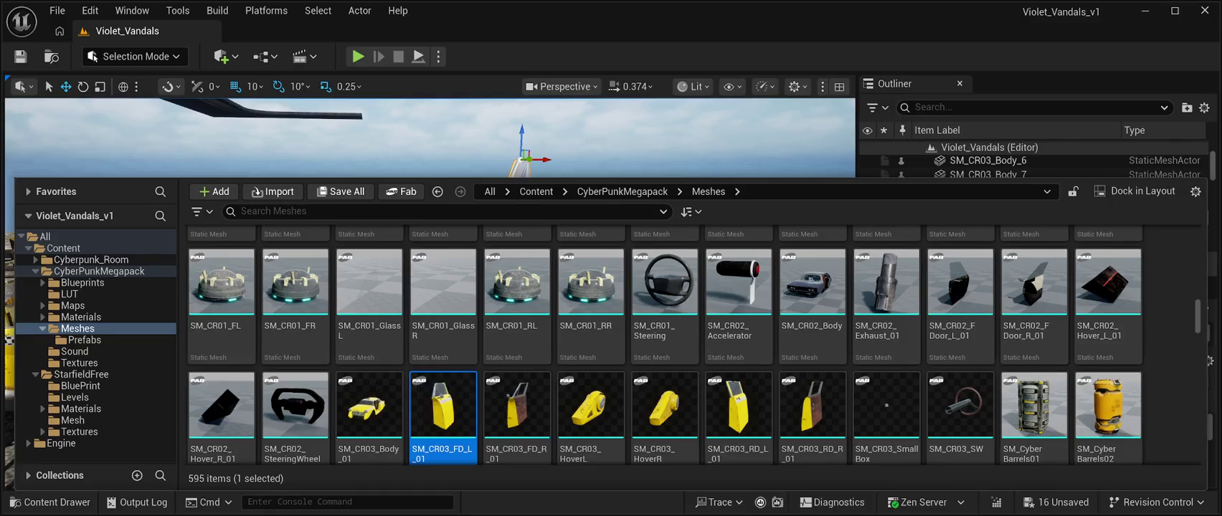
{"action": "key", "text": "ctrl+space"}
{"action": "left_click", "coordinate": [990, 217]}
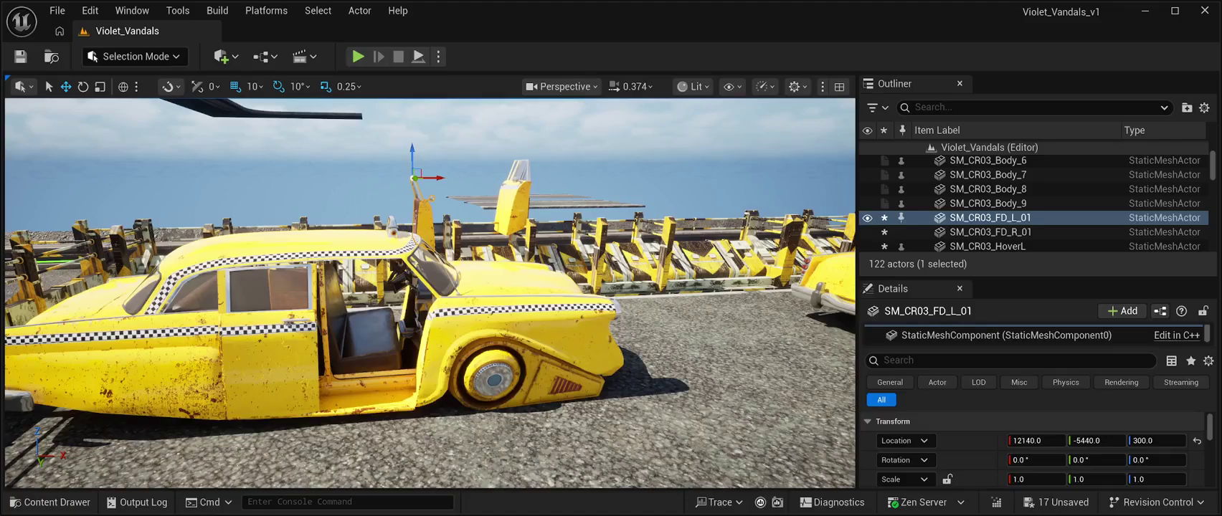
{"action": "left_click", "coordinate": [990, 231]}
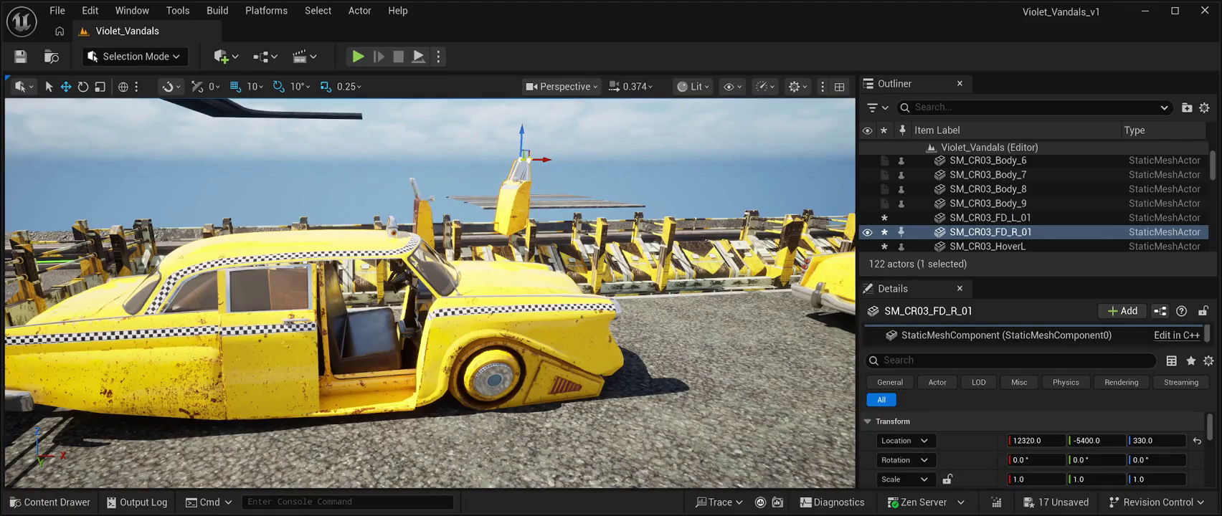
- Turn the right front door -90° on Z and move it to 12060, -4950, 250
{"action": "left_click_drag", "start_coordinate": [544, 159], "coordinate": [713, 147]}
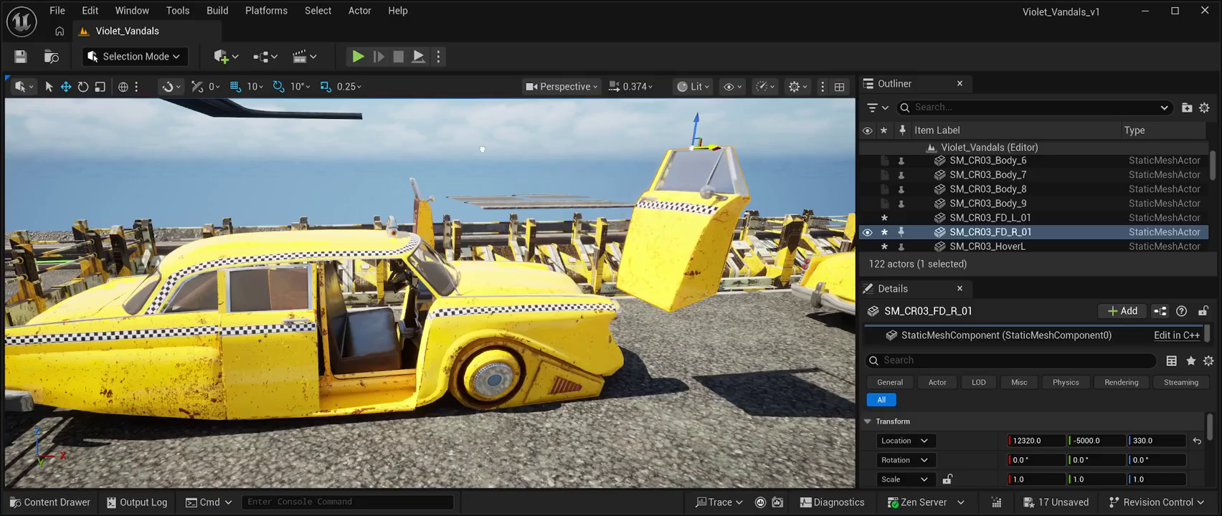
{"action": "scroll", "coordinate": [481, 148], "scroll_direction": "down", "scroll_amount": 5}
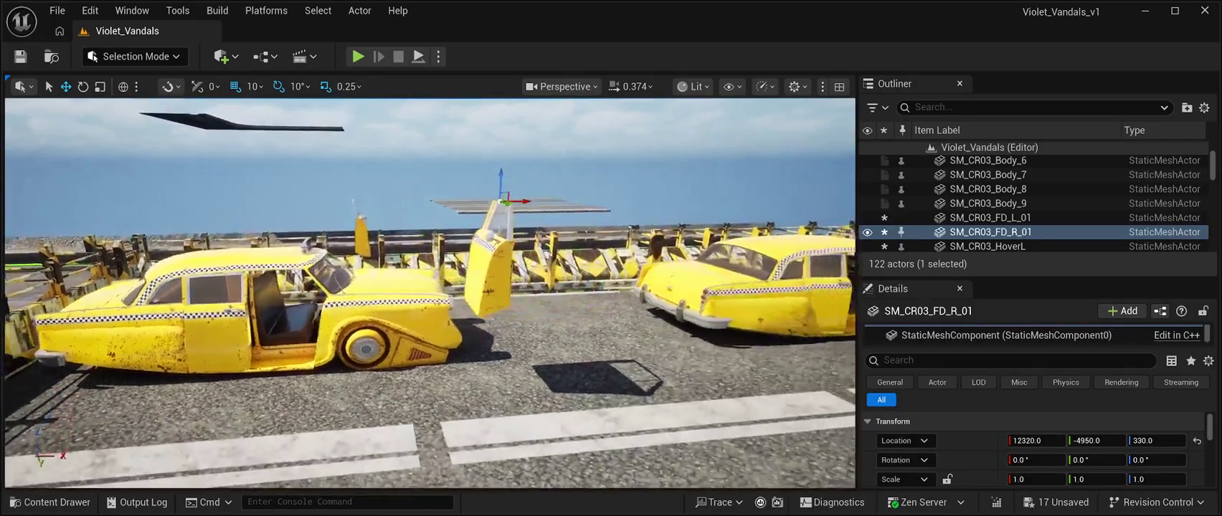
{"action": "key", "text": "e"}
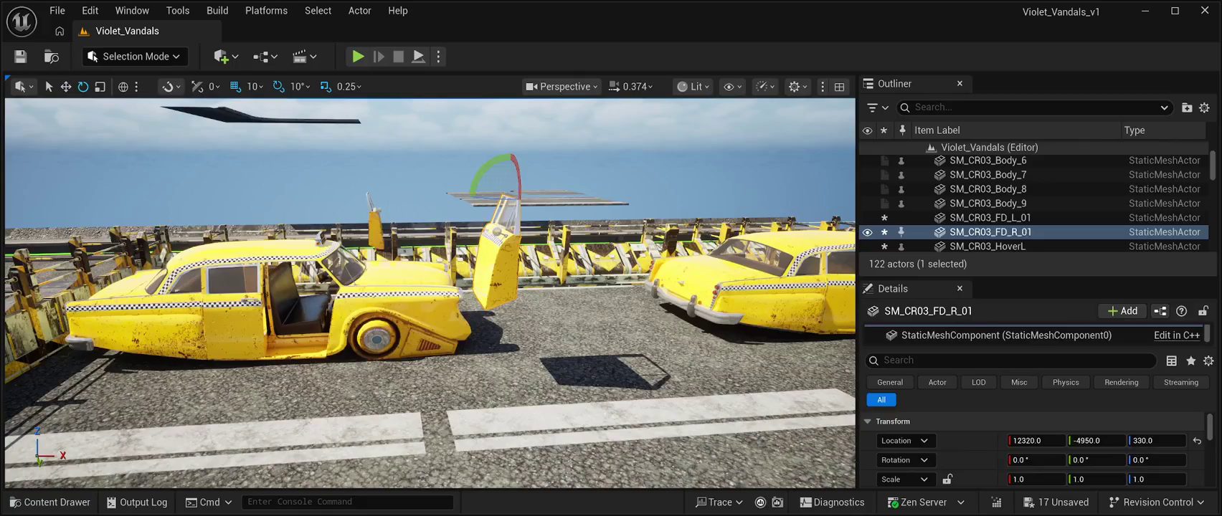
{"action": "left_click_drag", "start_coordinate": [495, 197], "coordinate": [566, 198]}
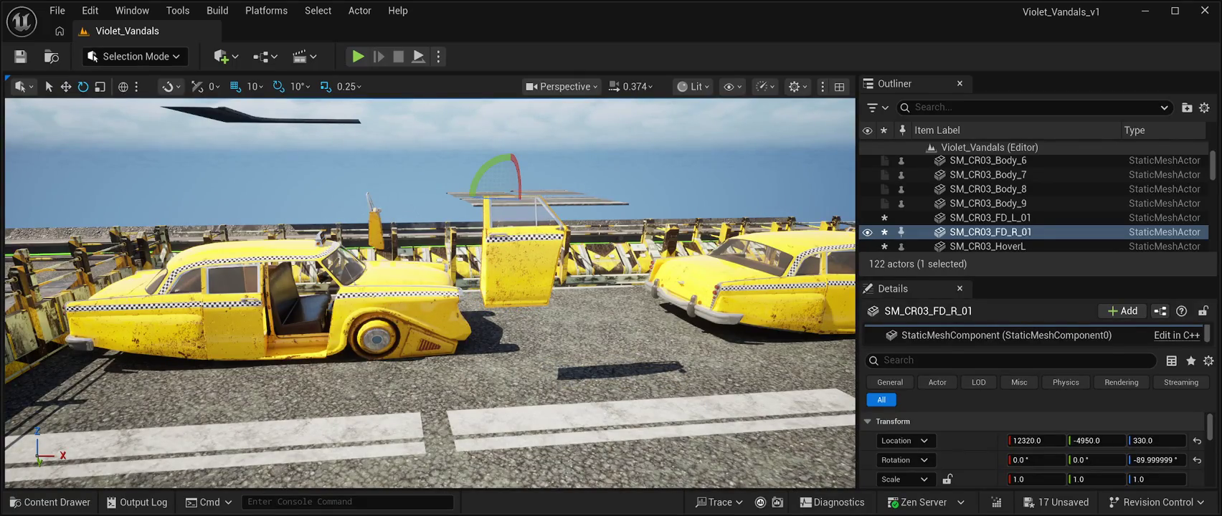
{"action": "key", "text": "w"}
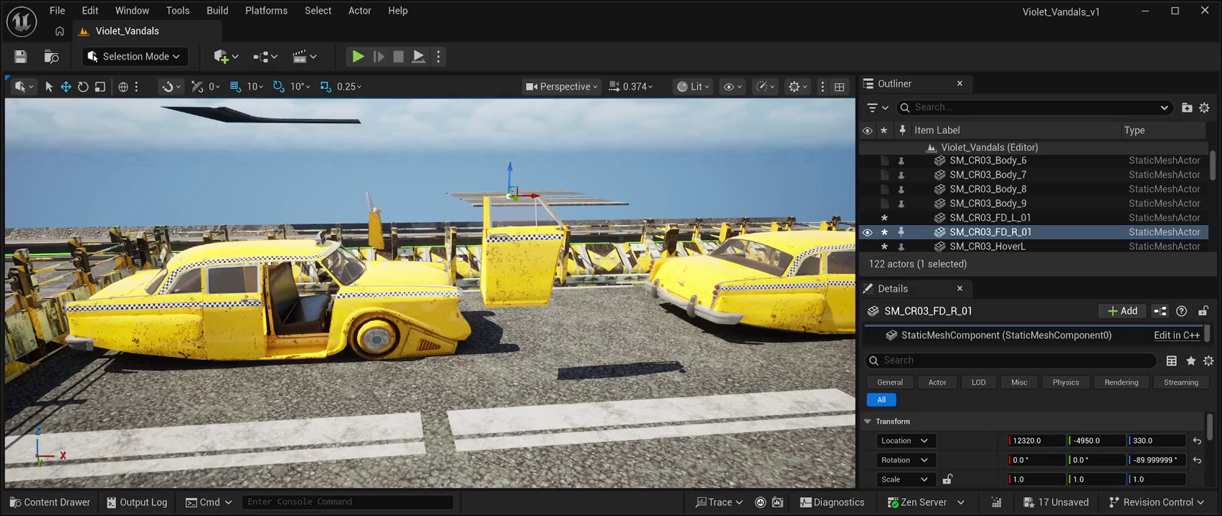
{"action": "mouse_move", "coordinate": [544, 226]}
{"action": "left_mouse_down"}
{"action": "mouse_move", "coordinate": [296, 226]}
{"action": "mouse_move", "coordinate": [307, 227]}
{"action": "left_mouse_up"}
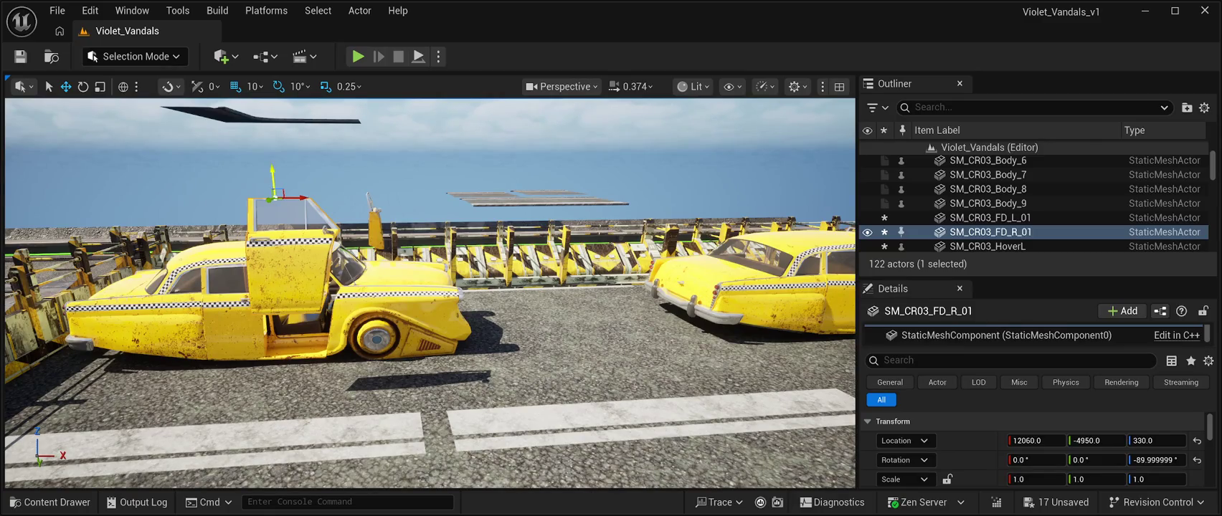
{"action": "left_click_drag", "start_coordinate": [272, 179], "coordinate": [279, 248]}
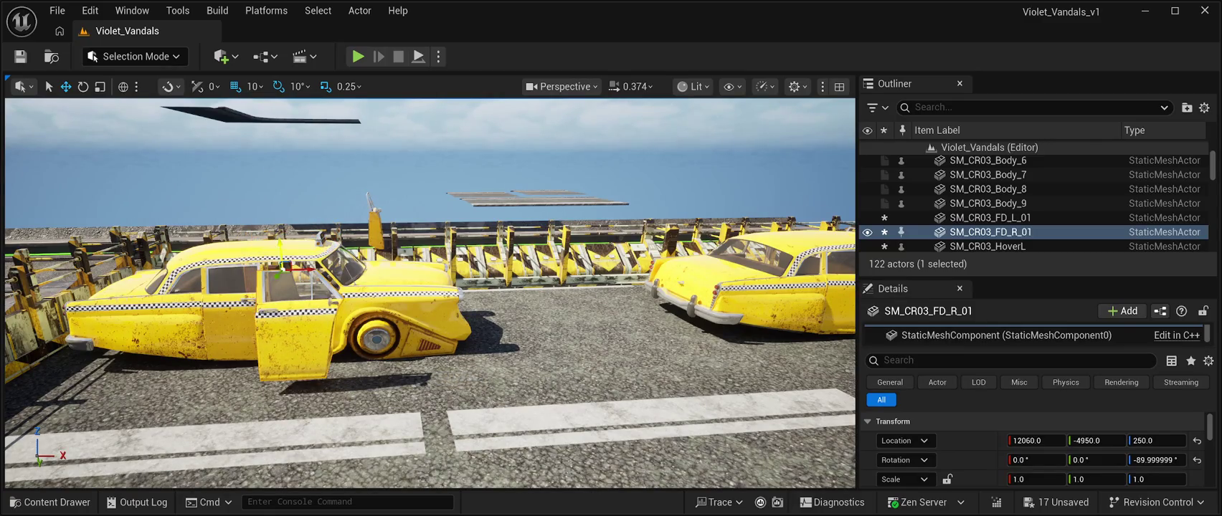
{"action": "left_click_drag", "start_coordinate": [431, 286], "coordinate": [566, 330]}
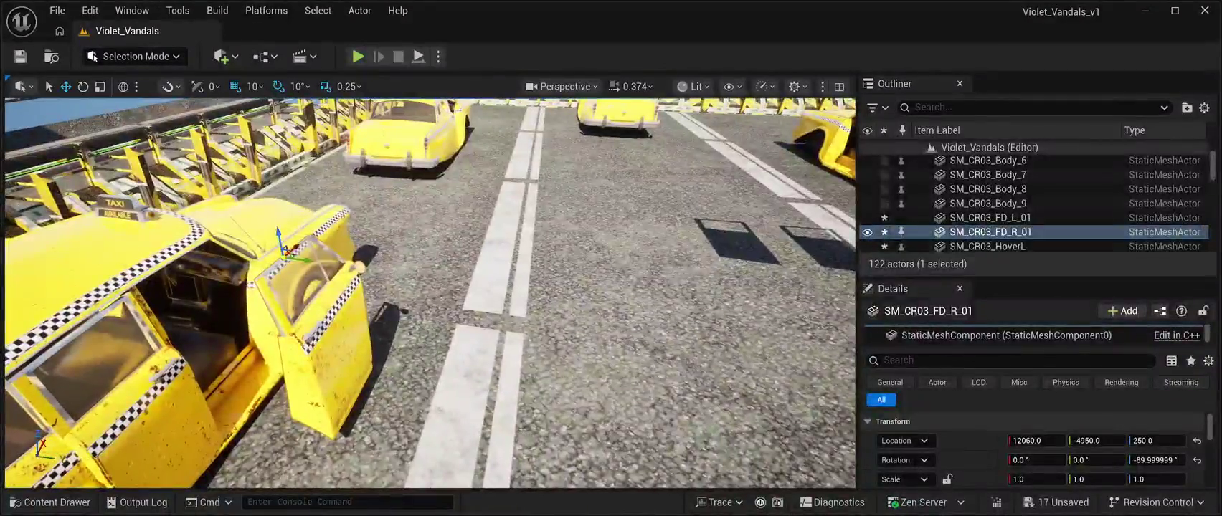
- Nudge SM_CR03_FD_R_01's location to 12050, -5028, 244 in the doorway
{"action": "mouse_move", "coordinate": [294, 255]}
{"action": "left_mouse_down"}
{"action": "mouse_move", "coordinate": [230, 262]}
{"action": "mouse_move", "coordinate": [192, 249]}
{"action": "mouse_move", "coordinate": [168, 262]}
{"action": "mouse_move", "coordinate": [230, 262]}
{"action": "left_mouse_up"}
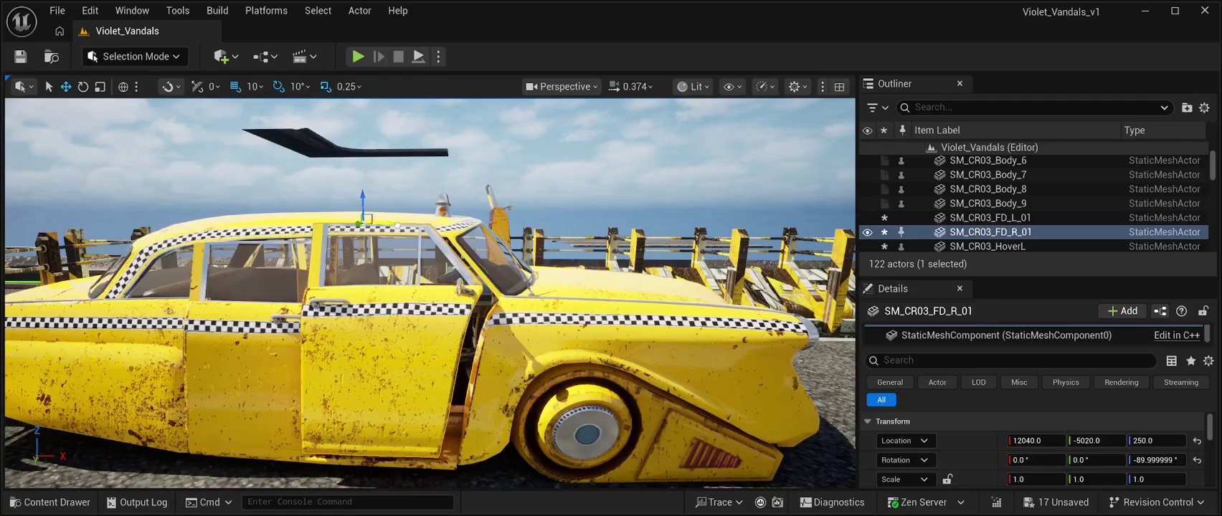
{"action": "mouse_move", "coordinate": [395, 223]}
{"action": "left_mouse_down"}
{"action": "mouse_move", "coordinate": [413, 223]}
{"action": "mouse_move", "coordinate": [373, 202]}
{"action": "left_mouse_up"}
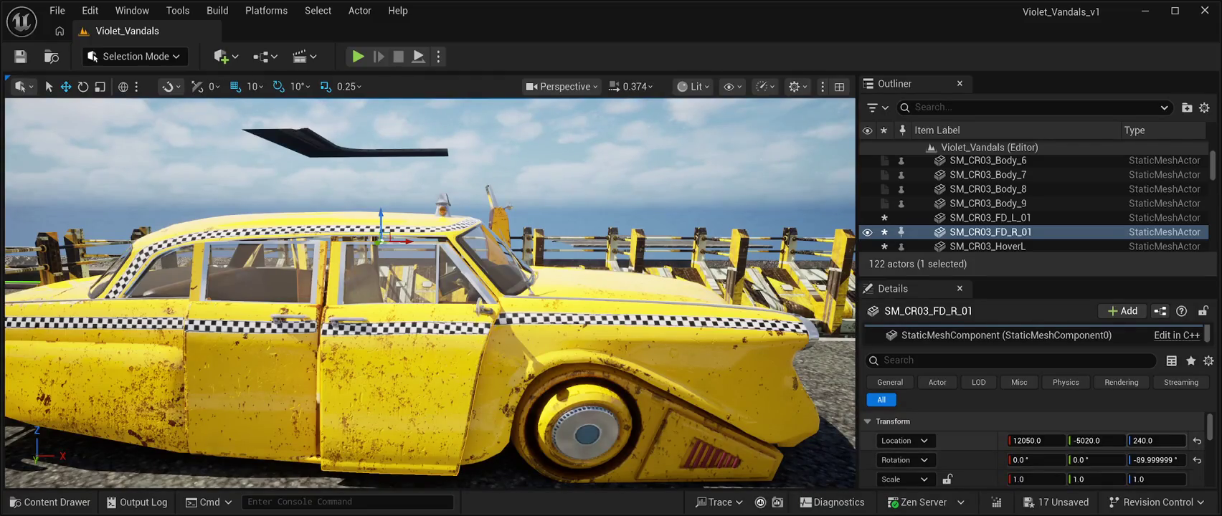
{"action": "left_click_drag", "start_coordinate": [1156, 441], "coordinate": [1153, 440]}
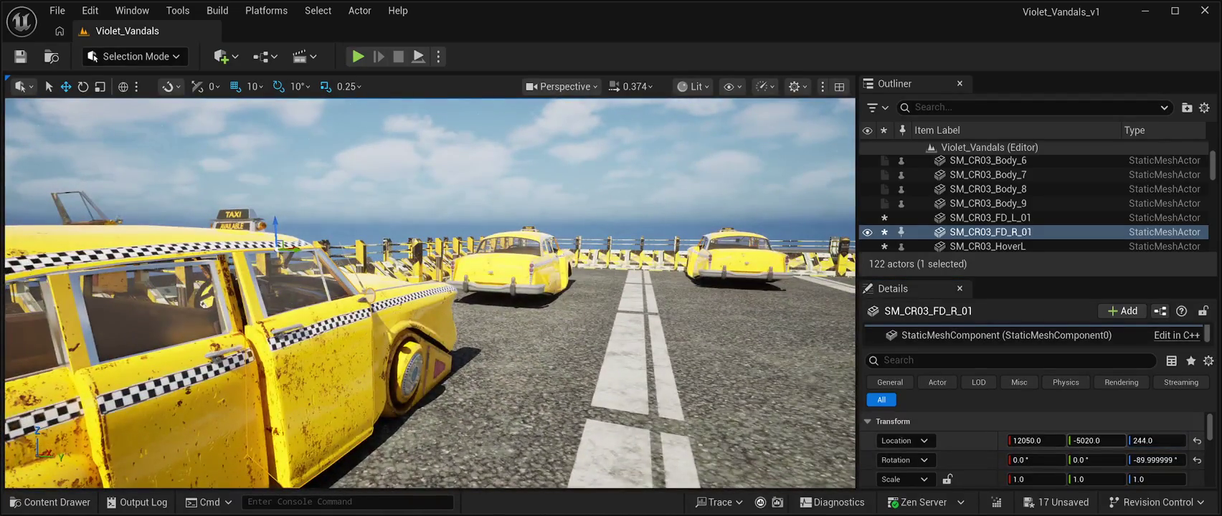
{"action": "left_click_drag", "start_coordinate": [1036, 440], "coordinate": [1092, 441]}
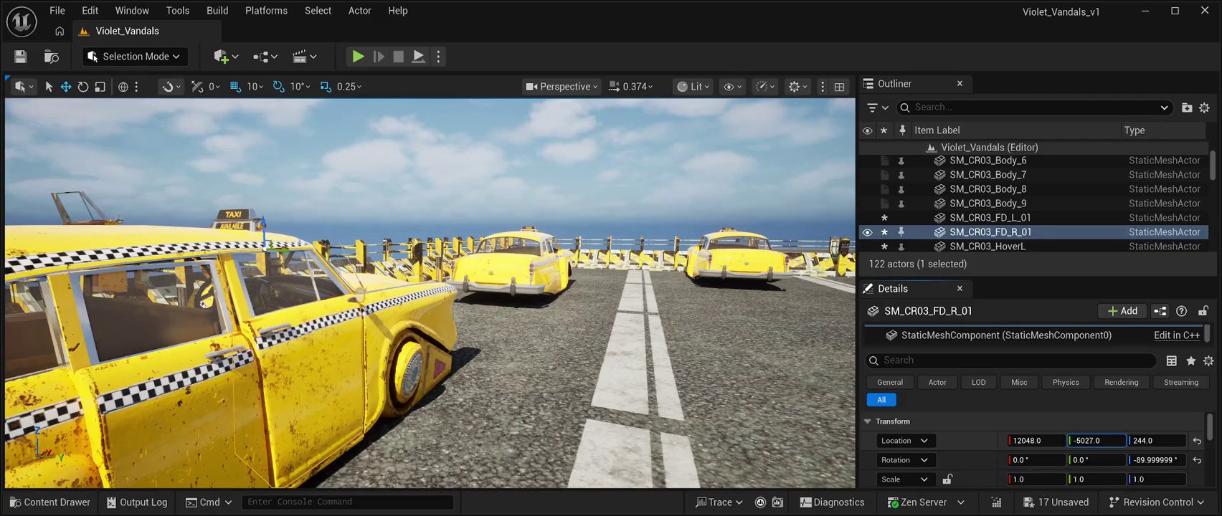
{"action": "key", "text": "f"}
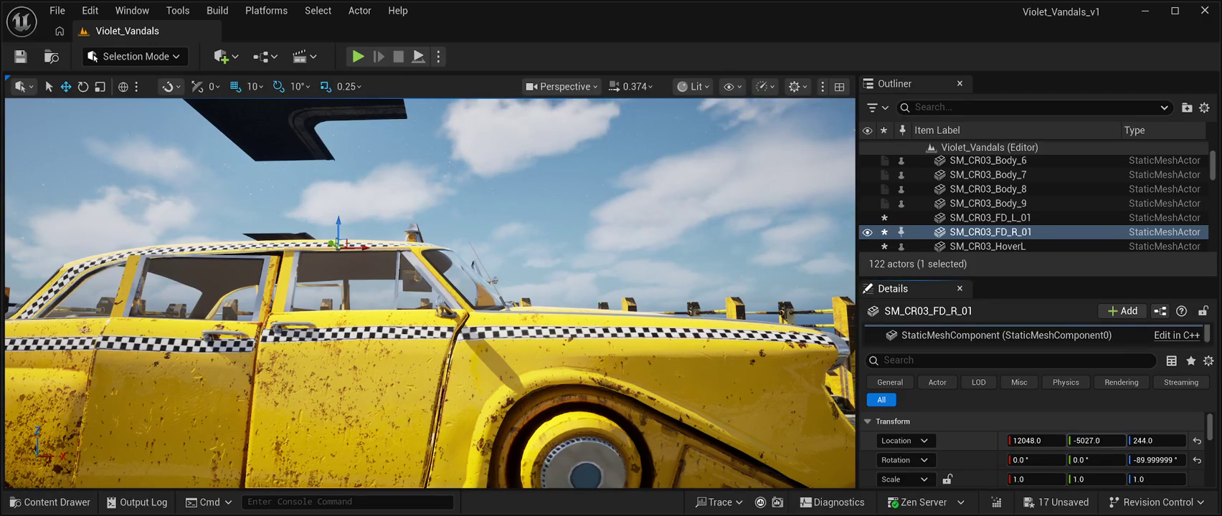
{"action": "left_click_drag", "start_coordinate": [1097, 440], "coordinate": [1097, 440]}
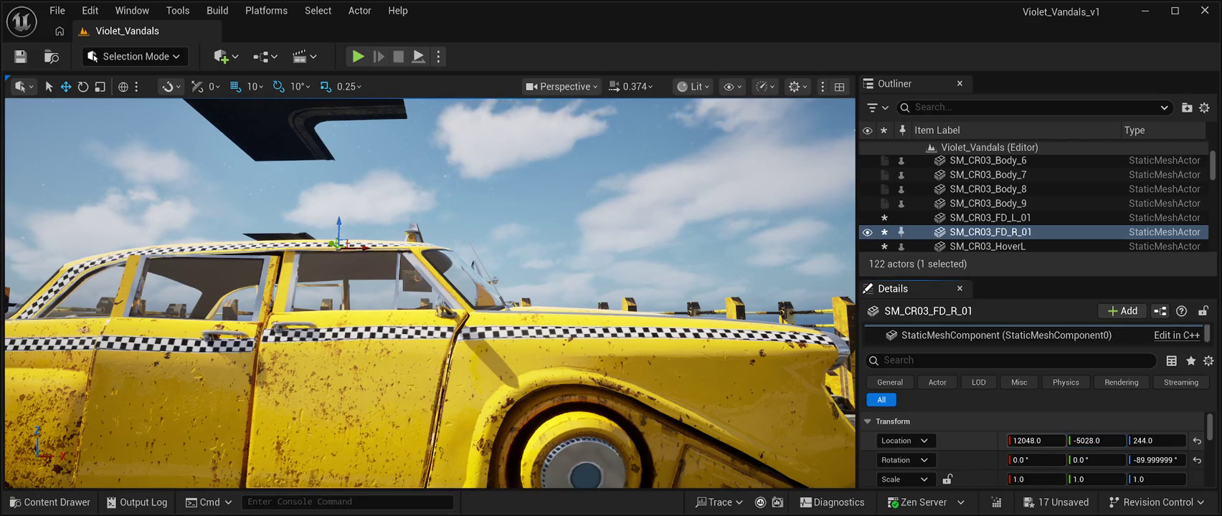
{"action": "left_click_drag", "start_coordinate": [1036, 440], "coordinate": [1037, 440]}
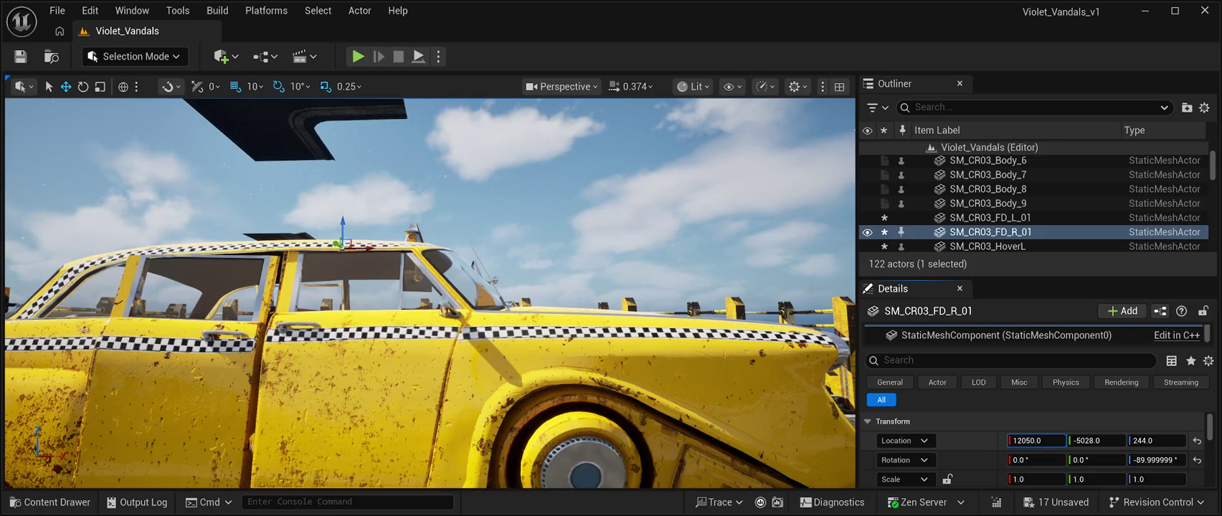
{"action": "mouse_move", "coordinate": [430, 287]}
{"action": "left_mouse_down"}
{"action": "mouse_move", "coordinate": [431, 237]}
{"action": "mouse_move", "coordinate": [430, 301]}
{"action": "mouse_move", "coordinate": [452, 287]}
{"action": "left_mouse_up"}
- Select the rear right door SM_CR03_RD_R_01 and nudge its location to about 11984, -5024
{"action": "left_click", "coordinate": [430, 401]}
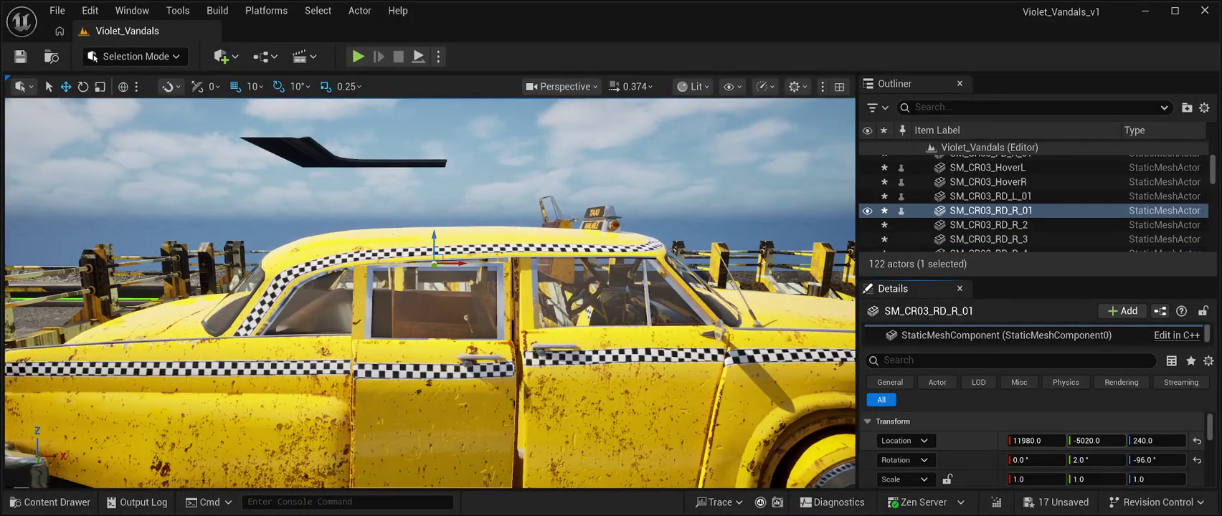
{"action": "left_click_drag", "start_coordinate": [1097, 440], "coordinate": [1095, 440]}
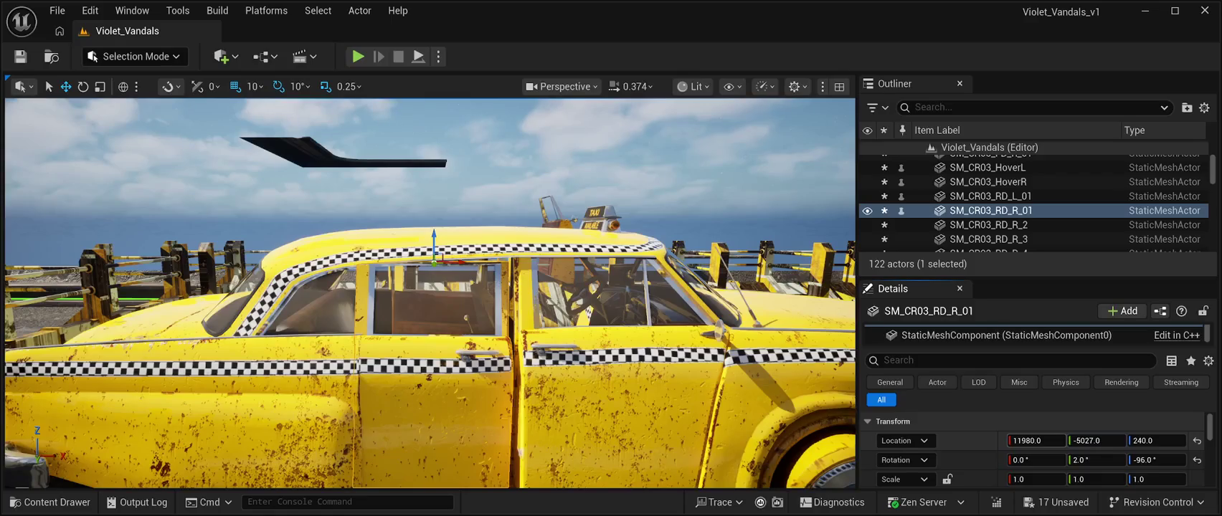
{"action": "left_click_drag", "start_coordinate": [1036, 440], "coordinate": [1038, 441]}
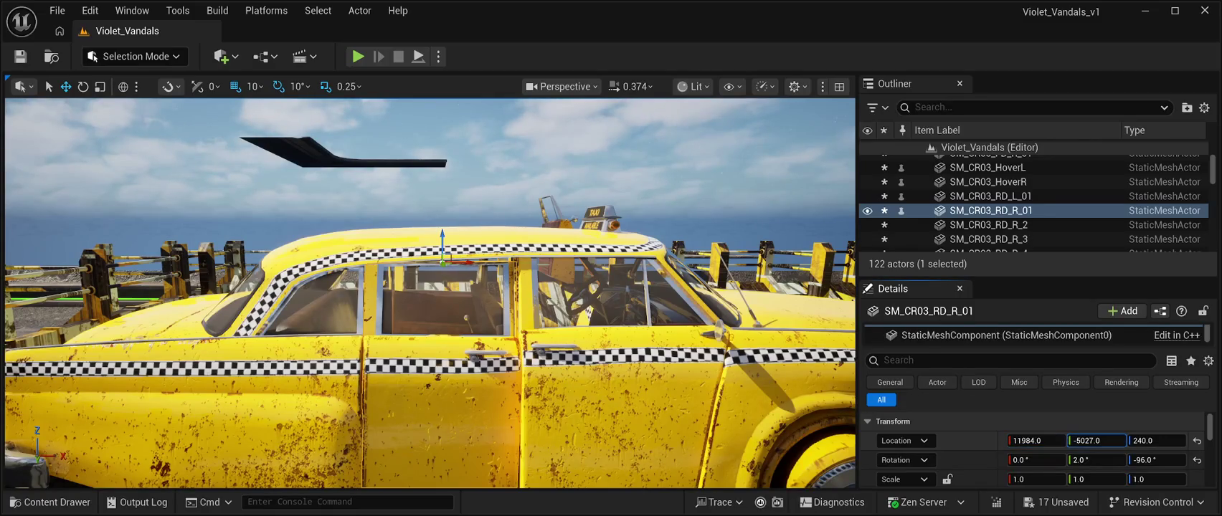
{"action": "left_click_drag", "start_coordinate": [1094, 441], "coordinate": [1158, 440]}
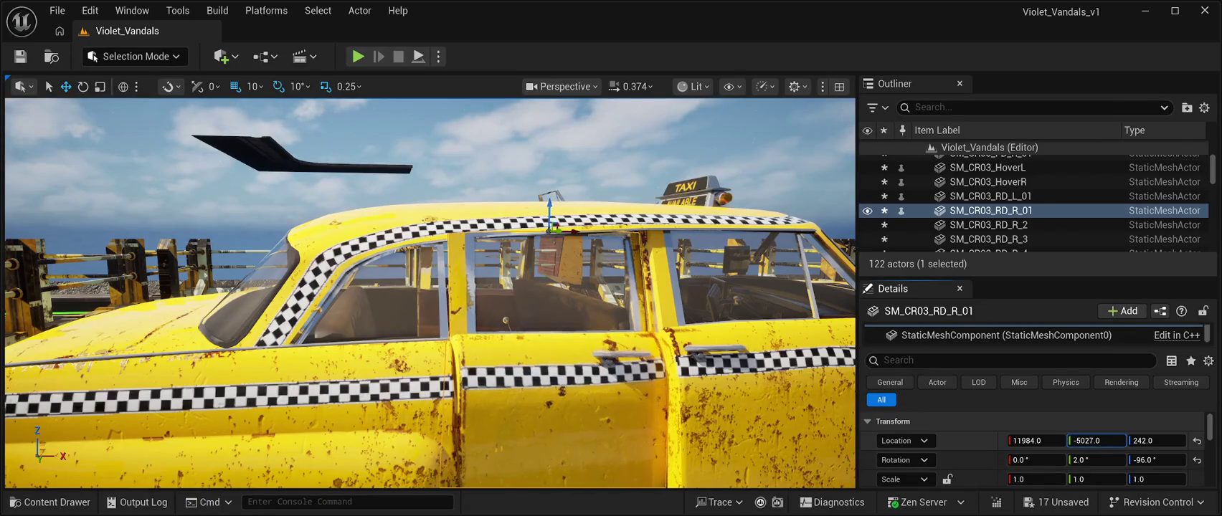
{"action": "left_click_drag", "start_coordinate": [1097, 440], "coordinate": [1035, 441]}
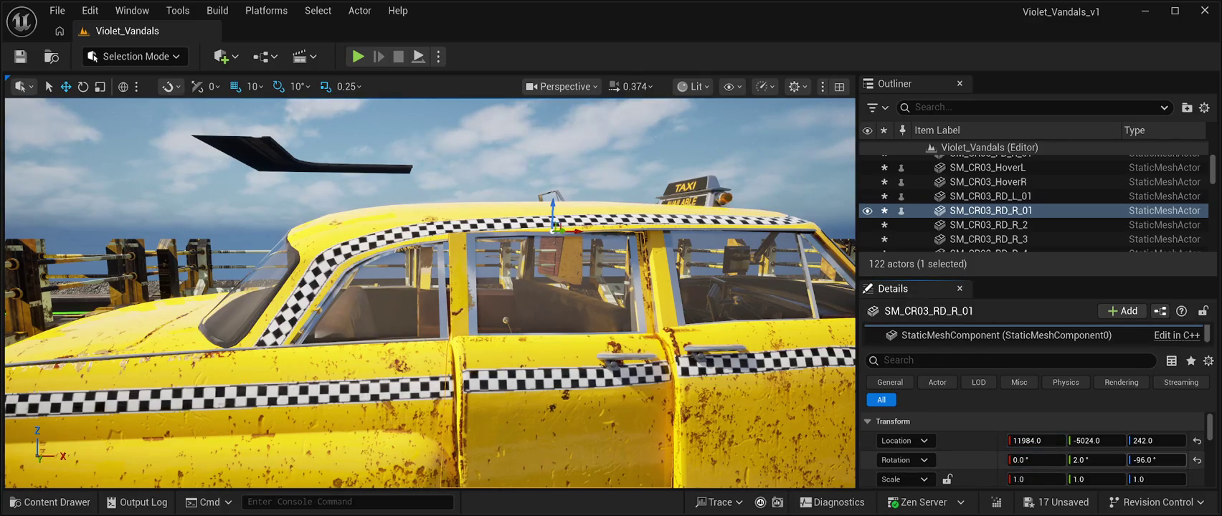
- Set the rear right door's Rotation Z to exactly -90 and frame it in view
{"action": "left_click_drag", "start_coordinate": [1156, 460], "coordinate": [1159, 460]}
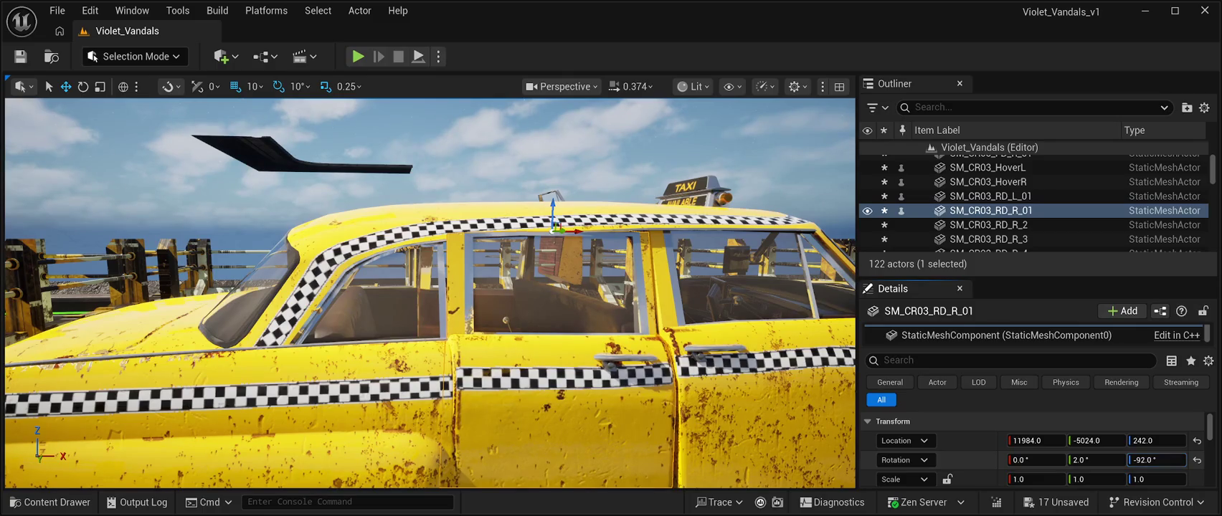
{"action": "left_click", "coordinate": [1156, 460]}
{"action": "type", "text": "-9"}
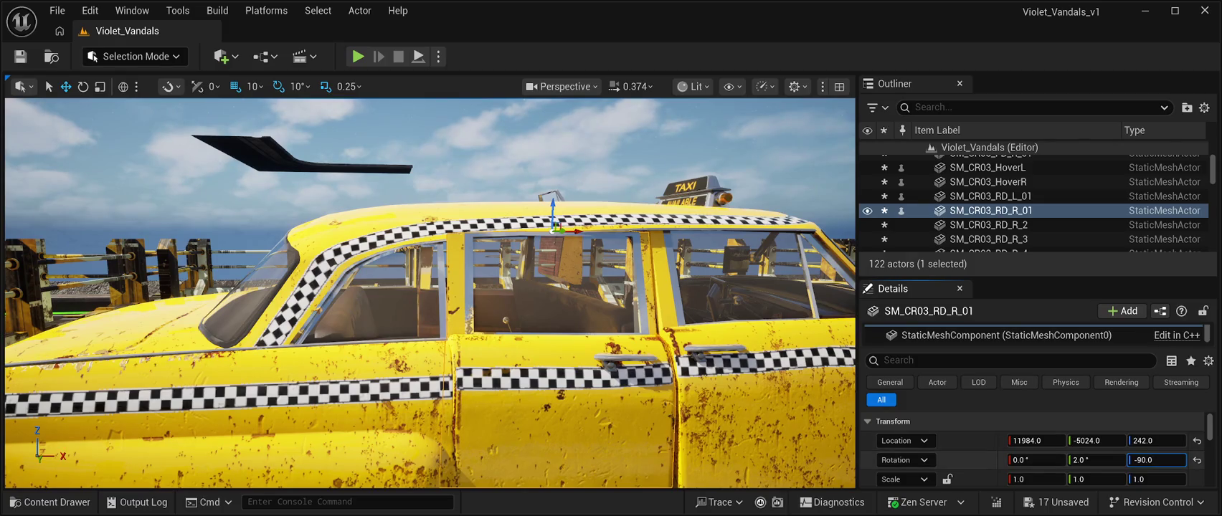
{"action": "key", "text": "Return"}
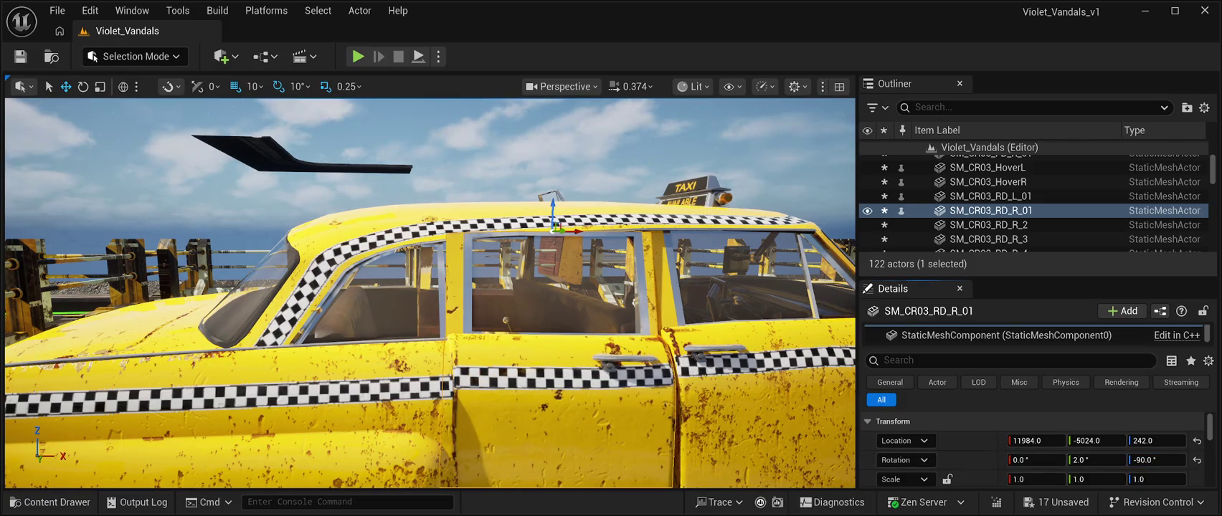
{"action": "key", "text": "f"}
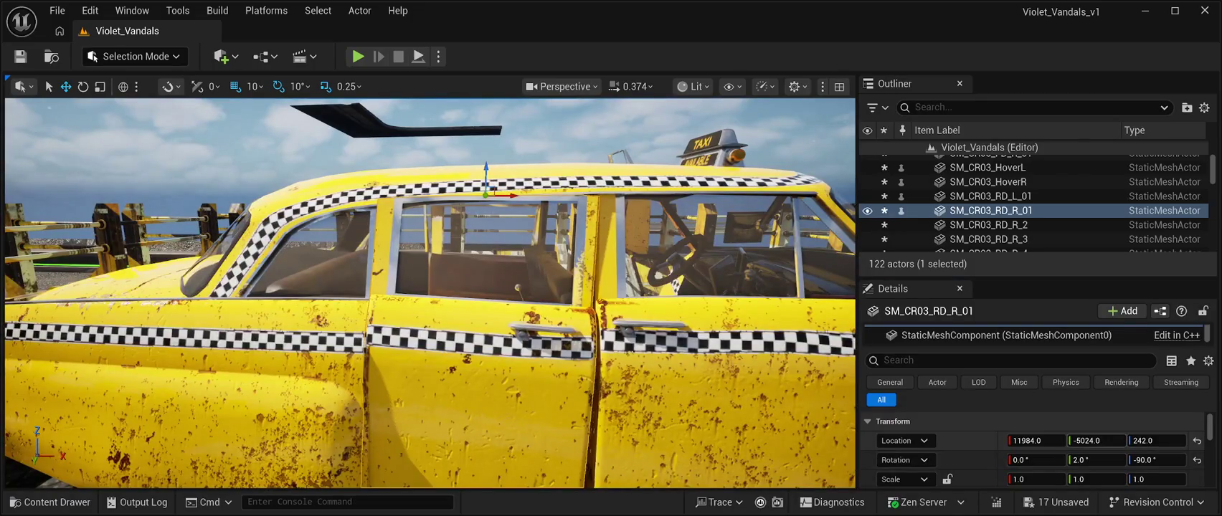
- Scrub SM_CR03_RD_R_01's Location to X 11986, Y -5023 and its Rotation Z to -92
{"action": "mouse_move", "coordinate": [1097, 441]}
{"action": "left_mouse_down"}
{"action": "mouse_move", "coordinate": [1035, 440]}
{"action": "mouse_move", "coordinate": [1098, 440]}
{"action": "left_mouse_up"}
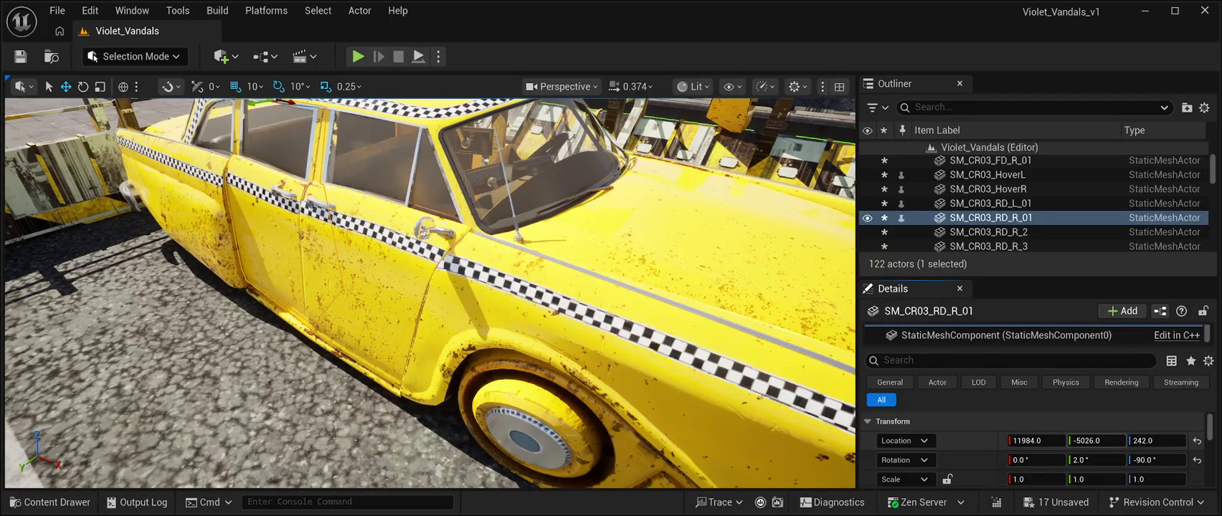
{"action": "left_click_drag", "start_coordinate": [1097, 440], "coordinate": [1102, 440]}
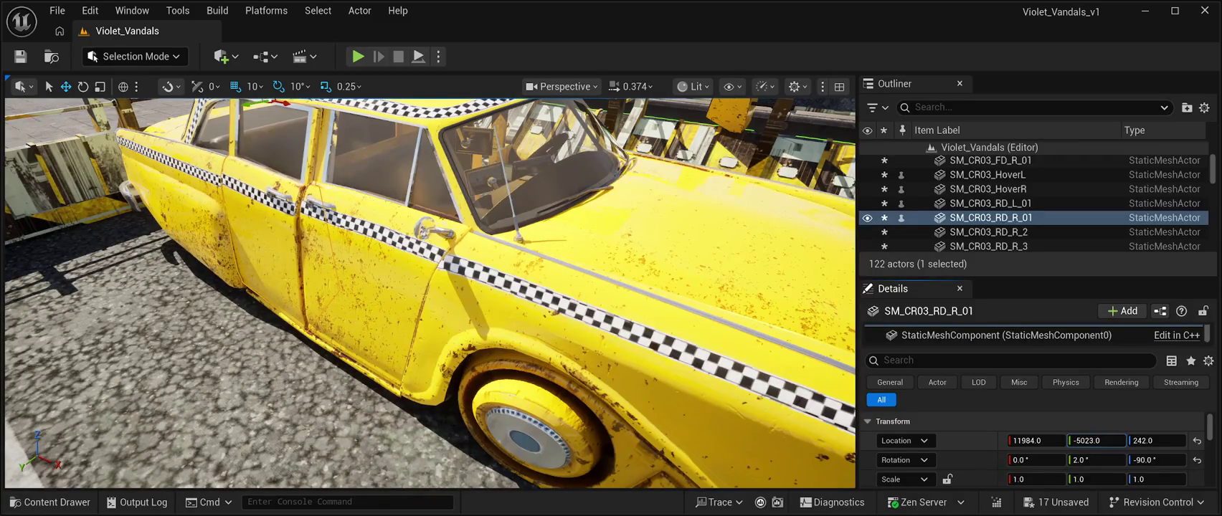
{"action": "left_click_drag", "start_coordinate": [1033, 440], "coordinate": [1036, 440]}
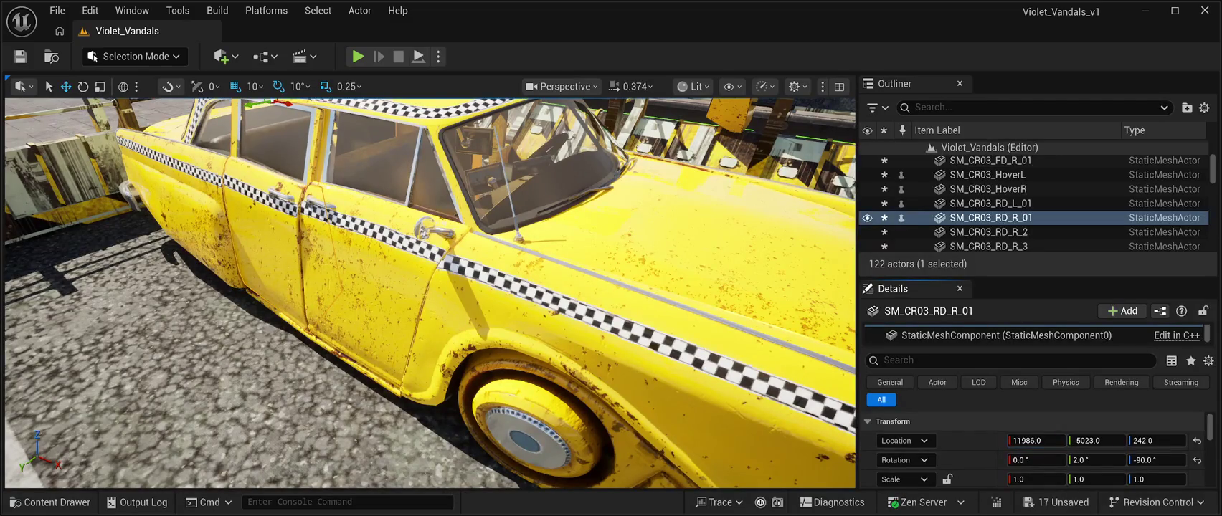
{"action": "key", "text": "e"}
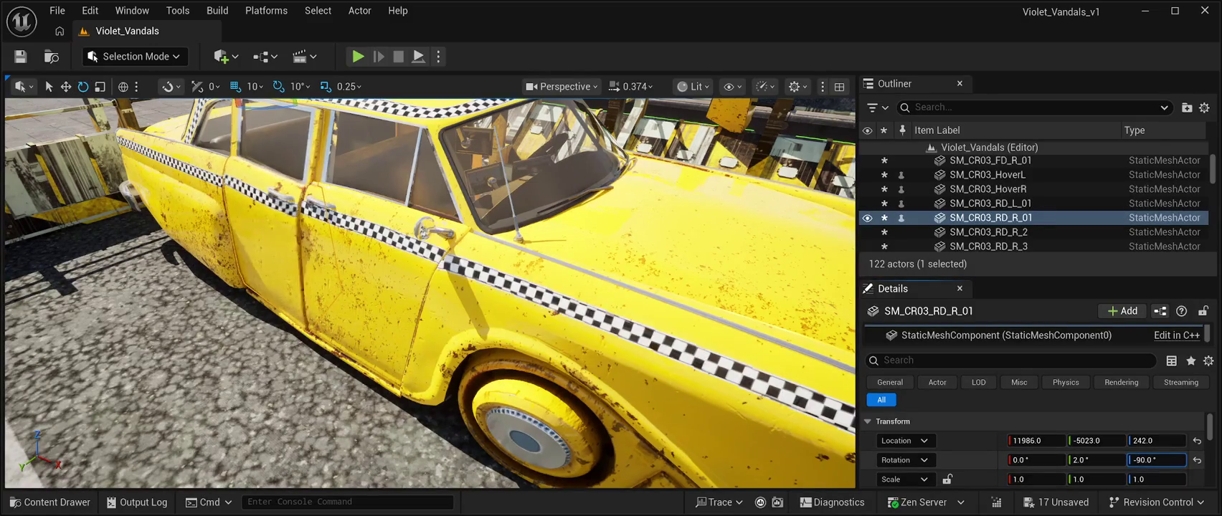
{"action": "left_click_drag", "start_coordinate": [1155, 459], "coordinate": [1149, 459]}
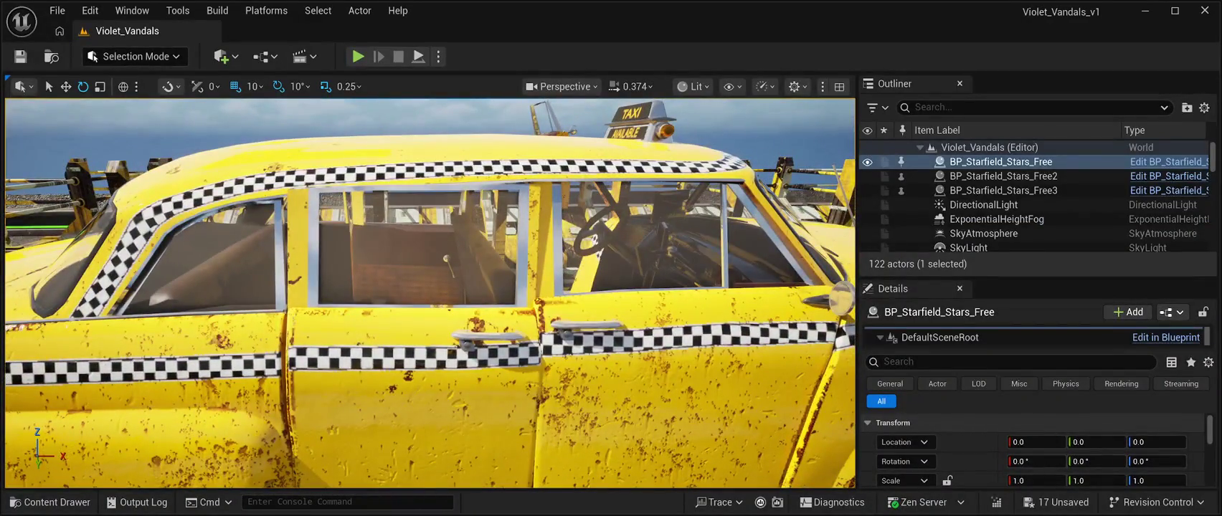
- Raise the right rear door SM_CR03_RD_R_01 to Z 243 and slide it back to X 11983
{"action": "left_click", "coordinate": [991, 218]}
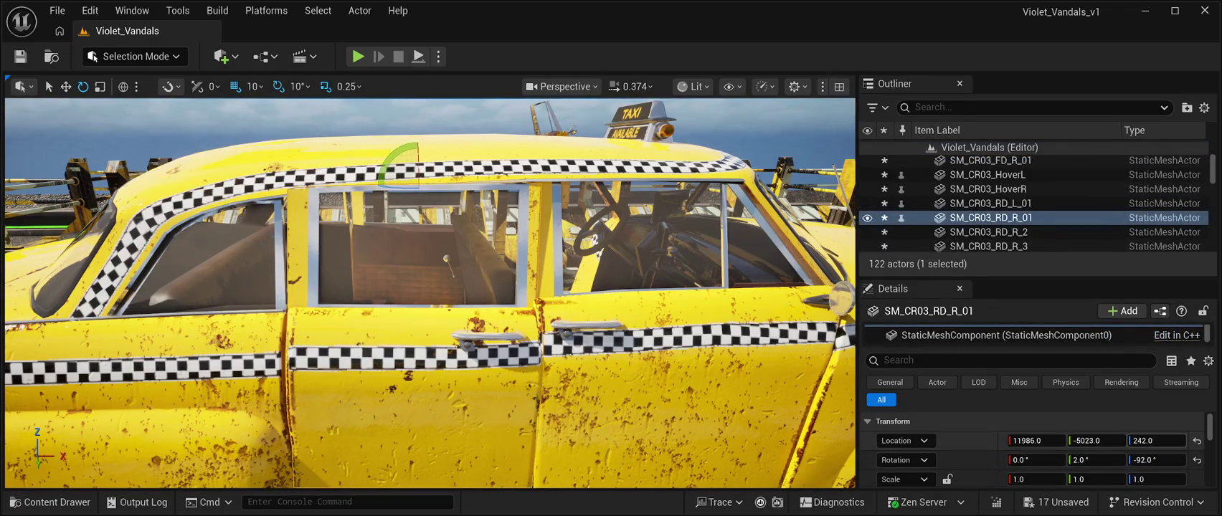
{"action": "left_click_drag", "start_coordinate": [1156, 440], "coordinate": [1165, 440]}
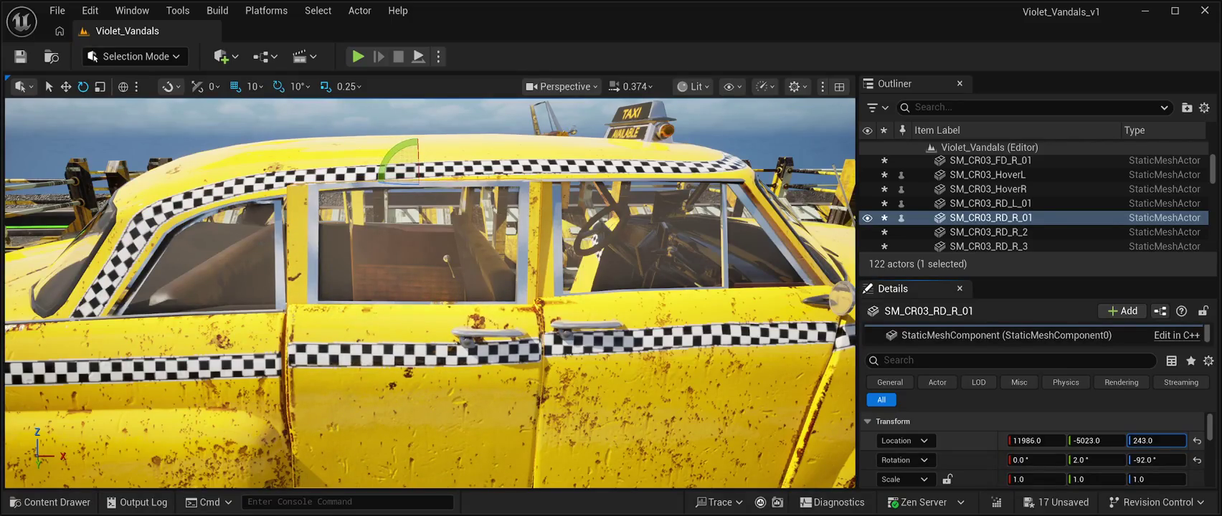
{"action": "left_click_drag", "start_coordinate": [1036, 440], "coordinate": [1091, 440]}
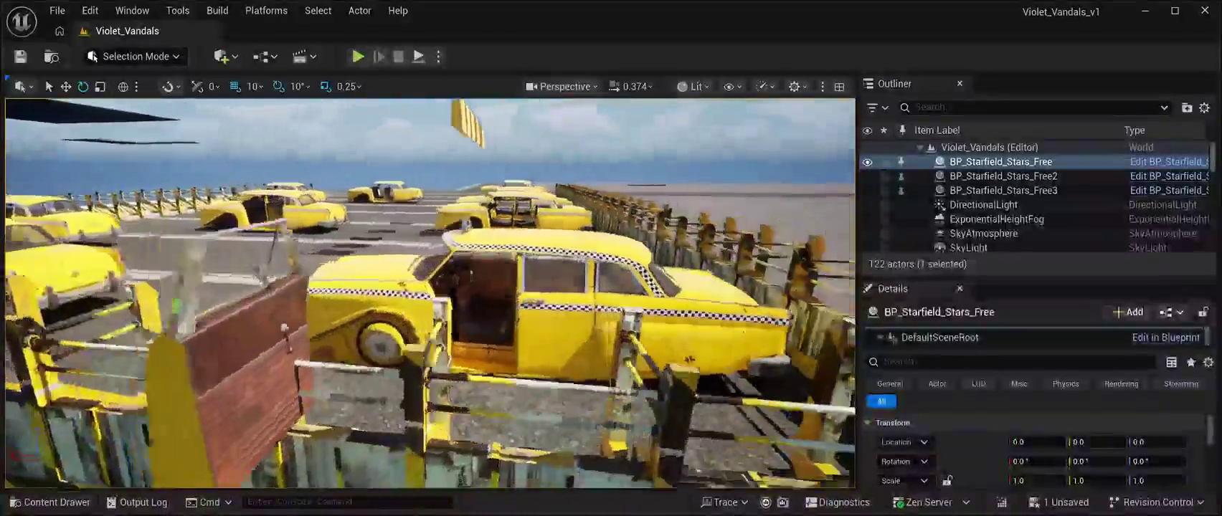
- Swing the left front door around to -90° yaw and move it up against the taxi body
{"action": "left_click", "coordinate": [491, 373]}
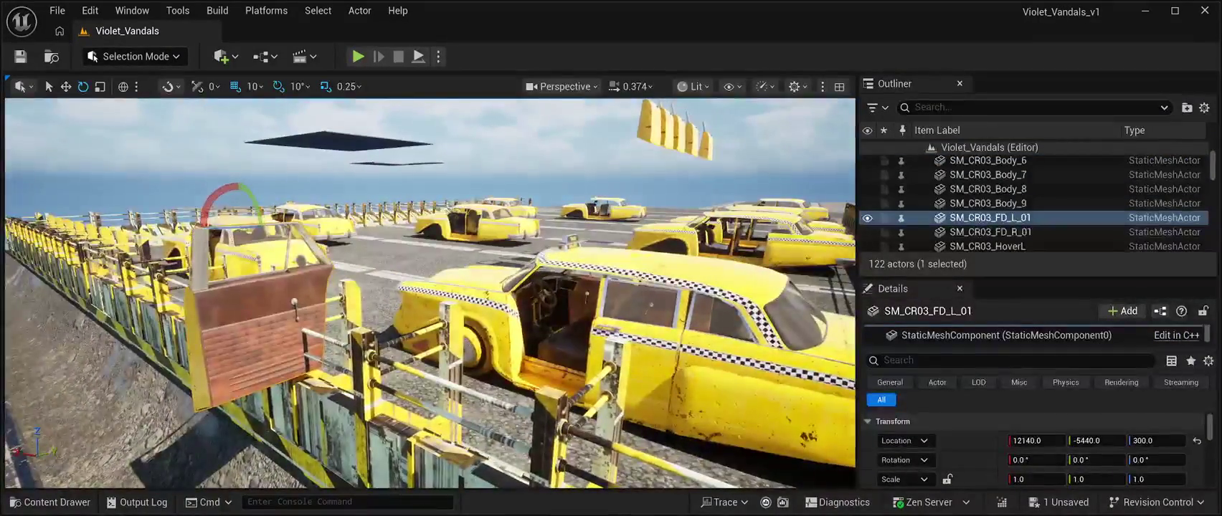
{"action": "left_click_drag", "start_coordinate": [215, 208], "coordinate": [195, 232]}
{"action": "key", "text": "w"}
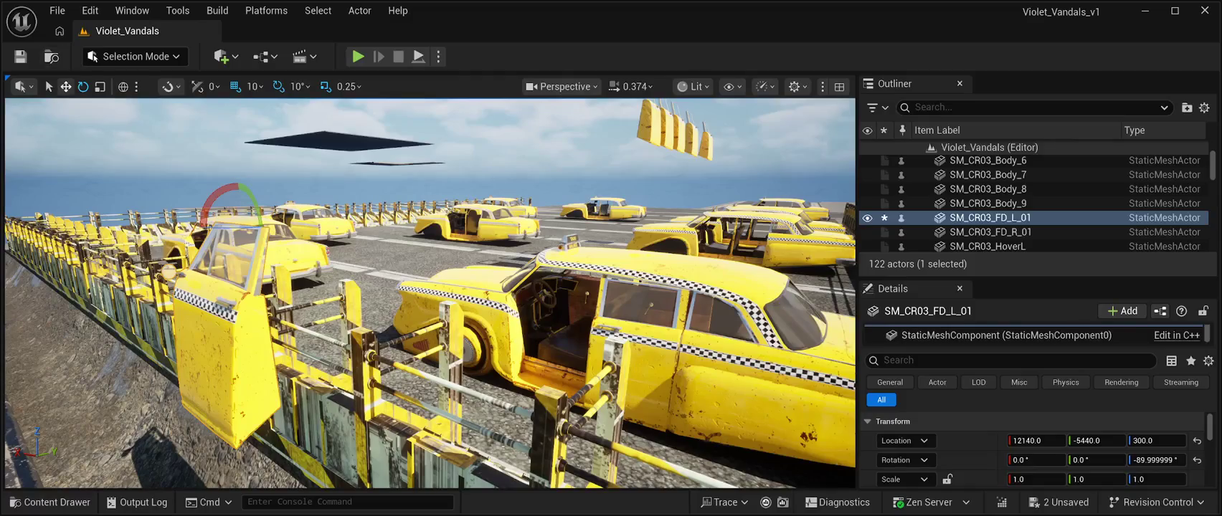
{"action": "mouse_move", "coordinate": [261, 222]}
{"action": "left_mouse_down"}
{"action": "mouse_move", "coordinate": [546, 203]}
{"action": "mouse_move", "coordinate": [495, 211]}
{"action": "mouse_move", "coordinate": [509, 280]}
{"action": "mouse_move", "coordinate": [533, 286]}
{"action": "mouse_move", "coordinate": [534, 265]}
{"action": "mouse_move", "coordinate": [617, 249]}
{"action": "mouse_move", "coordinate": [603, 251]}
{"action": "left_mouse_up"}
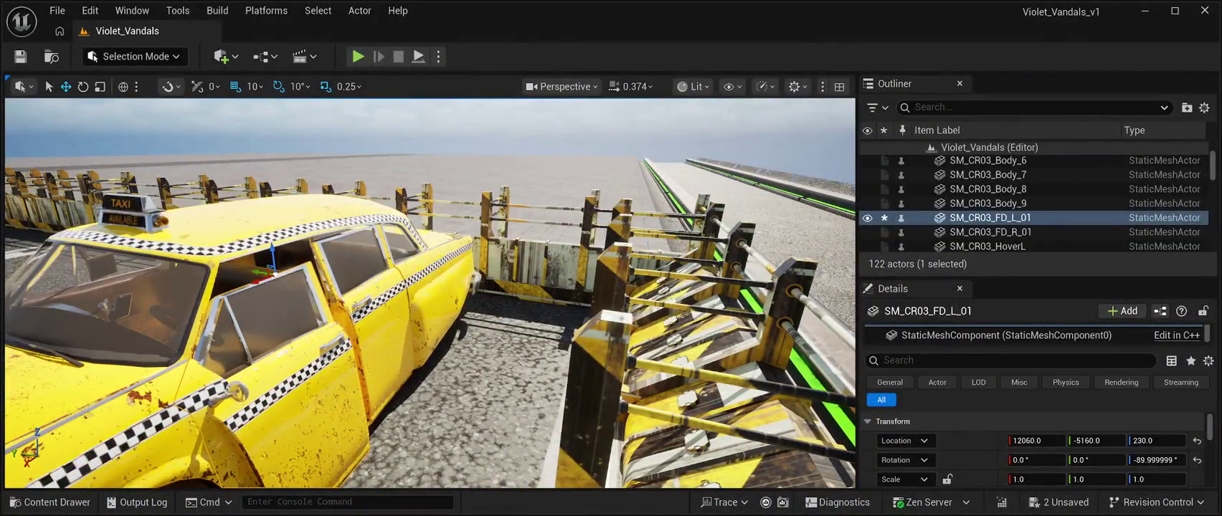
{"action": "left_click_drag", "start_coordinate": [263, 281], "coordinate": [286, 231]}
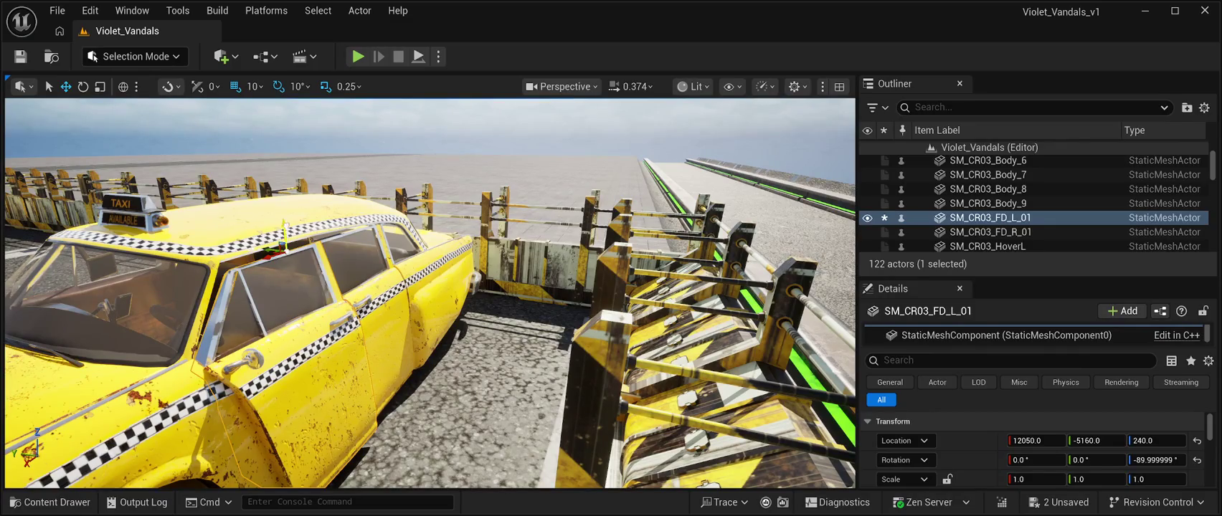
{"action": "mouse_move", "coordinate": [286, 223]}
{"action": "left_mouse_down"}
{"action": "mouse_move", "coordinate": [285, 208]}
{"action": "mouse_move", "coordinate": [246, 233]}
{"action": "left_mouse_up"}
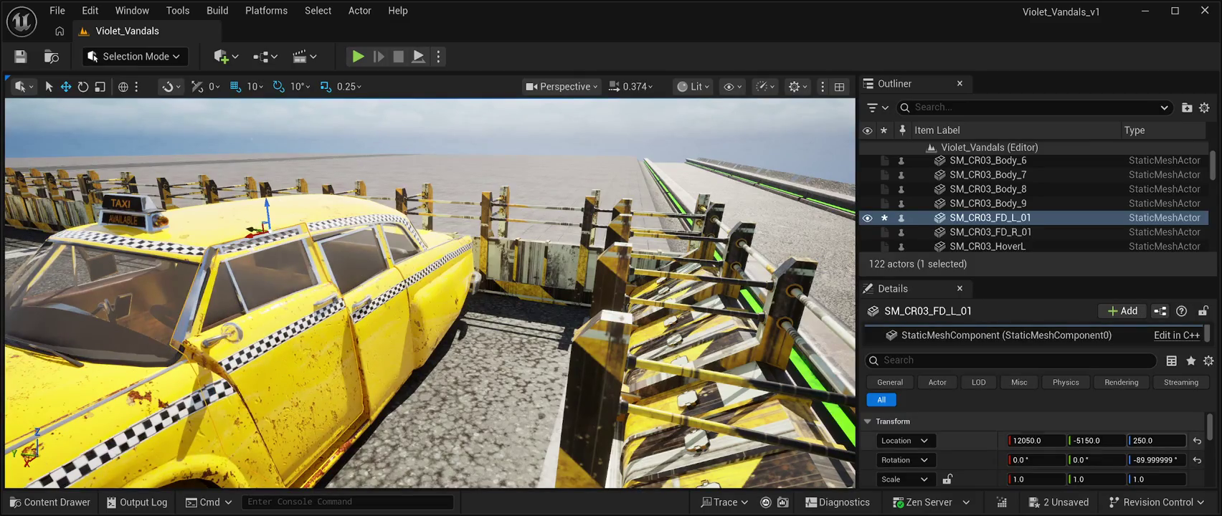
- Set the left front door's height to 244 and nudge its Y to -5154
{"action": "left_click", "coordinate": [1156, 440]}
{"action": "type", "text": "251"}
{"action": "key", "text": "Return"}
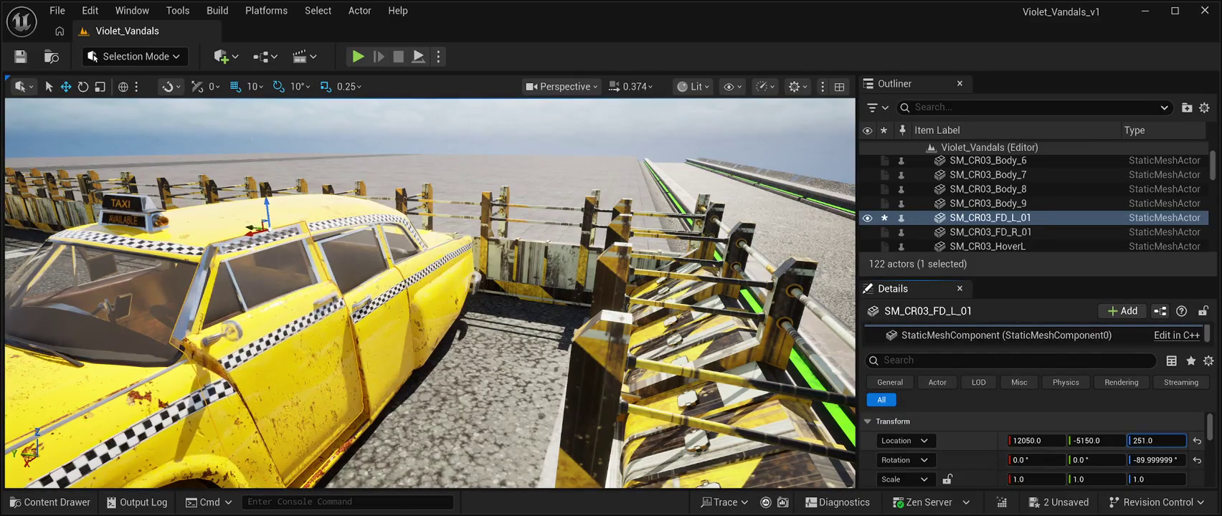
{"action": "type", "text": "244"}
{"action": "key", "text": "Return"}
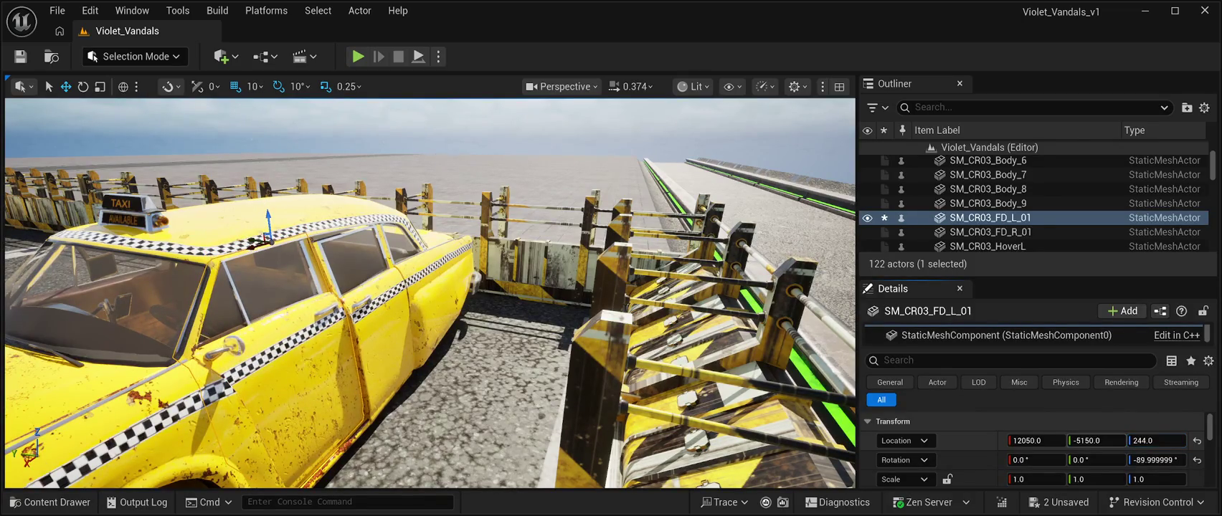
{"action": "left_click_drag", "start_coordinate": [1096, 440], "coordinate": [1093, 440]}
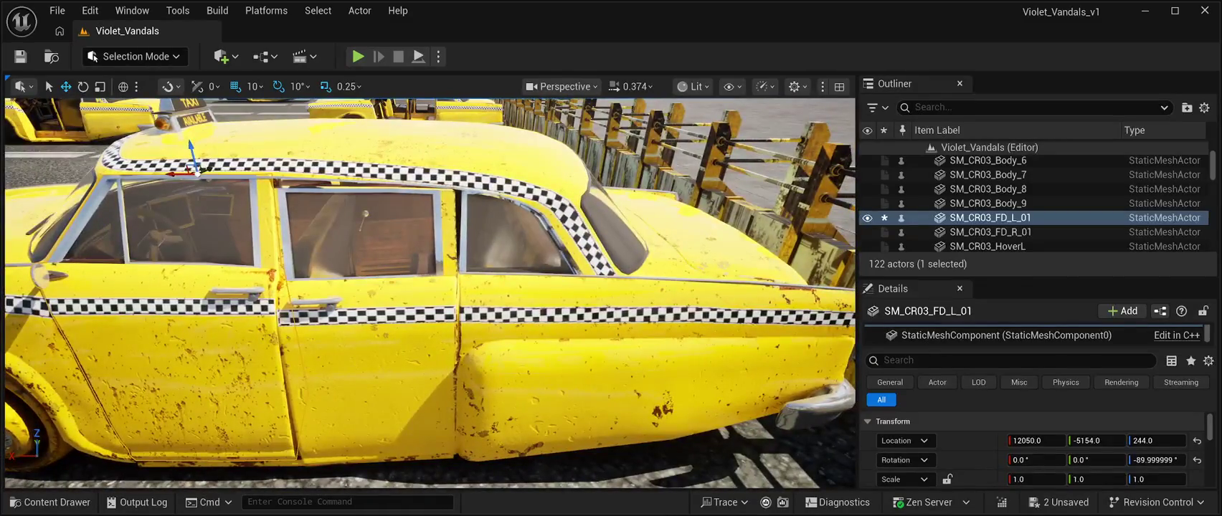
{"action": "left_click", "coordinate": [365, 358]}
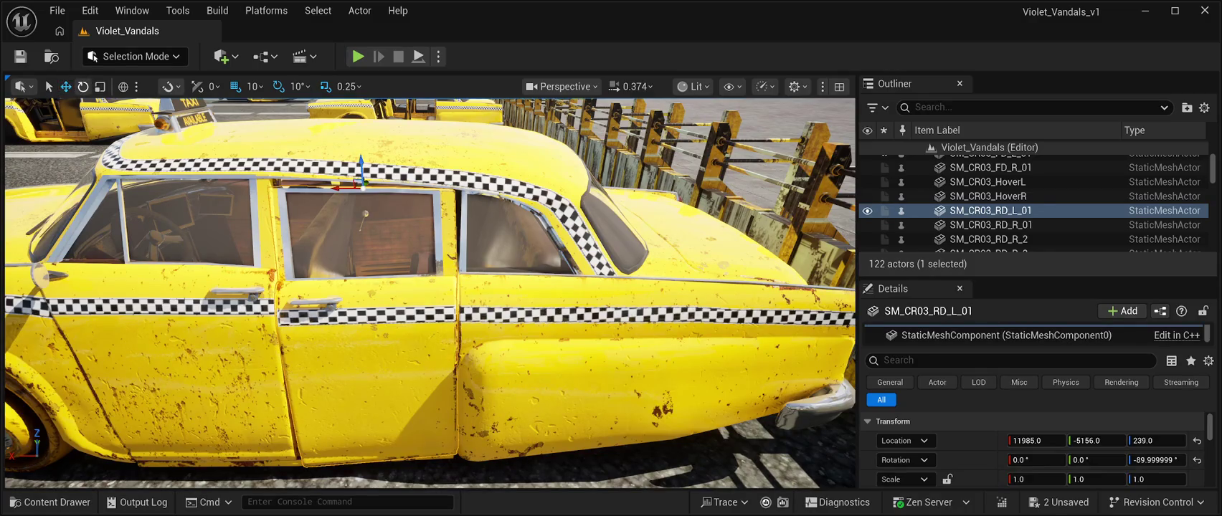
- Rotate the left rear door to -1°, -1°, -88° and settle it at X 11983, Z 241
{"action": "left_click", "coordinate": [83, 86]}
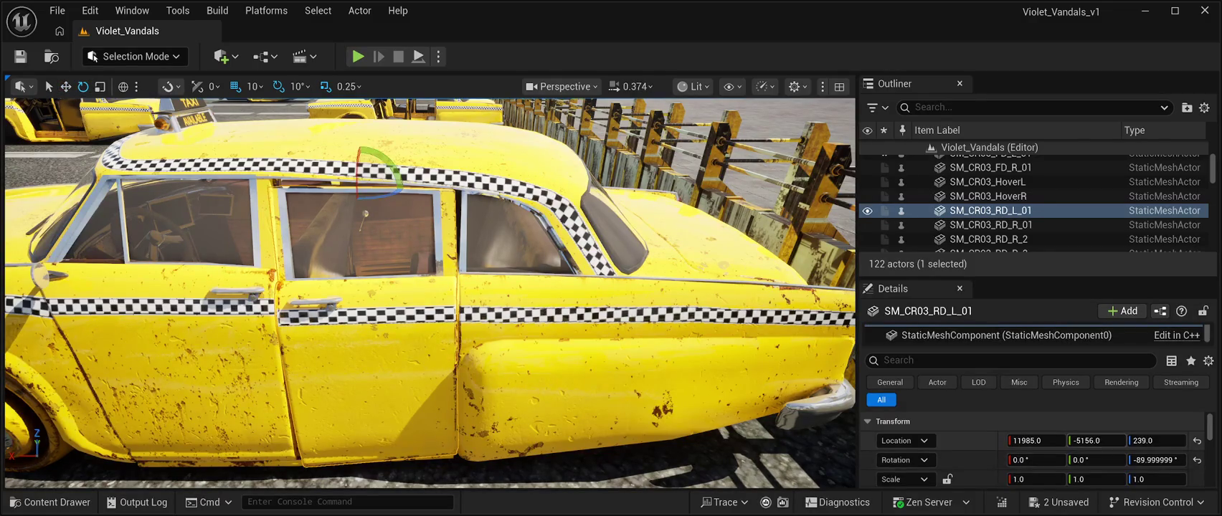
{"action": "left_click_drag", "start_coordinate": [1096, 441], "coordinate": [1096, 440]}
{"action": "left_click", "coordinate": [1156, 440]}
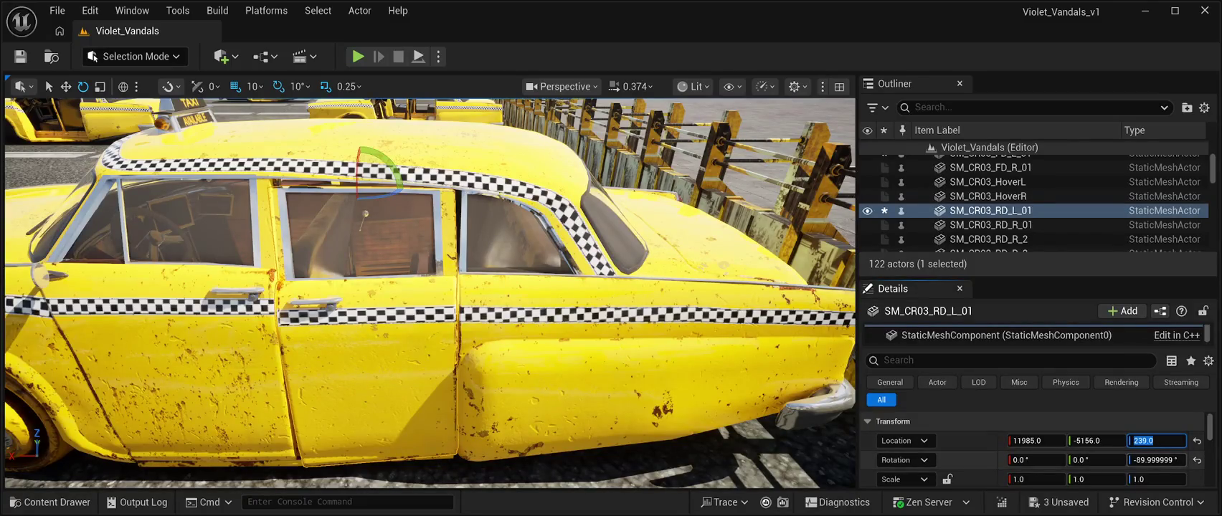
{"action": "left_click", "coordinate": [1156, 460]}
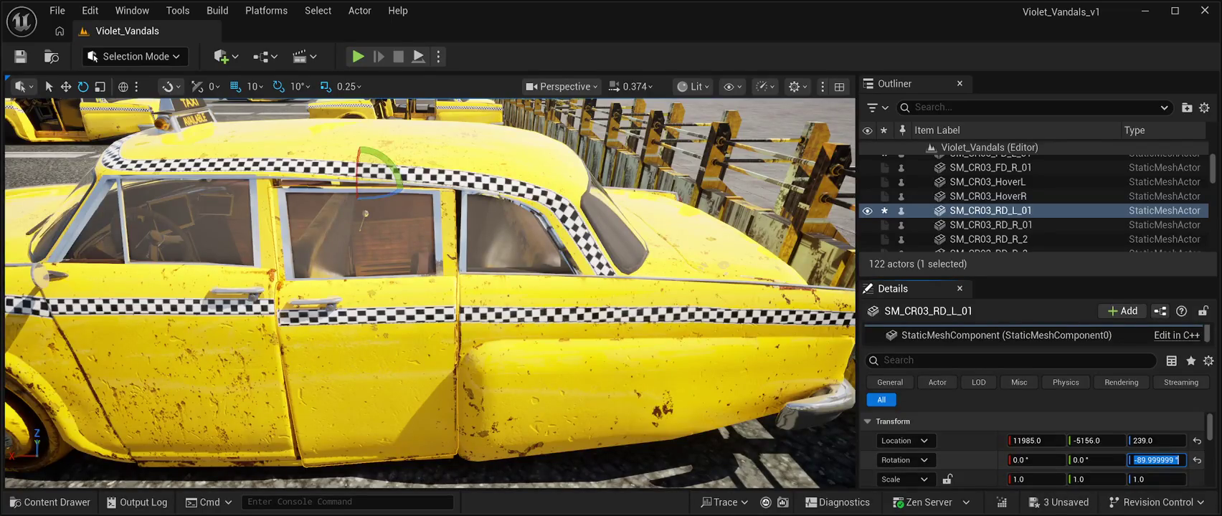
{"action": "type", "text": "-88"}
{"action": "key", "text": "Return"}
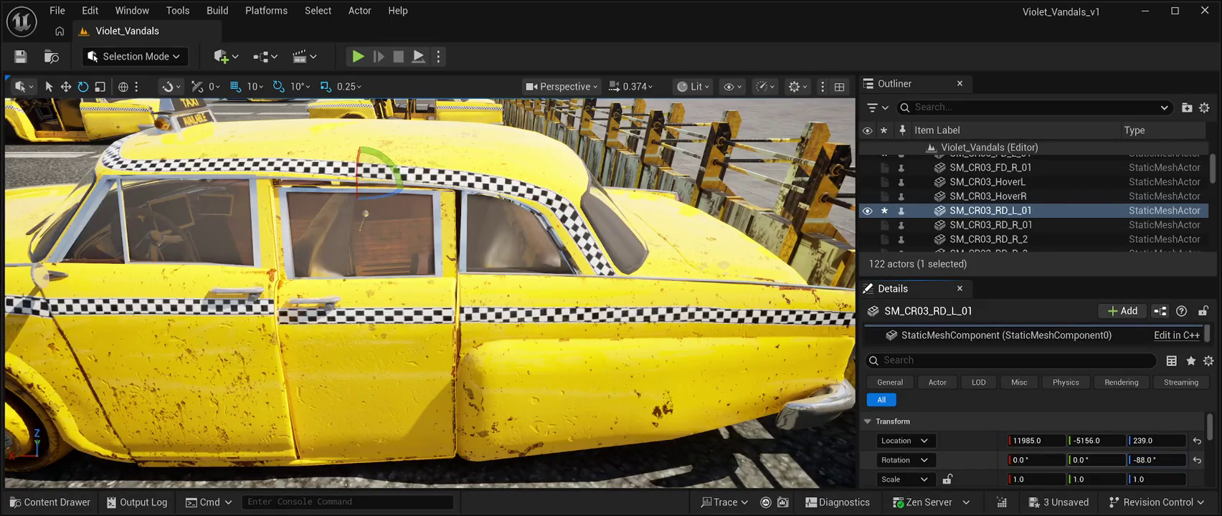
{"action": "mouse_move", "coordinate": [1096, 460]}
{"action": "left_mouse_down"}
{"action": "mouse_move", "coordinate": [1108, 460]}
{"action": "mouse_move", "coordinate": [1095, 459]}
{"action": "left_mouse_up"}
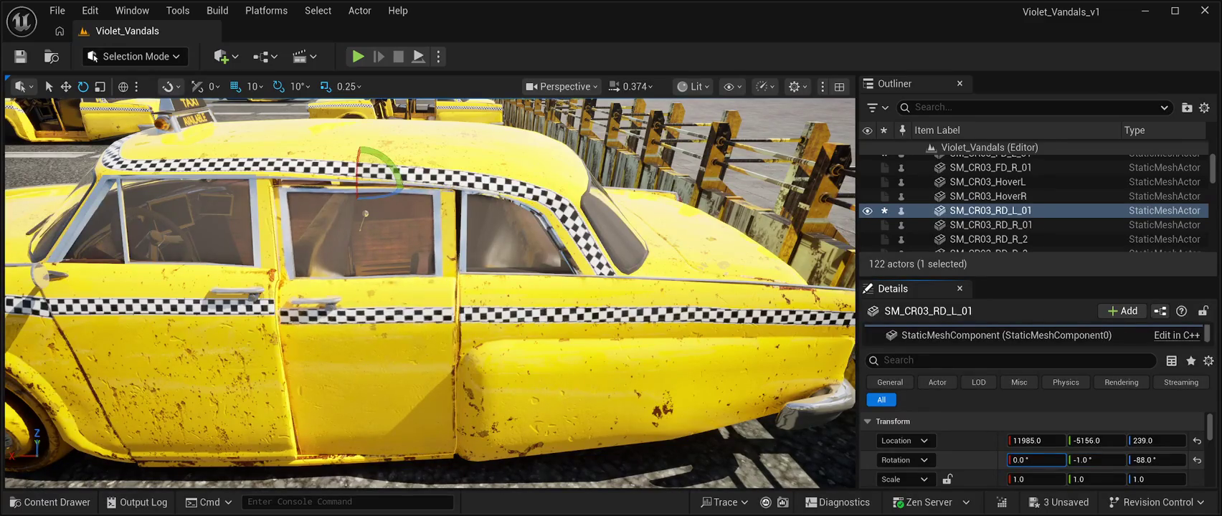
{"action": "left_click_drag", "start_coordinate": [1036, 460], "coordinate": [1033, 460]}
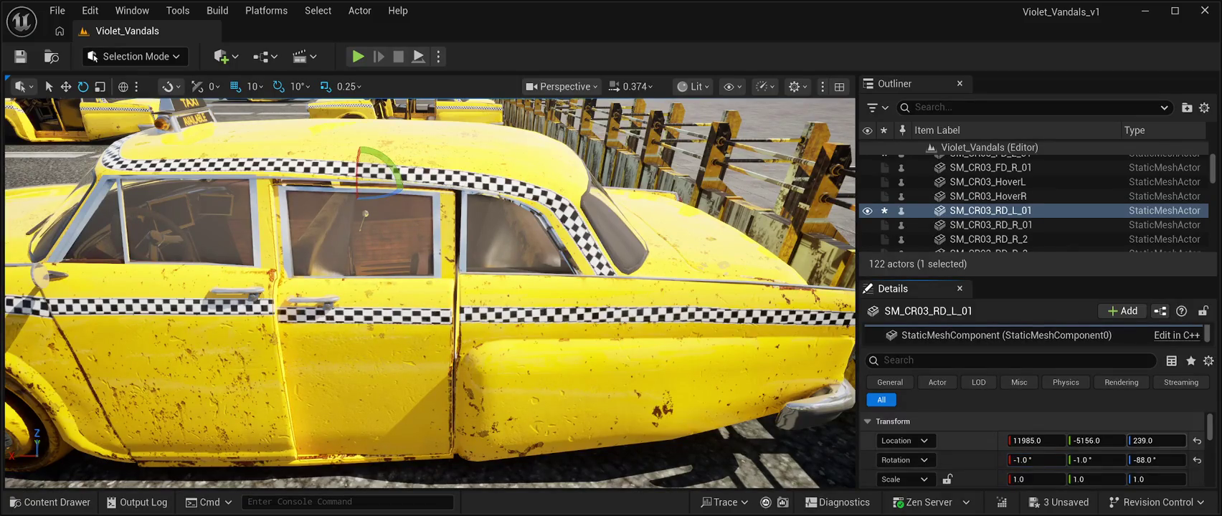
{"action": "left_click_drag", "start_coordinate": [1156, 441], "coordinate": [1034, 440]}
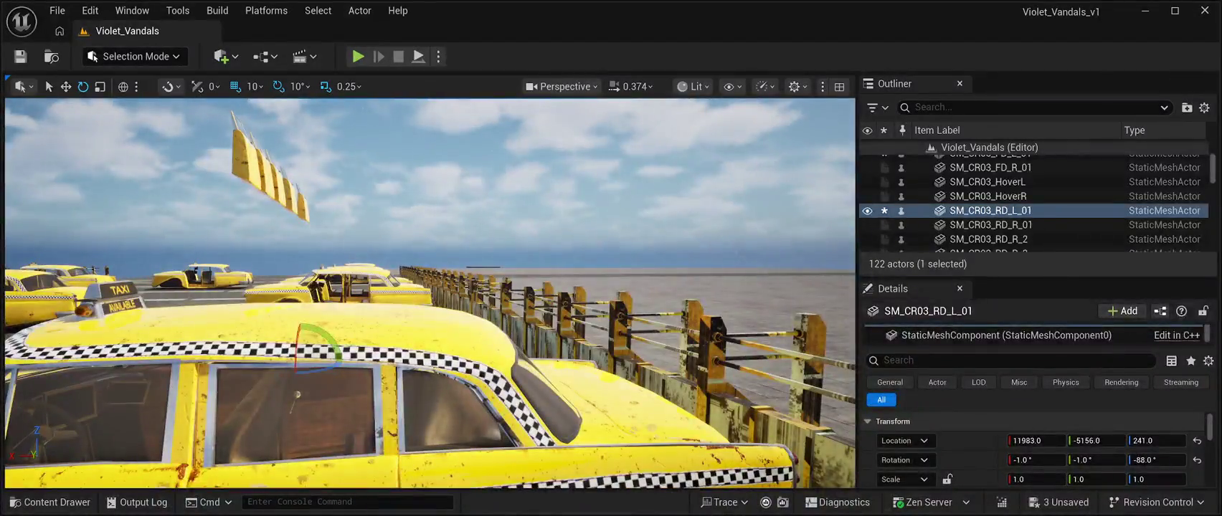
- Multi-select eight of the stripped taxi bodies parked across the lot
{"action": "left_click", "coordinate": [1001, 161]}
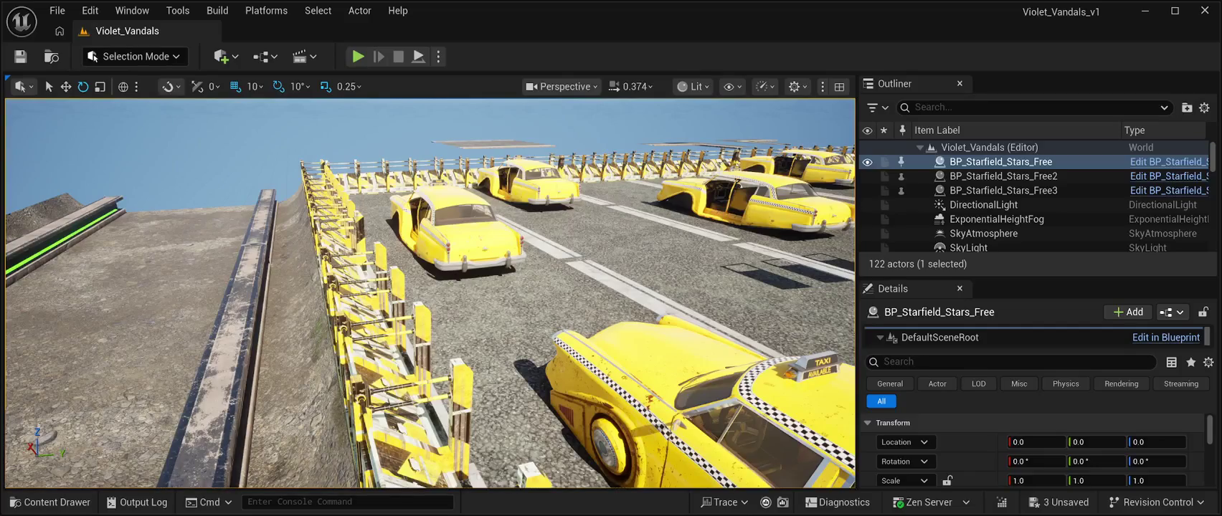
{"action": "left_click", "coordinate": [437, 229]}
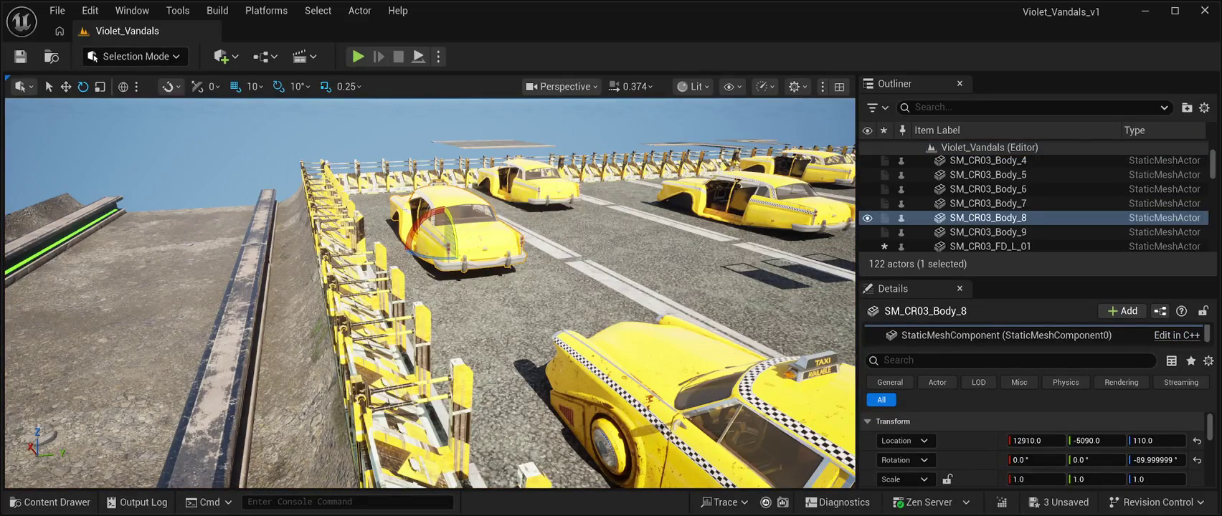
{"action": "left_click", "coordinate": [531, 179], "text": "ctrl"}
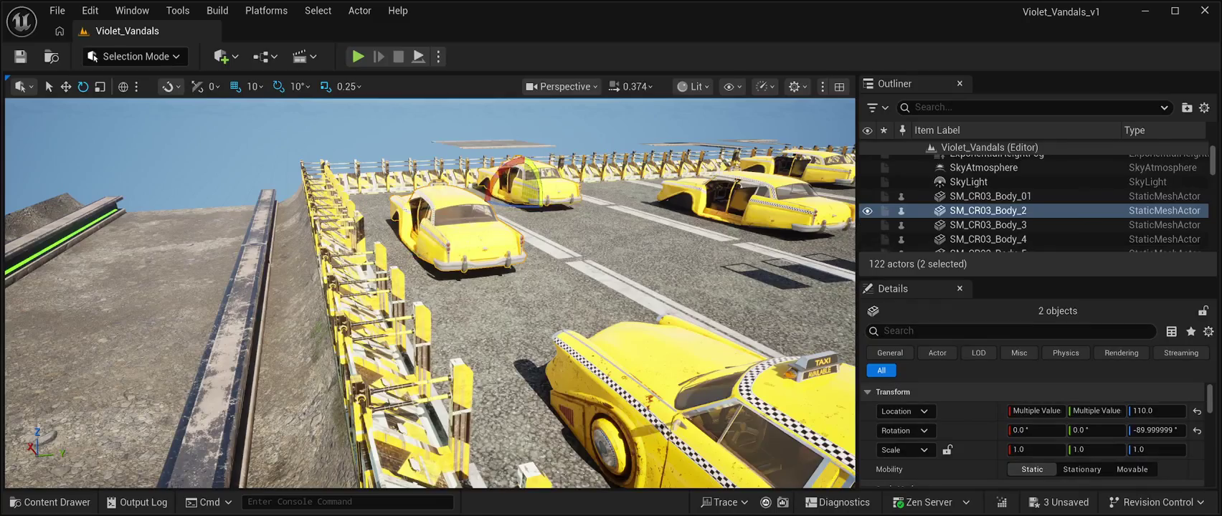
{"action": "left_click", "coordinate": [745, 197], "text": "ctrl"}
{"action": "left_click", "coordinate": [789, 162], "text": "ctrl"}
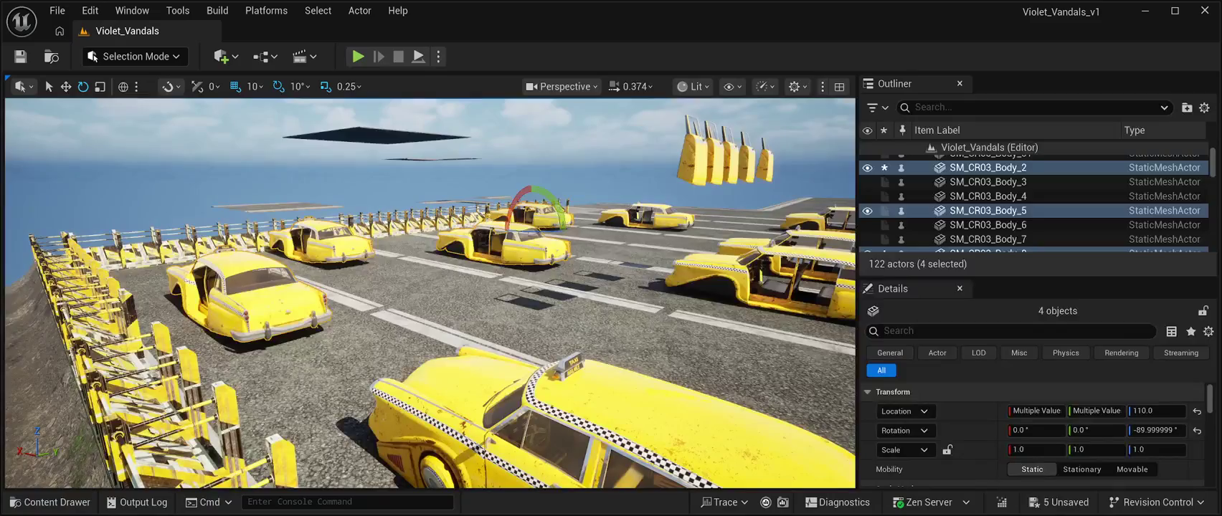
{"action": "left_click", "coordinate": [649, 215], "text": "ctrl"}
{"action": "left_click", "coordinate": [753, 287], "text": "ctrl"}
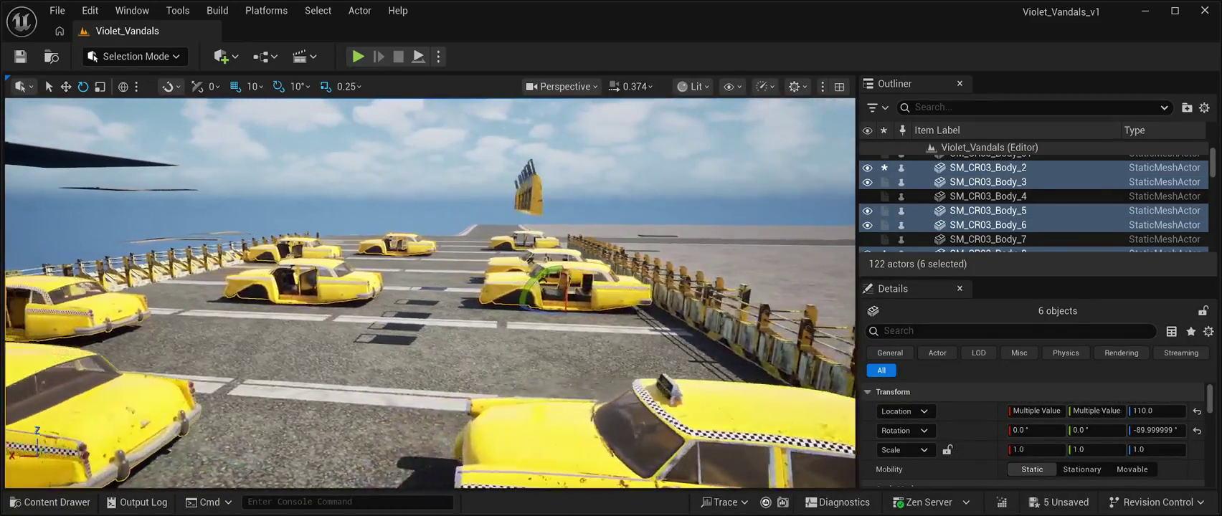
{"action": "left_click", "coordinate": [545, 269], "text": "ctrl"}
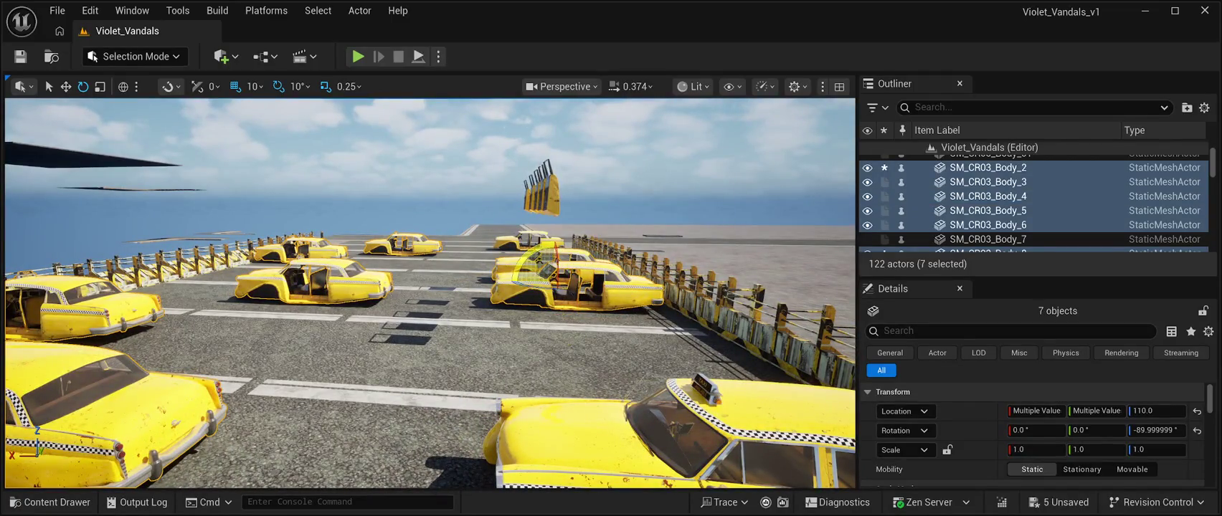
{"action": "left_click", "coordinate": [534, 240], "text": "ctrl"}
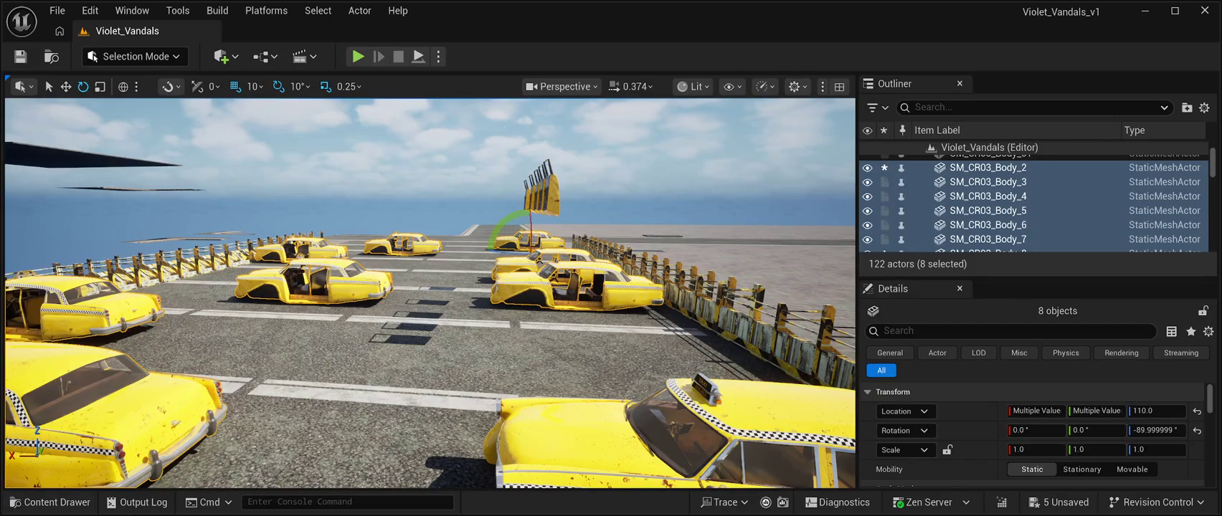
- Delete the eight selected taxi bodies, then five loose doors and steering wheels
{"action": "key", "text": "Delete"}
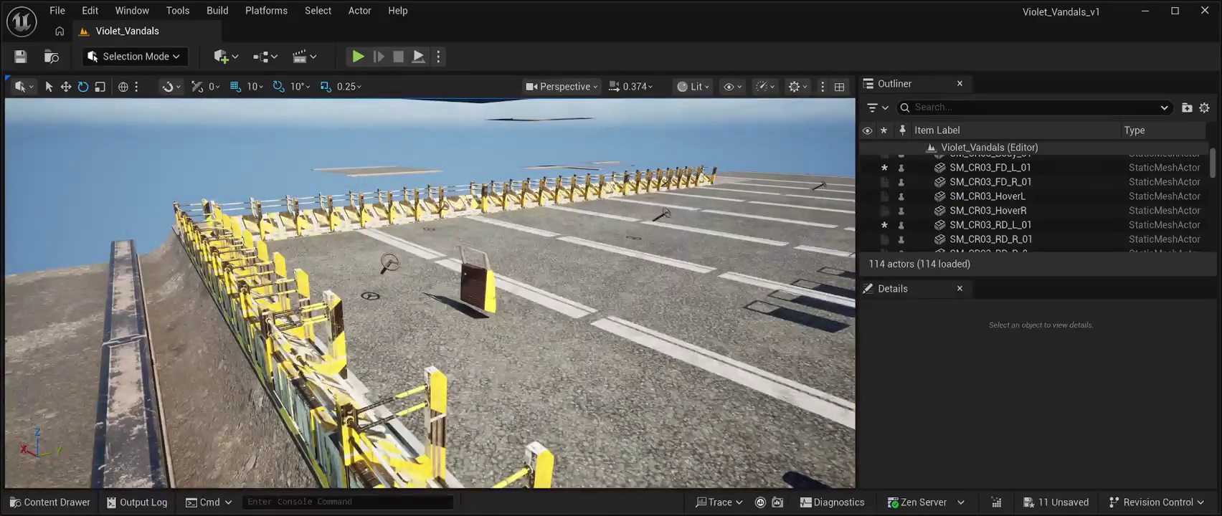
{"action": "left_click", "coordinate": [477, 291]}
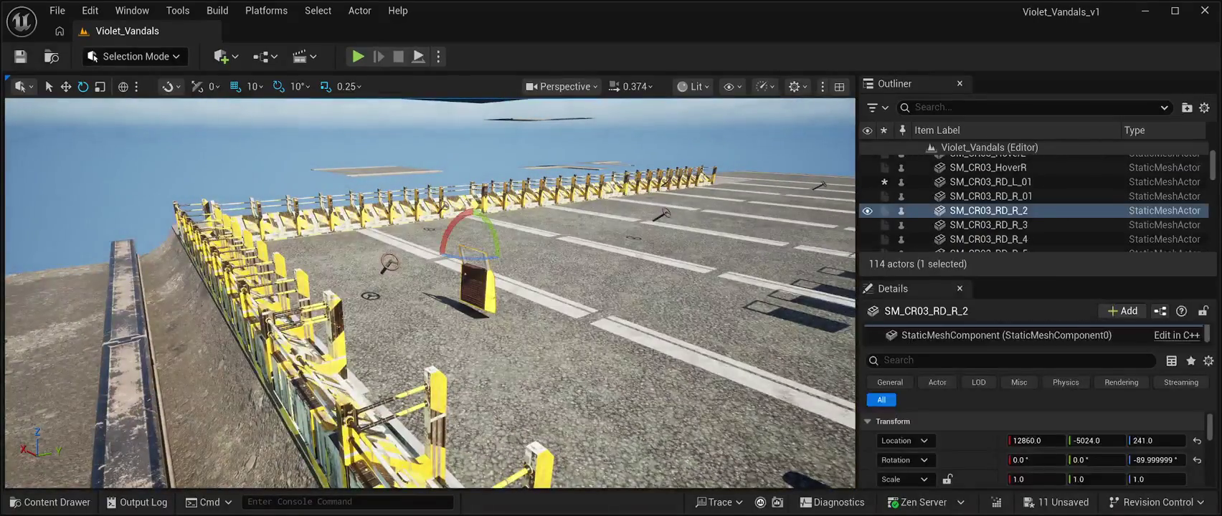
{"action": "left_click", "coordinate": [389, 264]}
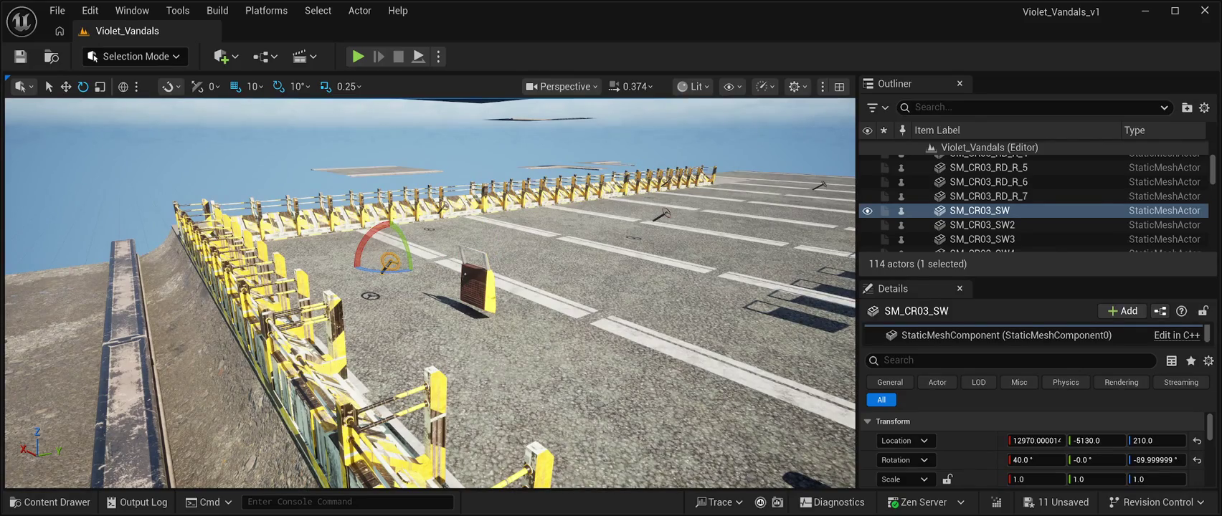
{"action": "left_click", "coordinate": [664, 214]}
{"action": "key", "text": "f"}
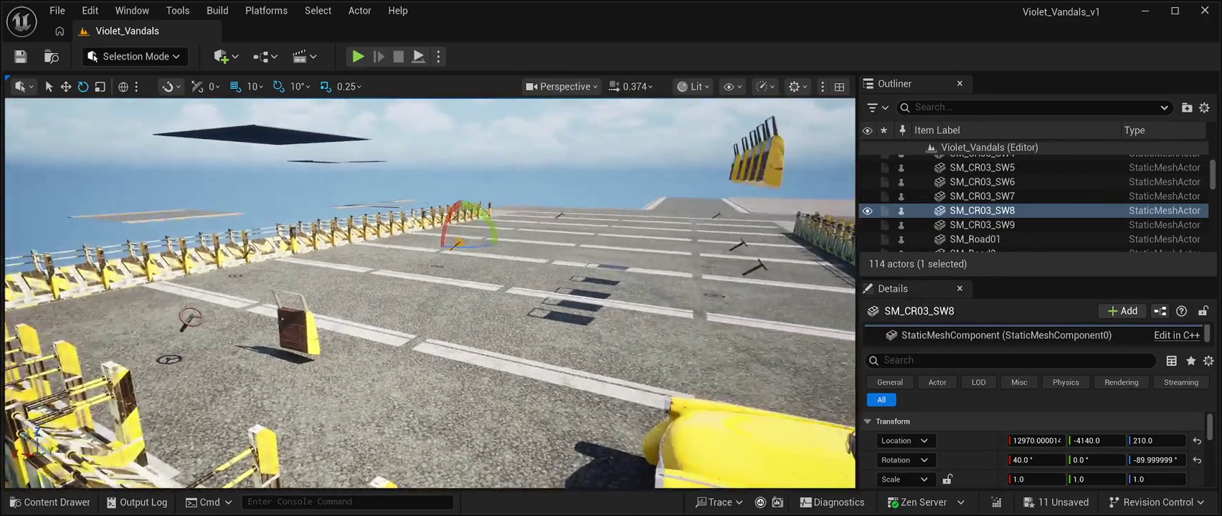
{"action": "left_click", "coordinate": [294, 323], "text": "ctrl"}
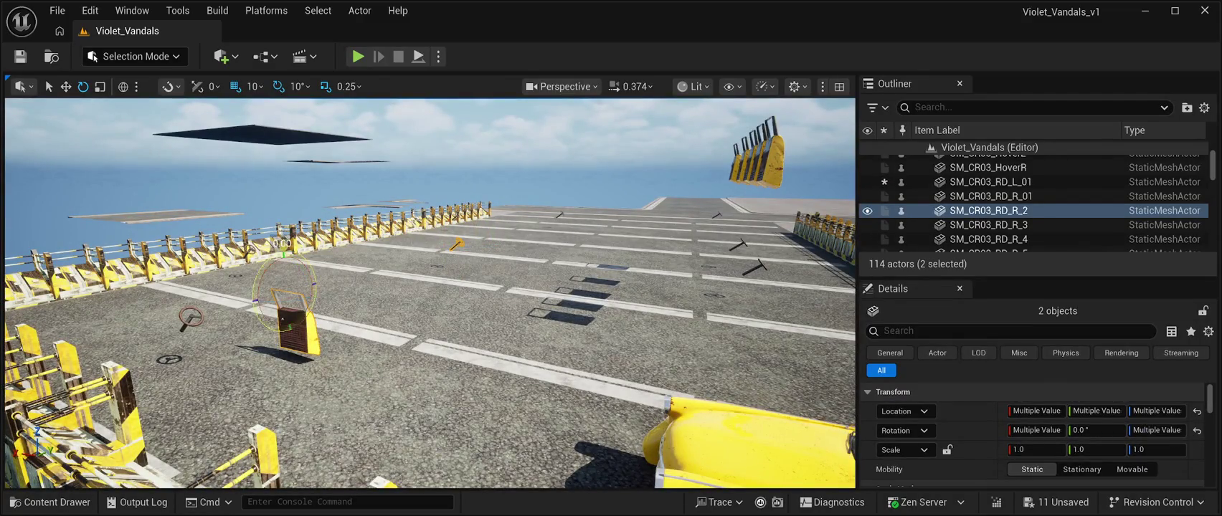
{"action": "left_click", "coordinate": [190, 317], "text": "ctrl"}
{"action": "left_click", "coordinate": [756, 154], "text": "ctrl"}
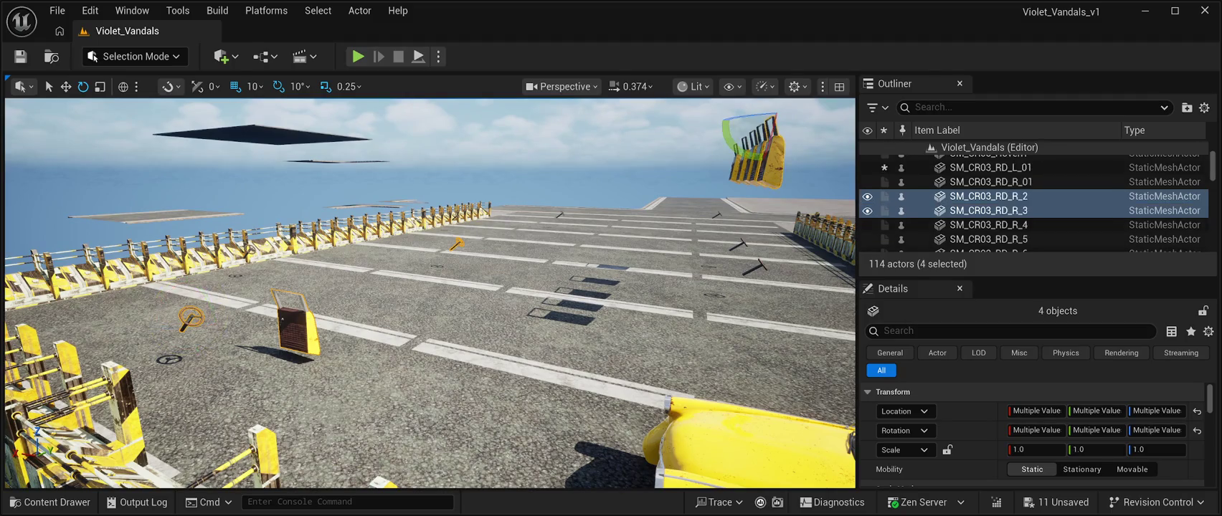
{"action": "left_click", "coordinate": [749, 147], "text": "ctrl"}
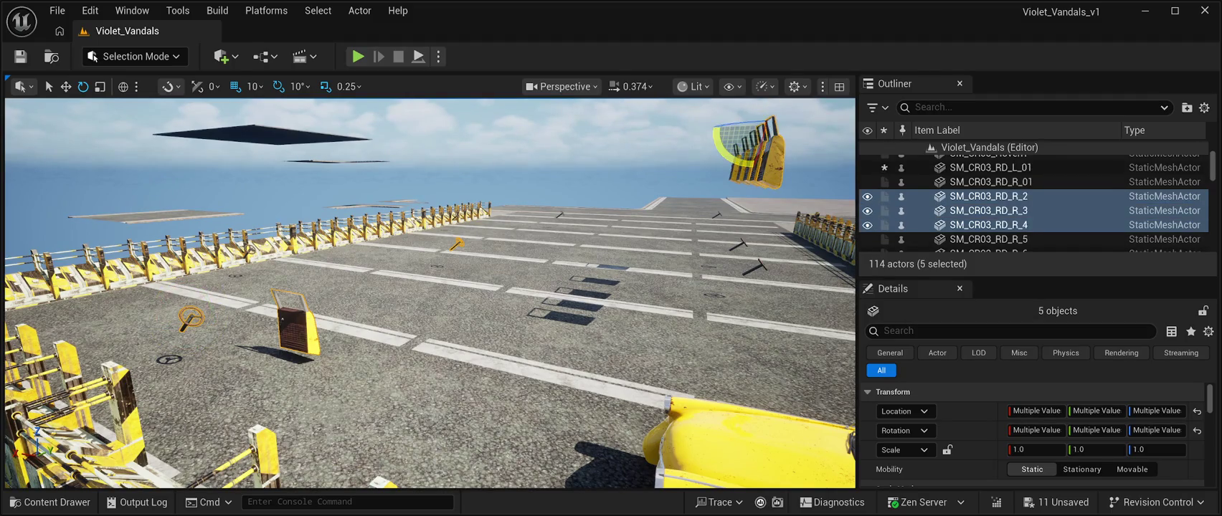
{"action": "key", "text": "Delete"}
- Delete the three remaining floating door pieces
{"action": "left_click", "coordinate": [746, 154]}
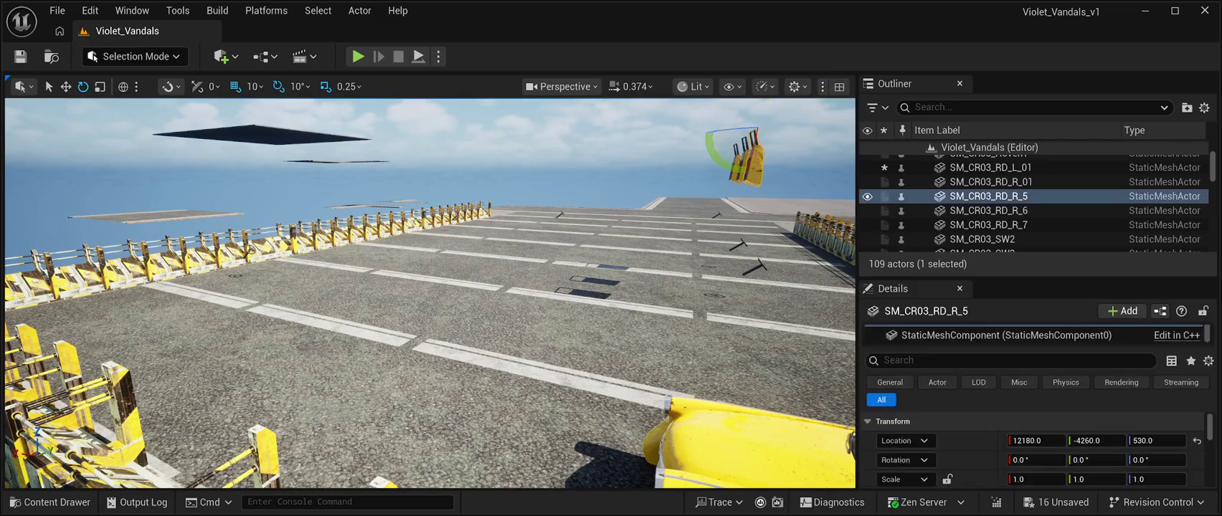
{"action": "left_click", "coordinate": [750, 147], "text": "ctrl"}
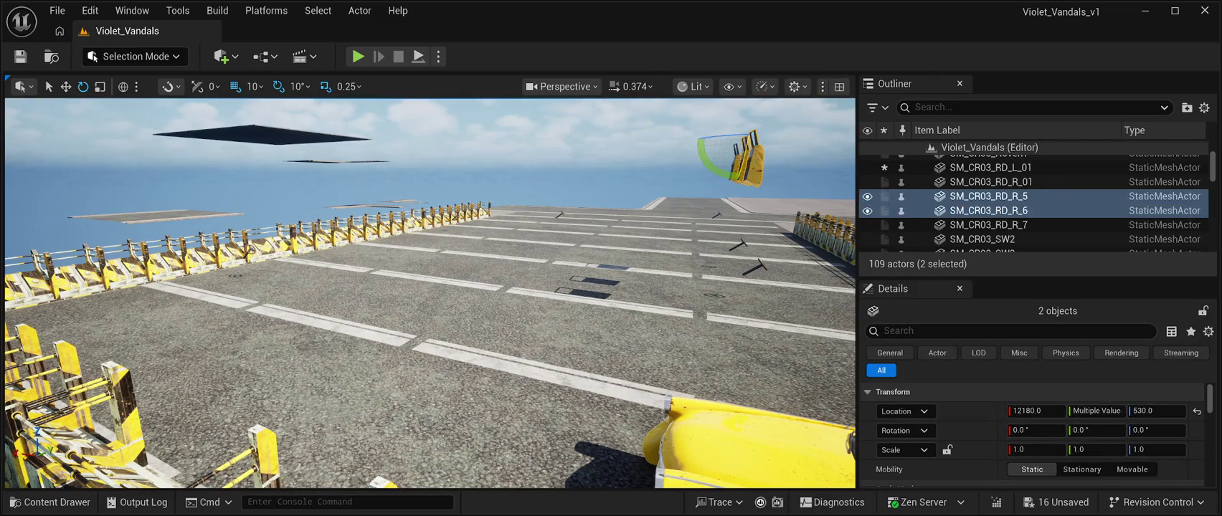
{"action": "key", "text": "Delete"}
{"action": "left_click", "coordinate": [735, 161]}
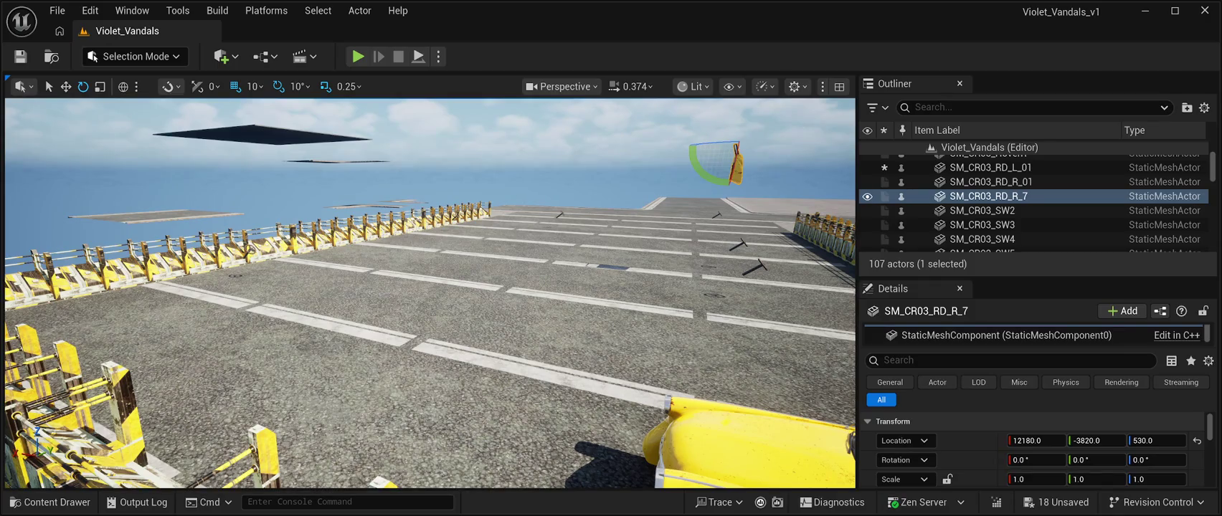
{"action": "key", "text": "Delete"}
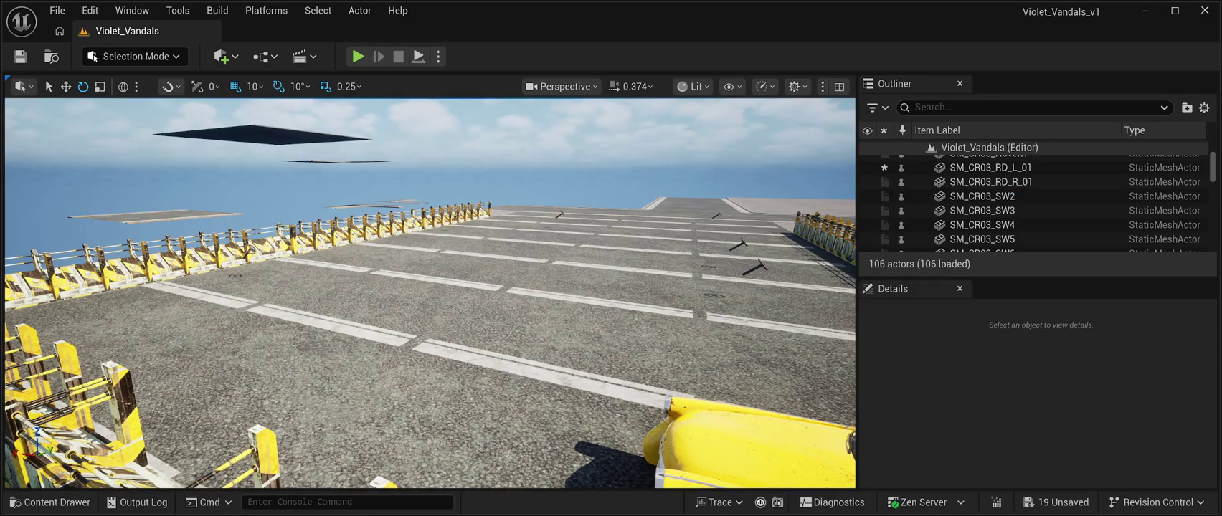
{"action": "left_click", "coordinate": [610, 258]}
{"action": "left_click", "coordinate": [757, 267], "text": "ctrl"}
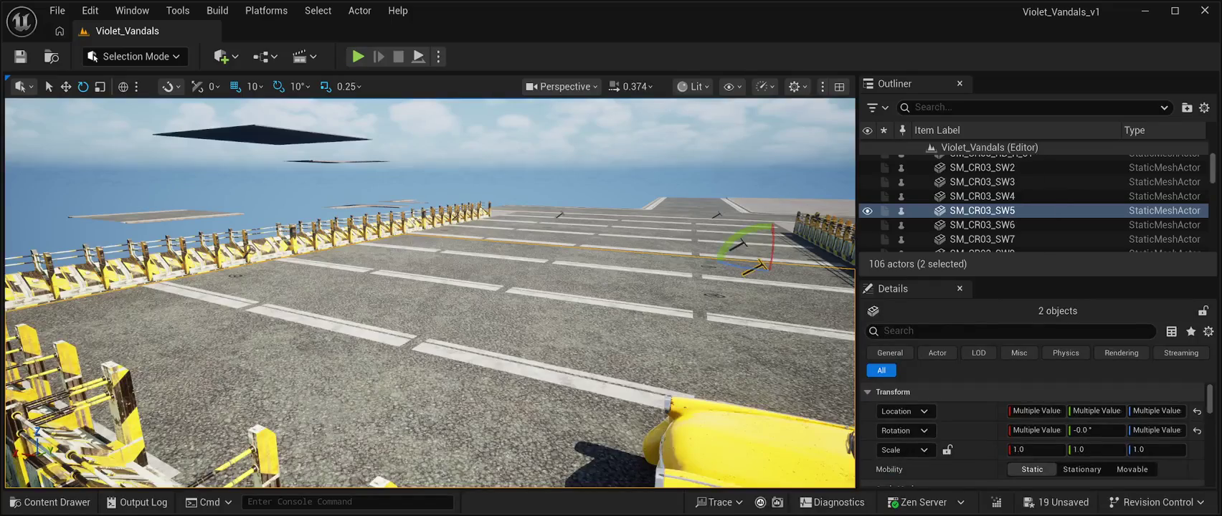
{"action": "left_click", "coordinate": [1000, 161]}
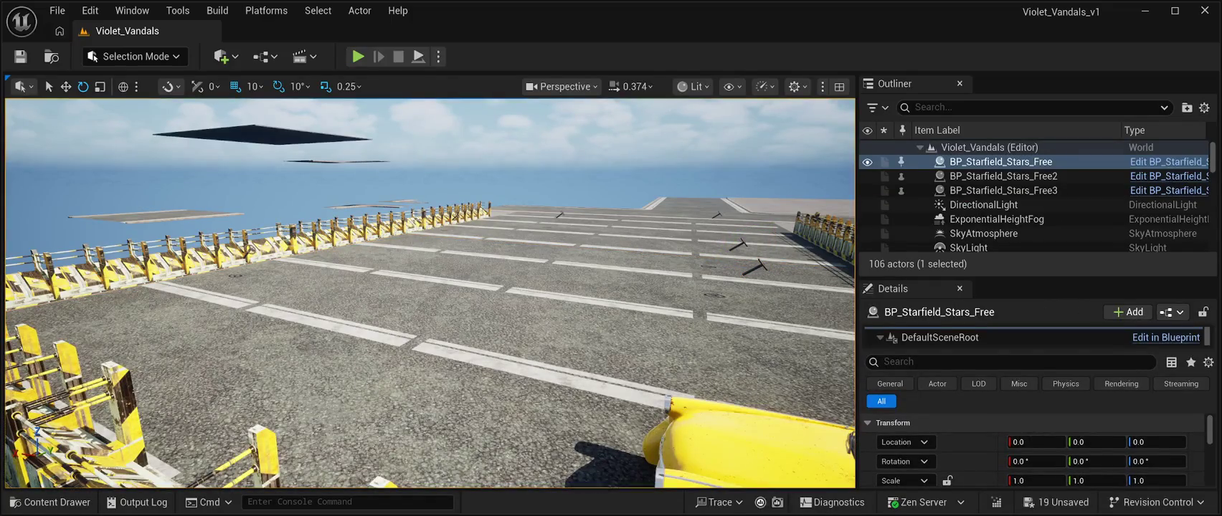
- Delete the last four loose steering wheels and face the fence and remaining taxi
{"action": "key", "text": "w"}
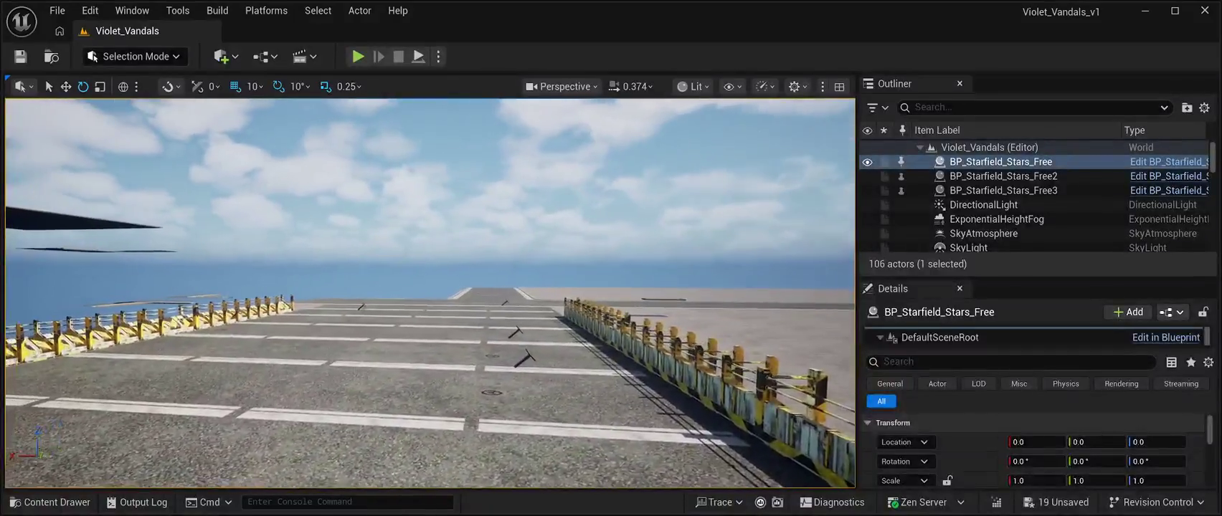
{"action": "key", "text": "w"}
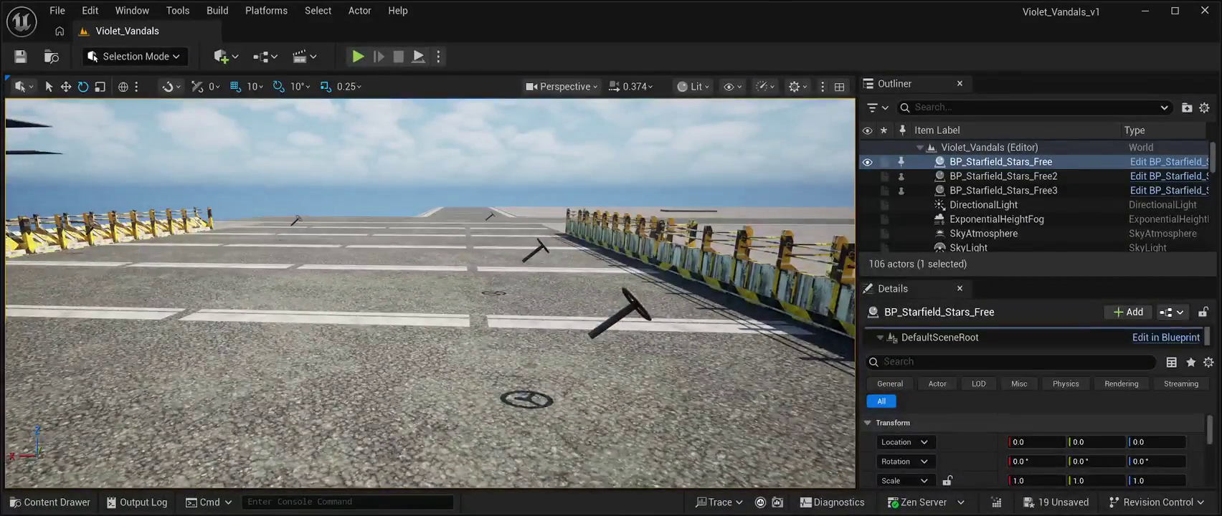
{"action": "left_click", "coordinate": [622, 310]}
{"action": "left_click", "coordinate": [535, 251], "text": "ctrl"}
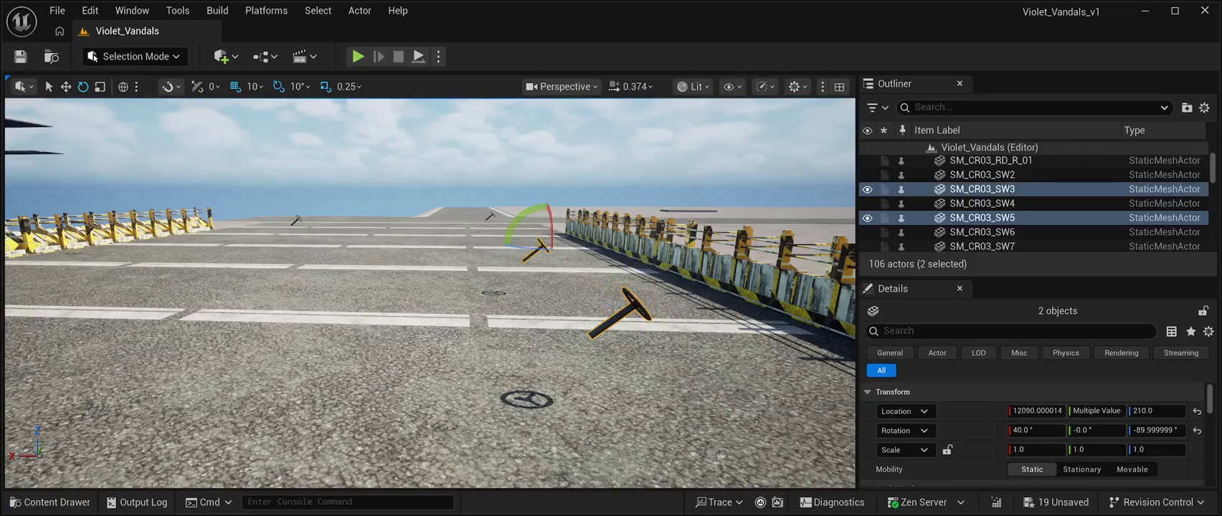
{"action": "key", "text": "Delete"}
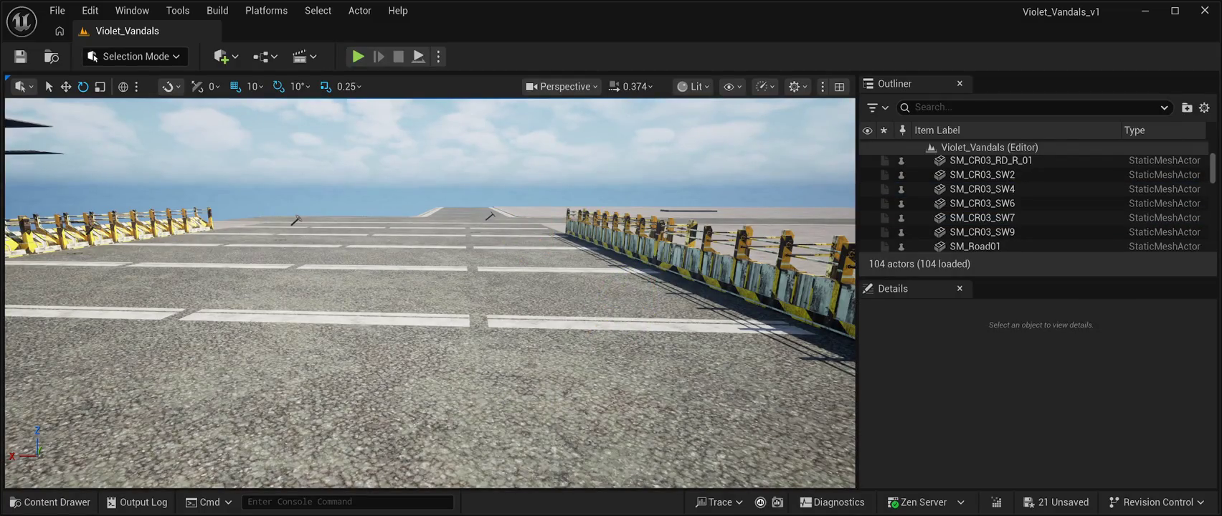
{"action": "left_click", "coordinate": [423, 215]}
{"action": "left_click", "coordinate": [489, 216]}
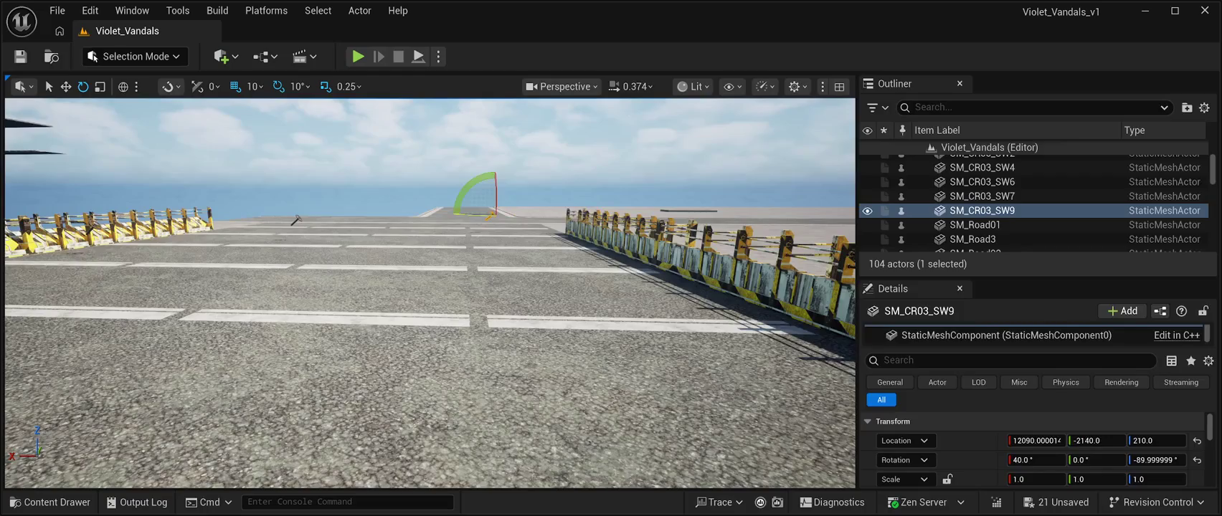
{"action": "key", "text": "Delete"}
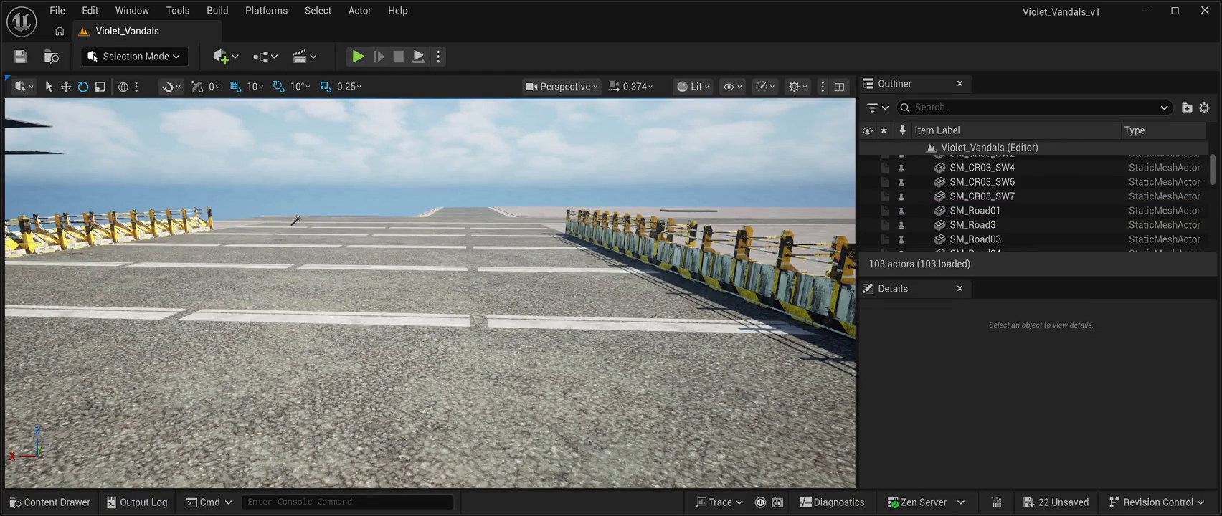
{"action": "left_click", "coordinate": [296, 219]}
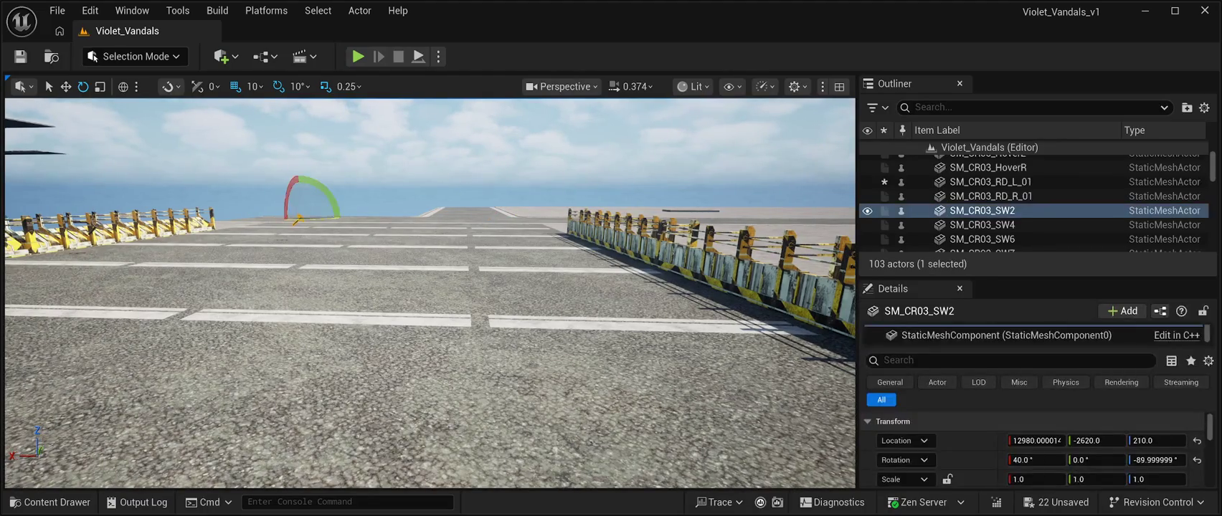
{"action": "key", "text": "Delete"}
{"action": "mouse_move", "coordinate": [297, 220]}
{"action": "left_mouse_down"}
{"action": "mouse_move", "coordinate": [187, 219]}
{"action": "mouse_move", "coordinate": [186, 133]}
{"action": "mouse_move", "coordinate": [186, 291]}
{"action": "left_mouse_up"}
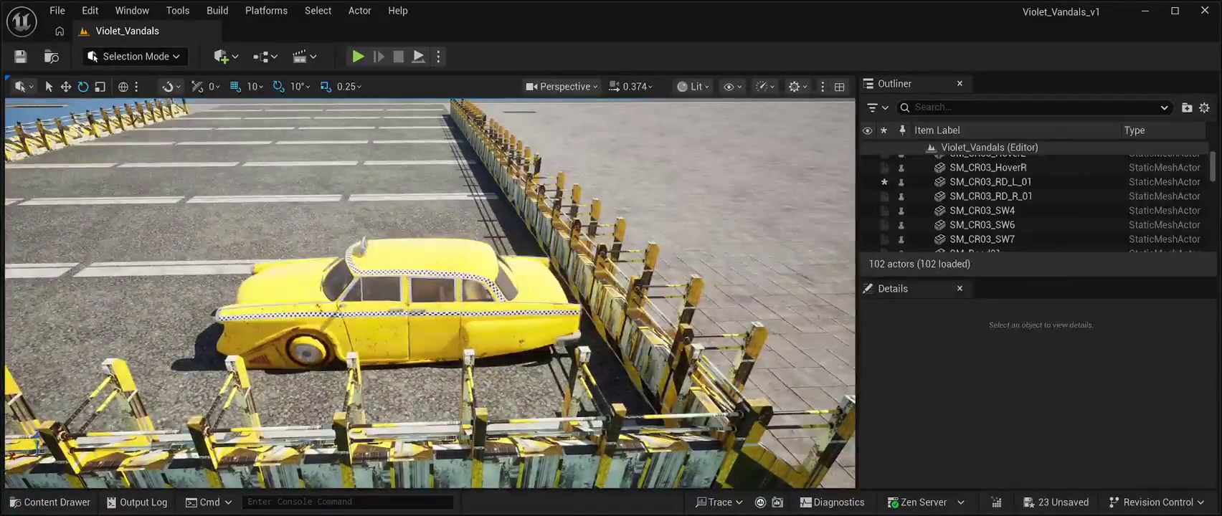
- Select the taxi's body, doors, rear hover wheel and steering wheel, then clear the selection
{"action": "left_click", "coordinate": [402, 323]}
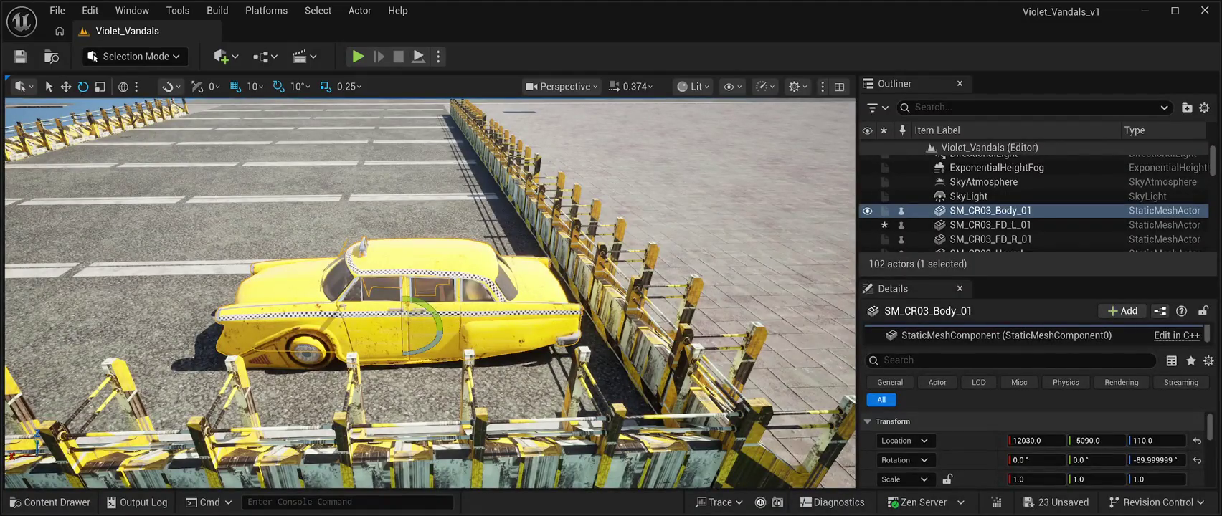
{"action": "left_click", "coordinate": [431, 308], "text": "ctrl"}
{"action": "left_click", "coordinate": [380, 308], "text": "ctrl"}
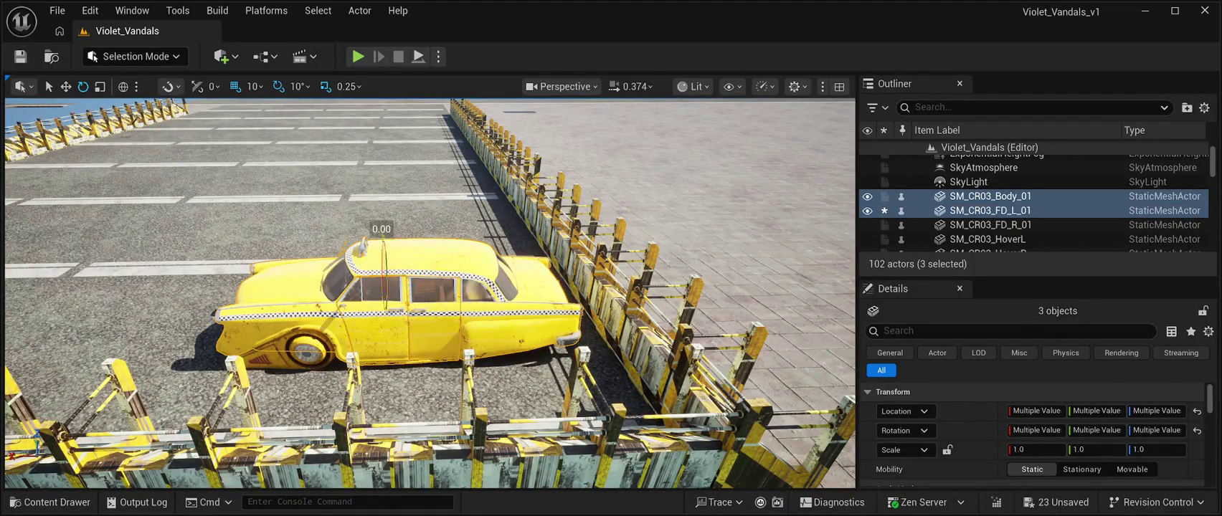
{"action": "left_click", "coordinate": [308, 345], "text": "ctrl"}
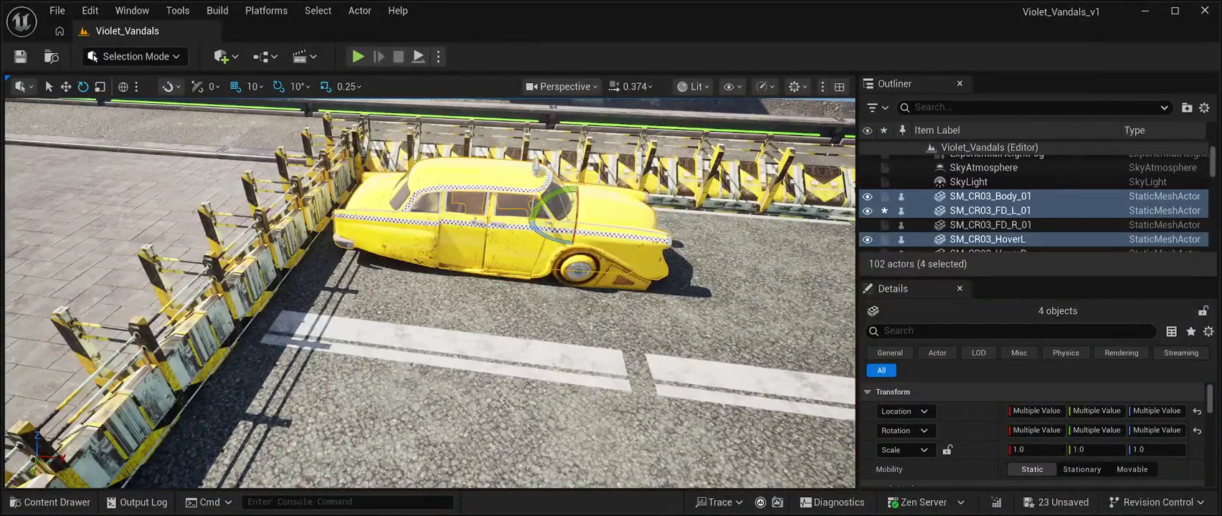
{"action": "left_click", "coordinate": [459, 237], "text": "ctrl"}
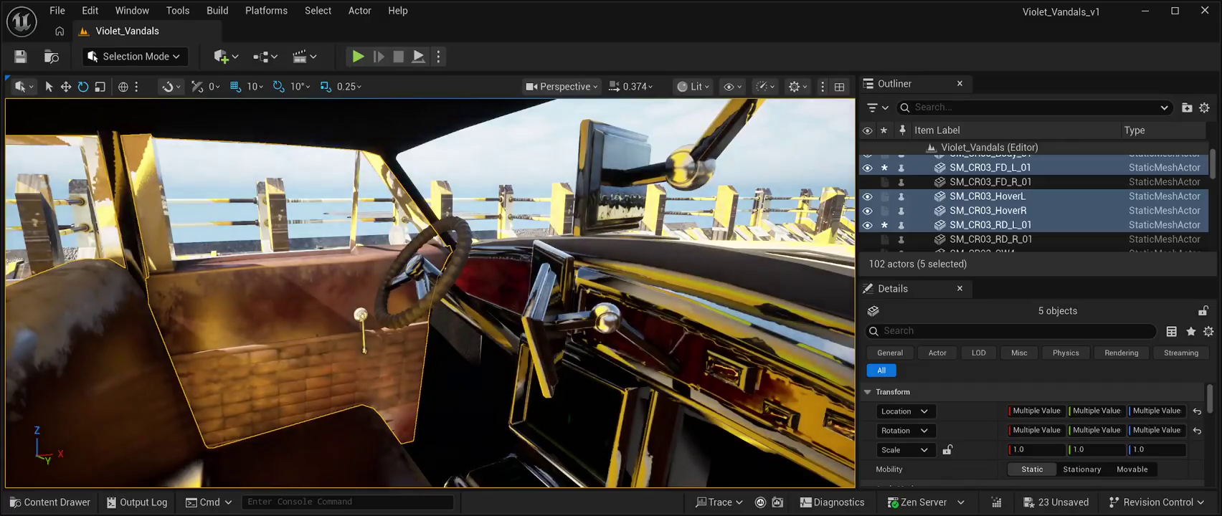
{"action": "left_click", "coordinate": [462, 251], "text": "ctrl"}
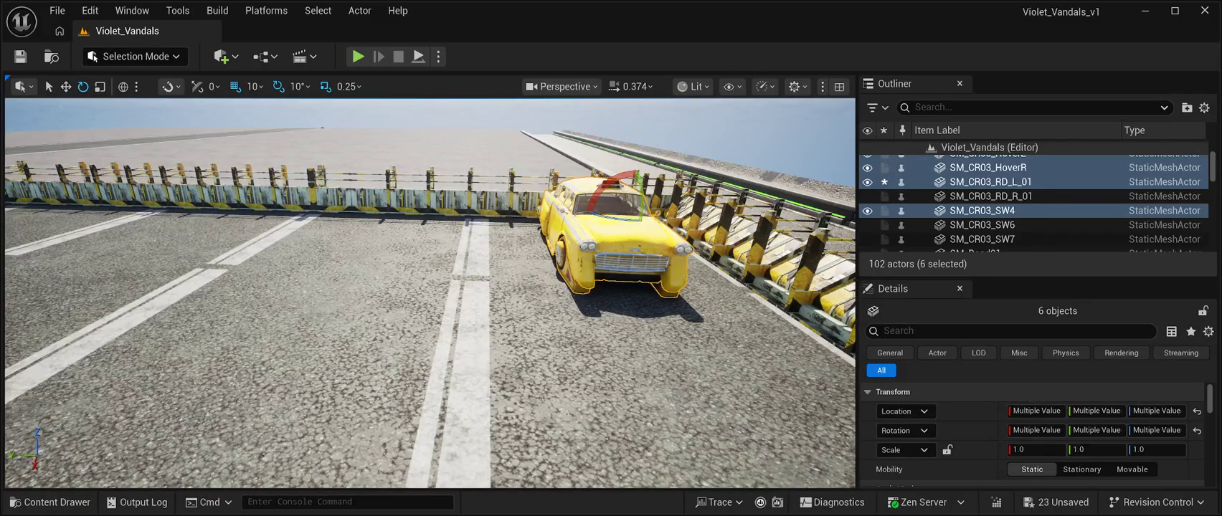
{"action": "left_click", "coordinate": [674, 215]}
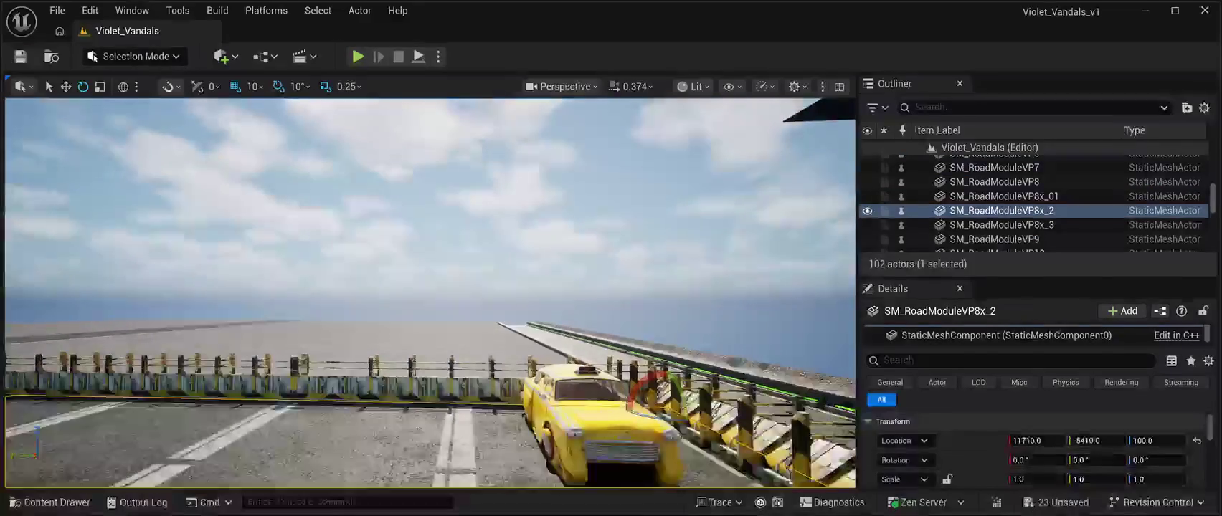
{"action": "left_click", "coordinate": [1000, 161]}
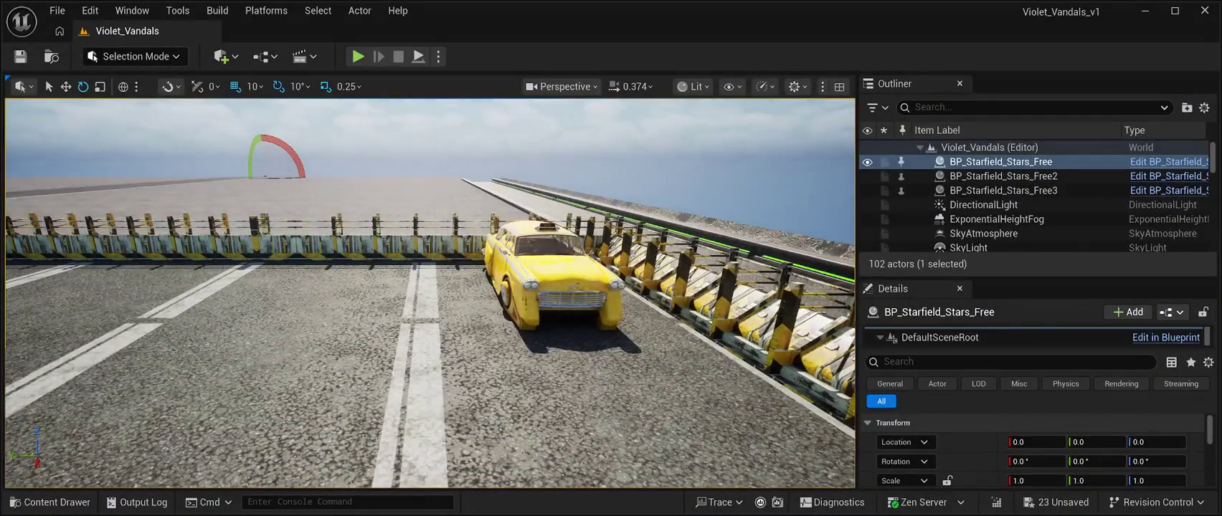
- Reselect the taxi body, rear hover wheel, right front and rear parts, and steering wheel
{"action": "left_click", "coordinate": [552, 287]}
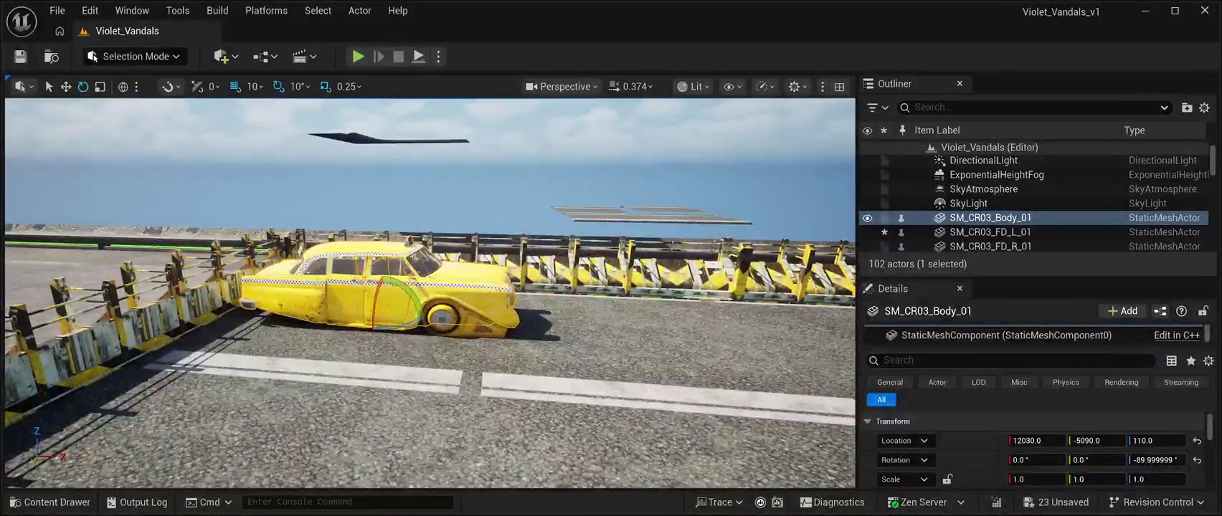
{"action": "left_click", "coordinate": [441, 315], "text": "ctrl"}
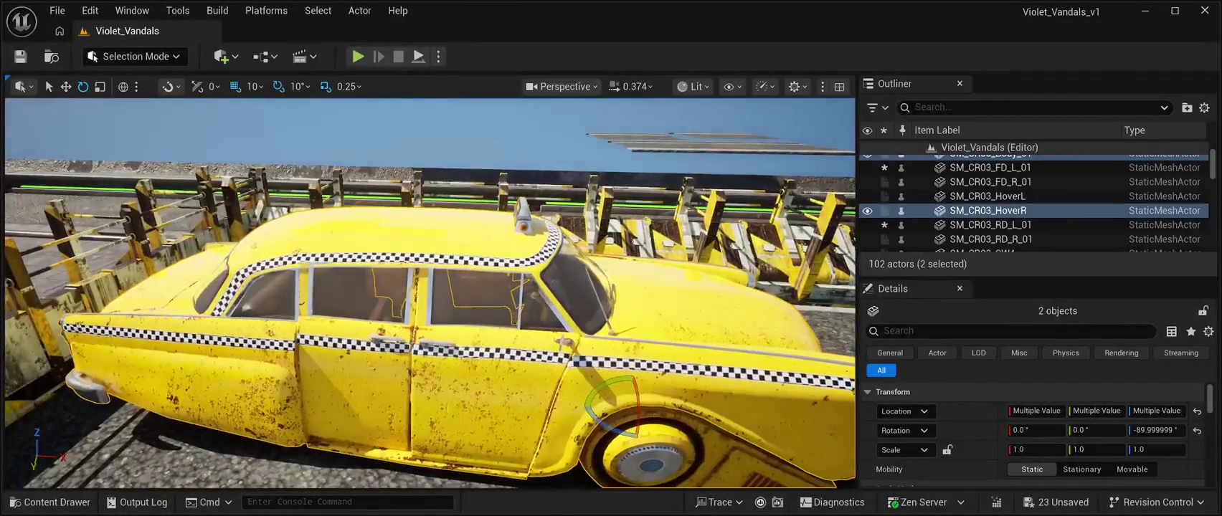
{"action": "left_click", "coordinate": [351, 380], "text": "ctrl"}
{"action": "left_click", "coordinate": [495, 387], "text": "ctrl"}
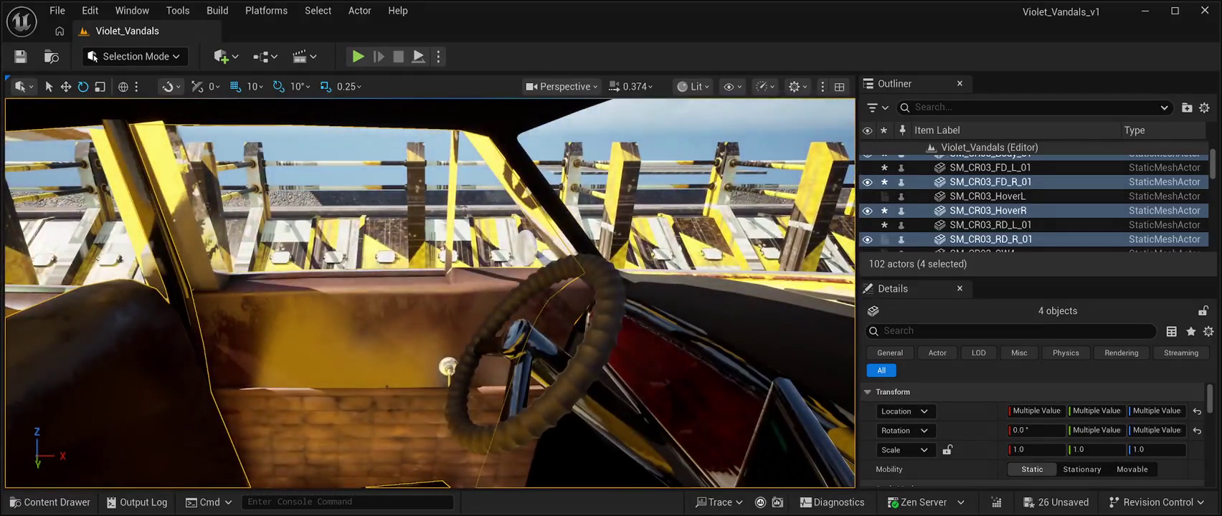
{"action": "left_click", "coordinate": [323, 187], "text": "ctrl"}
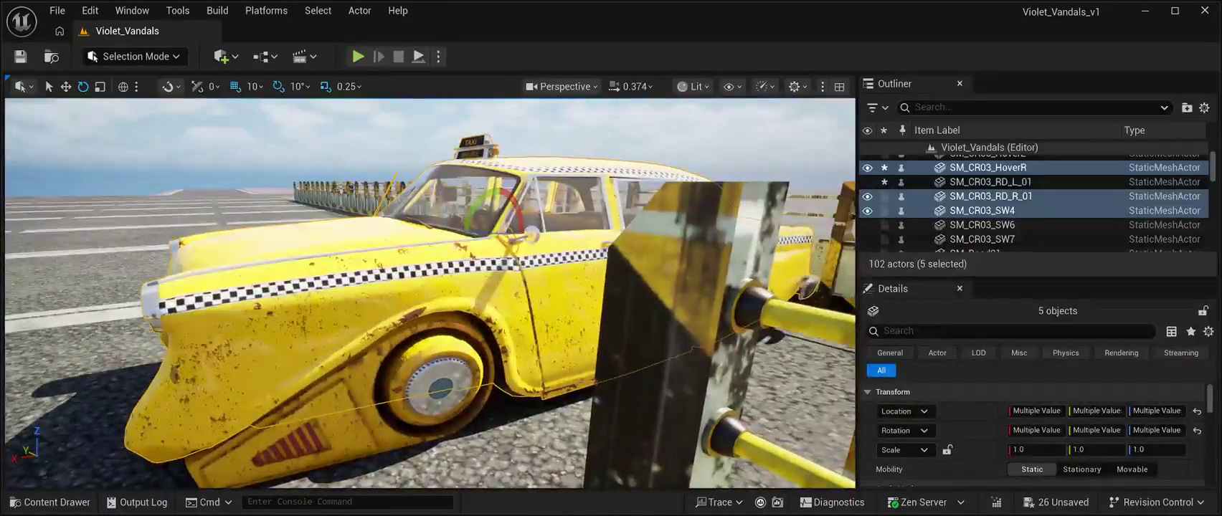
{"action": "left_click", "coordinate": [323, 237], "text": "ctrl"}
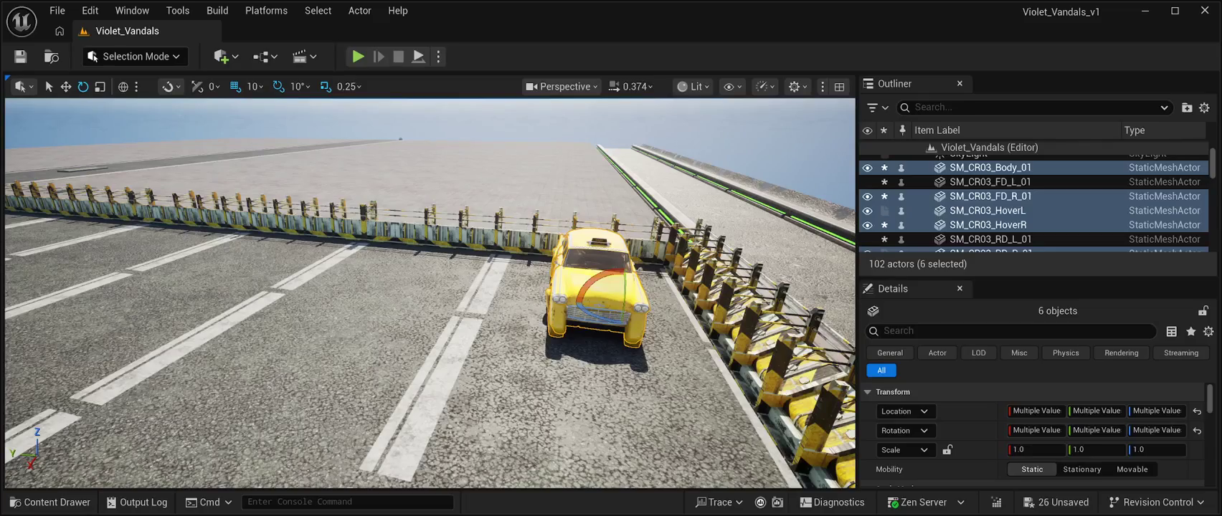
{"action": "key", "text": "ctrl+d"}
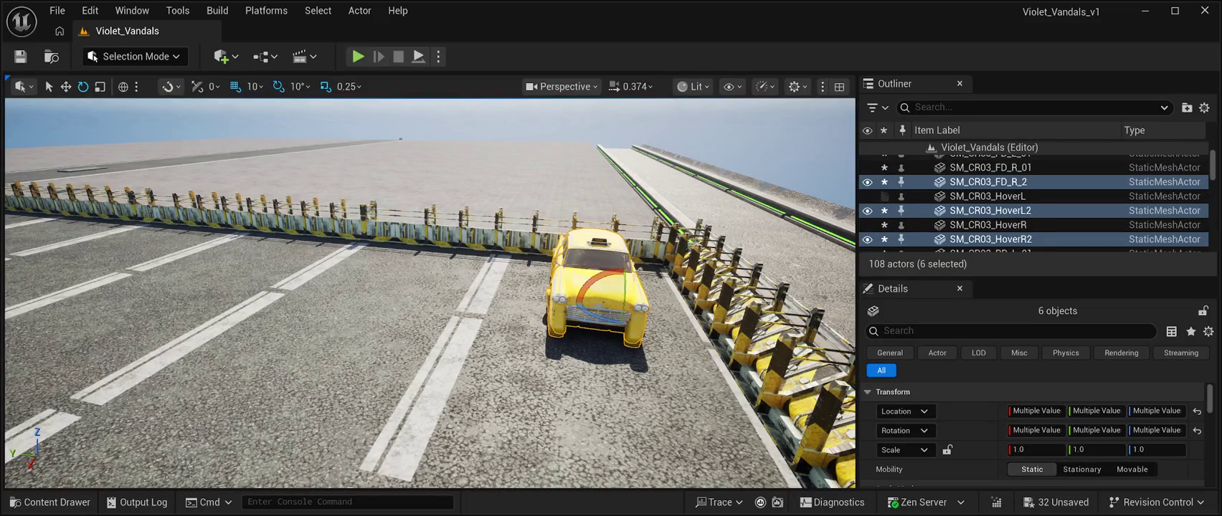
{"action": "key", "text": "w"}
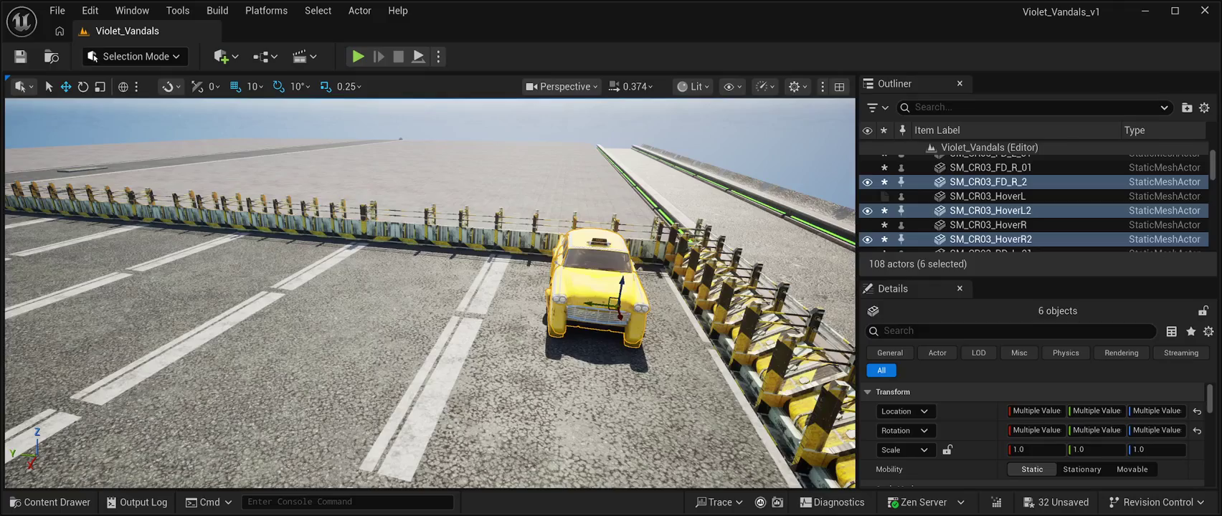
{"action": "left_click_drag", "start_coordinate": [592, 305], "coordinate": [381, 284]}
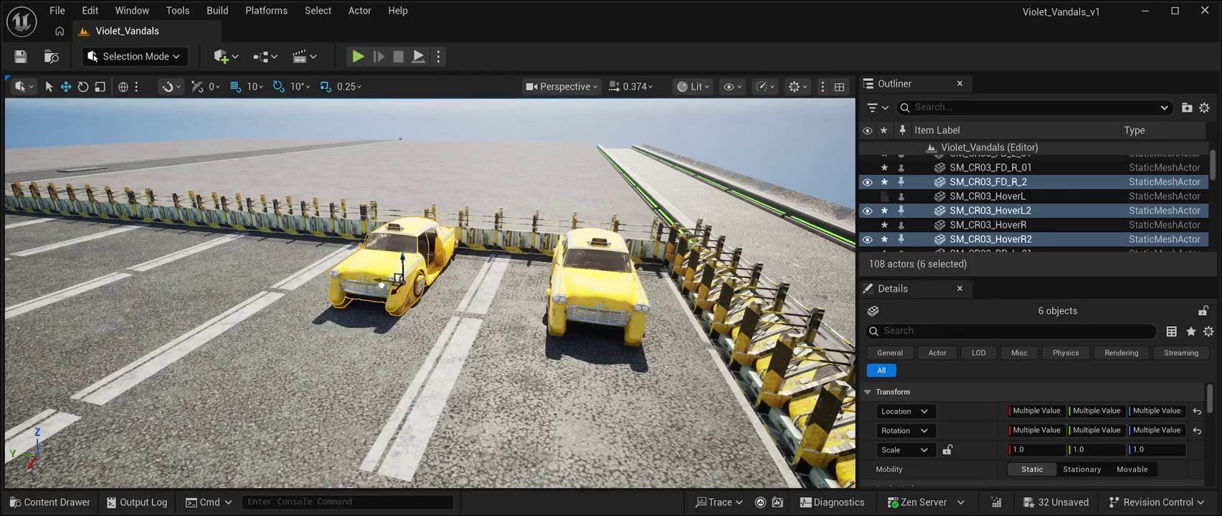
{"action": "mouse_move", "coordinate": [381, 285]}
{"action": "left_mouse_down"}
{"action": "mouse_move", "coordinate": [322, 294]}
{"action": "mouse_move", "coordinate": [448, 285]}
{"action": "mouse_move", "coordinate": [401, 287]}
{"action": "left_mouse_up"}
{"action": "key", "text": "Delete"}
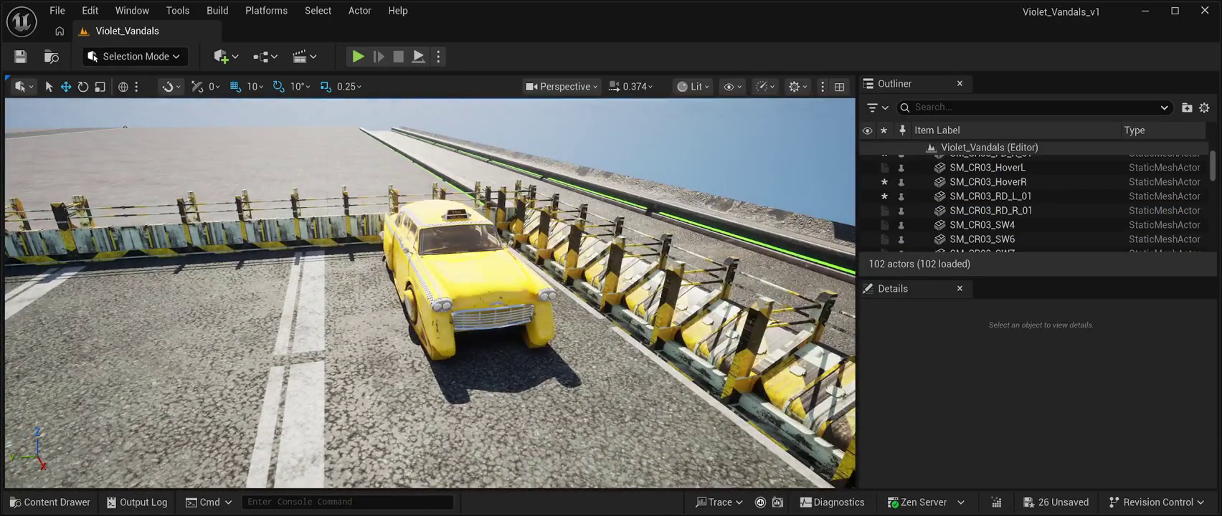
{"action": "left_click", "coordinate": [430, 294]}
- Add the hover wheels, side parts, steering wheel and HoverL for eight actors, then frame them
{"action": "left_click", "coordinate": [412, 312], "text": "ctrl"}
{"action": "left_click_drag", "start_coordinate": [412, 312], "coordinate": [316, 315]}
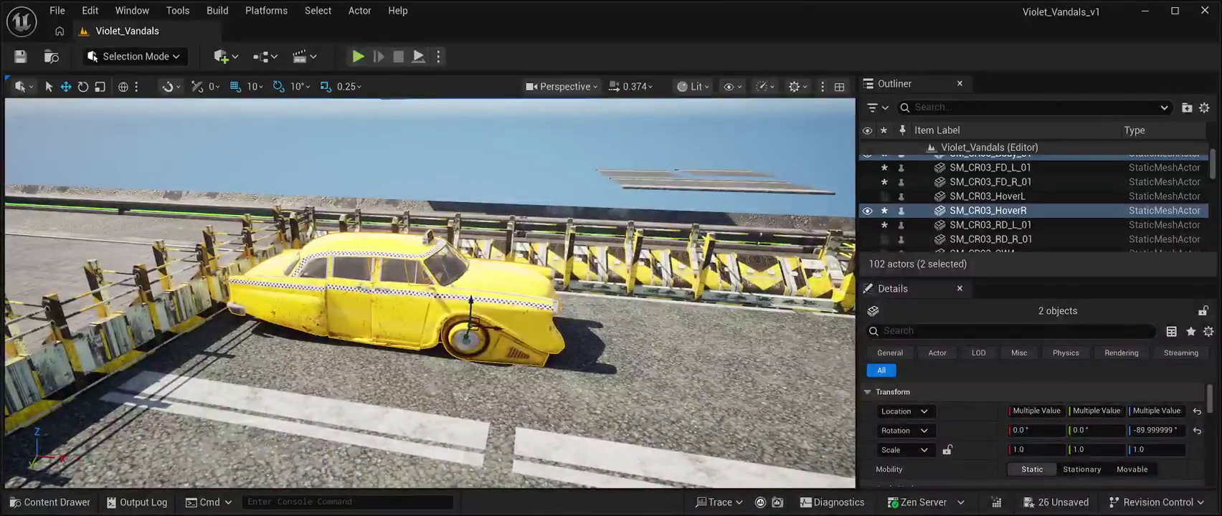
{"action": "left_click", "coordinate": [401, 302], "text": "ctrl"}
{"action": "left_click", "coordinate": [423, 302], "text": "ctrl"}
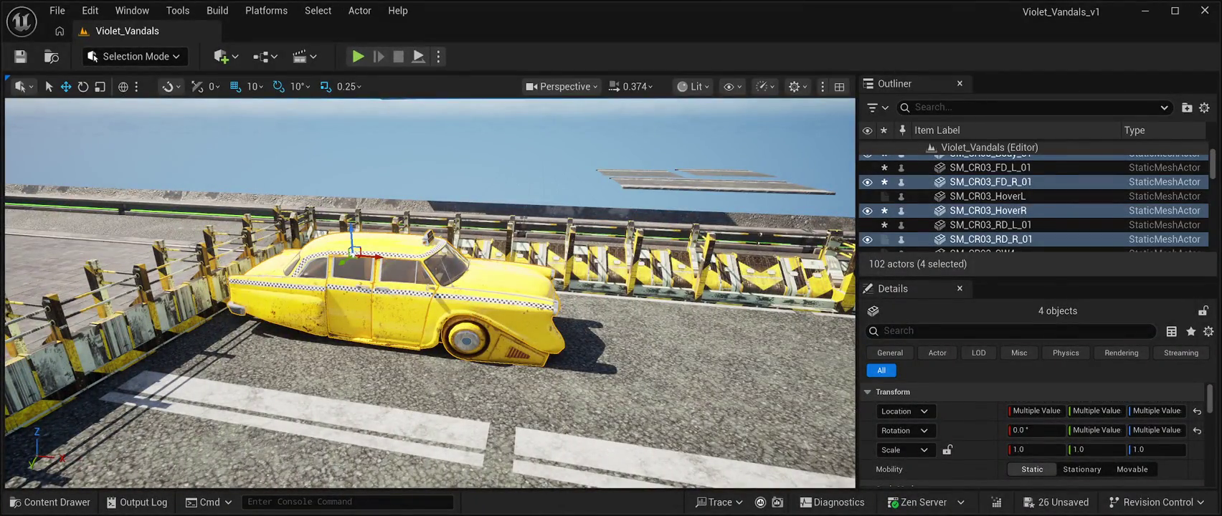
{"action": "scroll", "coordinate": [430, 294], "scroll_direction": "up", "scroll_amount": 10}
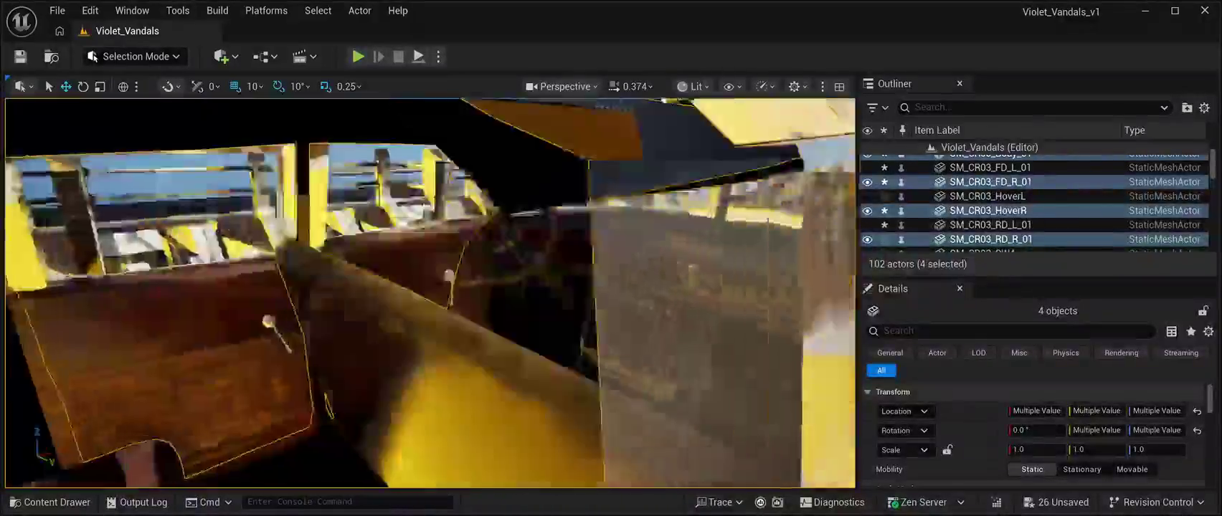
{"action": "scroll", "coordinate": [431, 294], "scroll_direction": "up", "scroll_amount": 5}
{"action": "left_click", "coordinate": [494, 229], "text": "ctrl"}
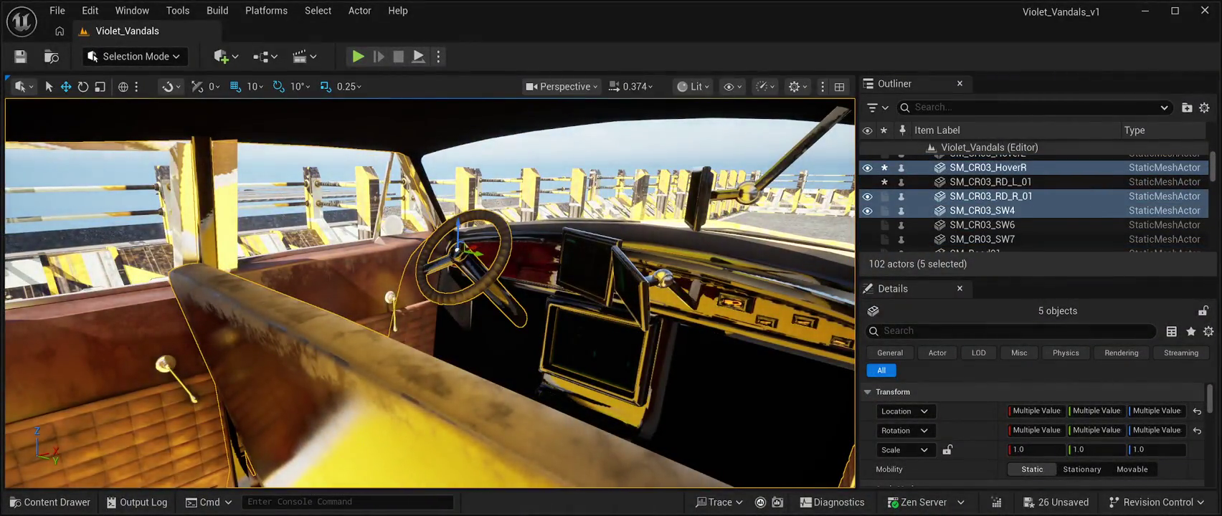
{"action": "left_click", "coordinate": [430, 302], "text": "ctrl"}
{"action": "left_click", "coordinate": [215, 287], "text": "ctrl"}
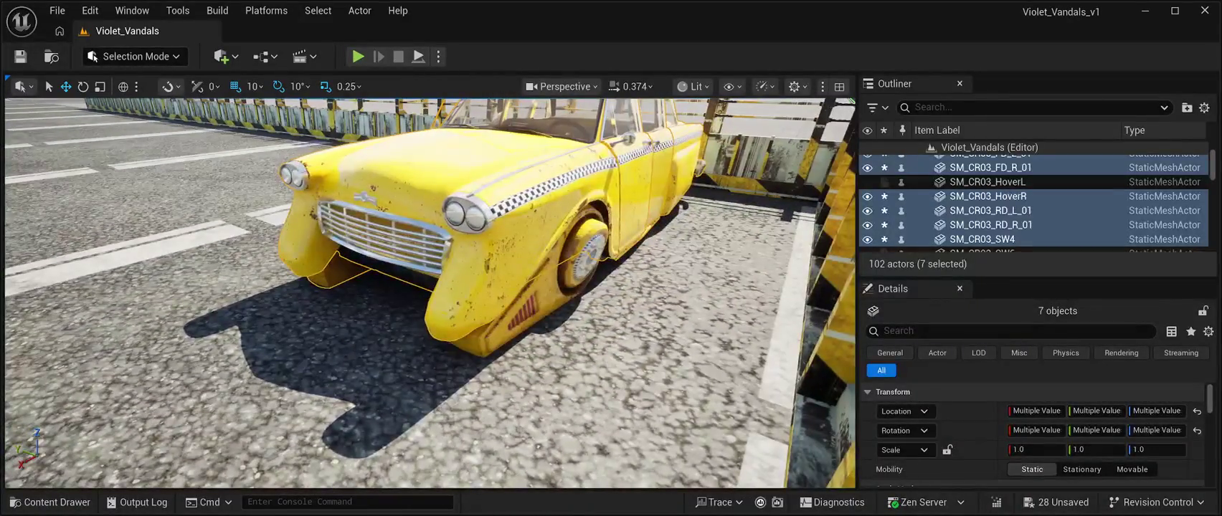
{"action": "left_click", "coordinate": [987, 182], "text": "ctrl"}
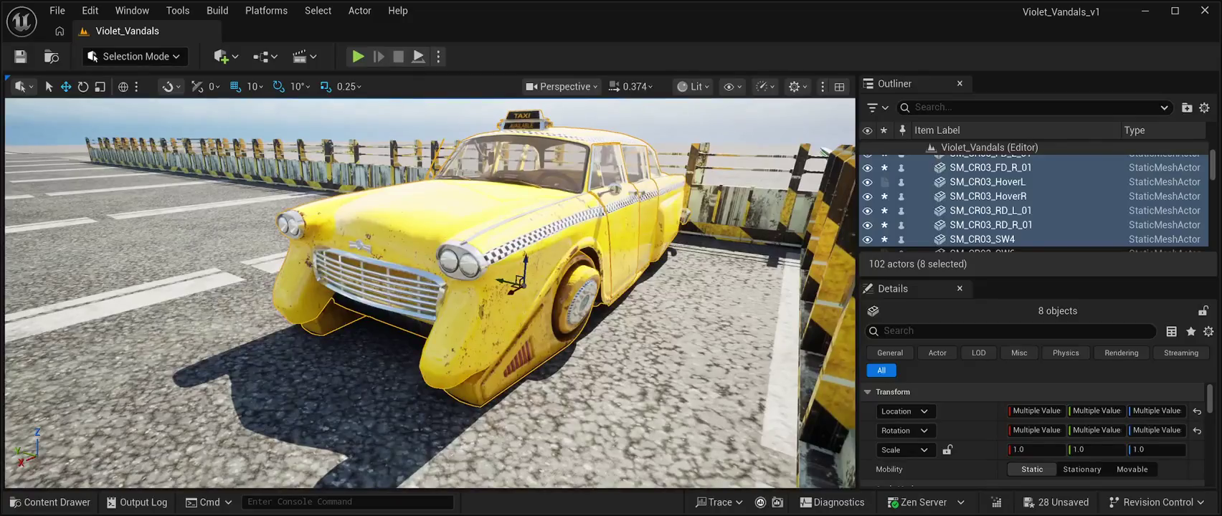
{"action": "key", "text": "f"}
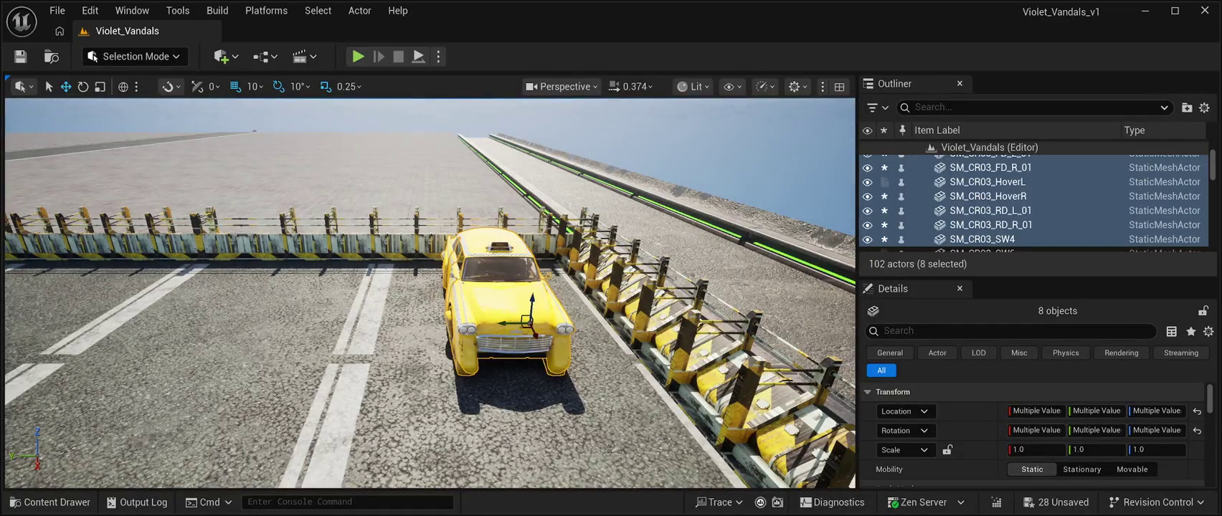
- Duplicate the eight-part taxi twice, moving each copy left into the next parking space
{"action": "key", "text": "ctrl+d"}
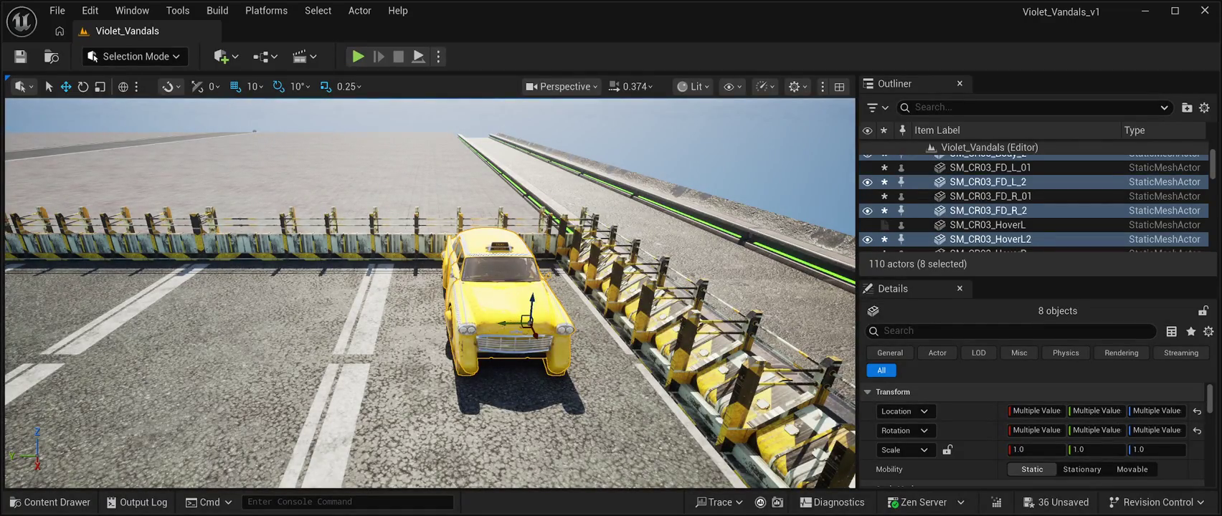
{"action": "left_click_drag", "start_coordinate": [515, 324], "coordinate": [249, 322]}
{"action": "key", "text": "f"}
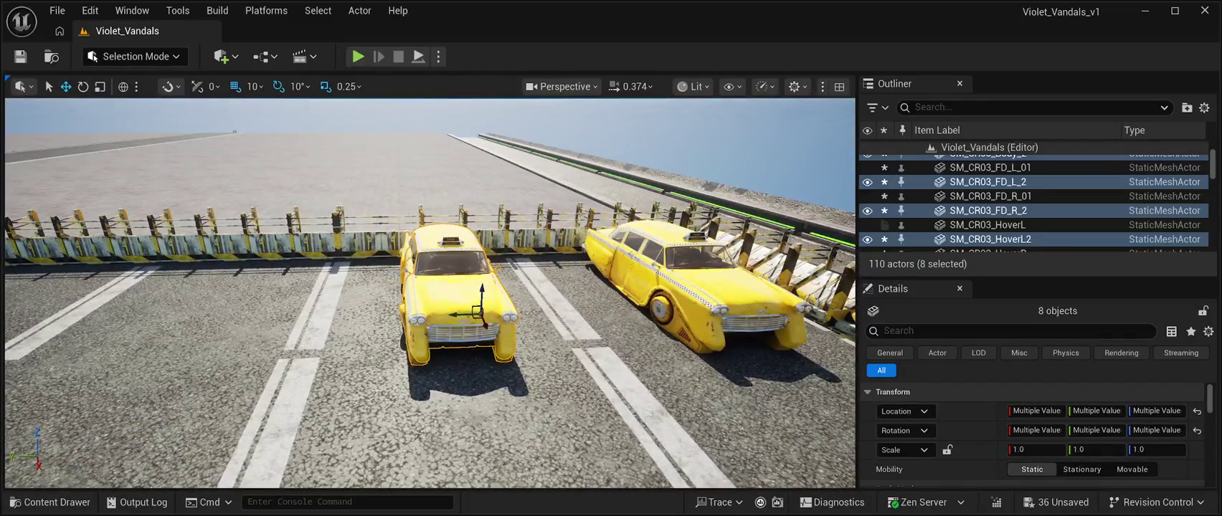
{"action": "key", "text": "ctrl+d"}
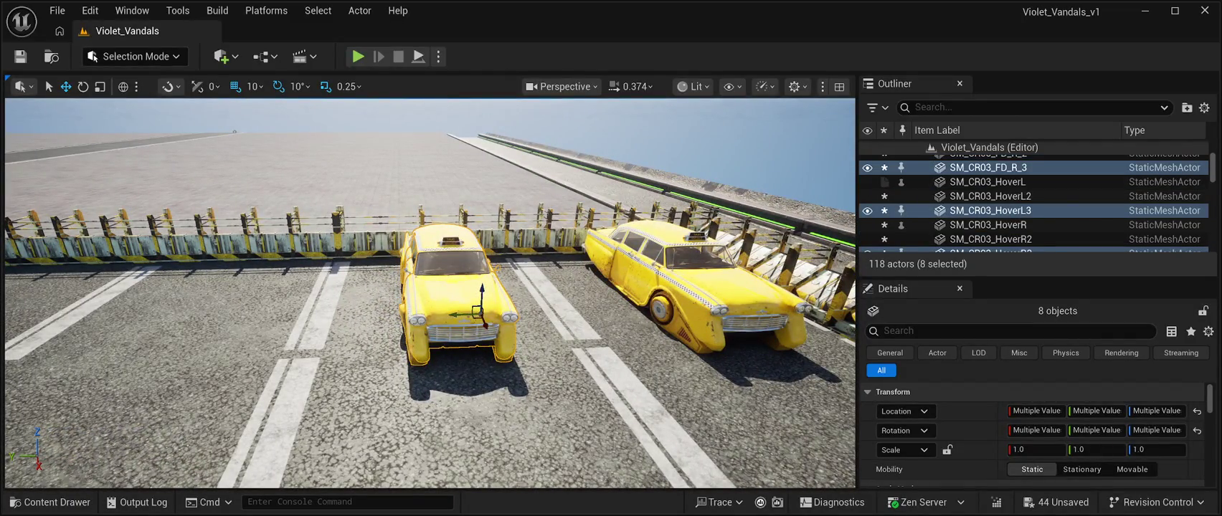
{"action": "left_click_drag", "start_coordinate": [455, 316], "coordinate": [169, 317]}
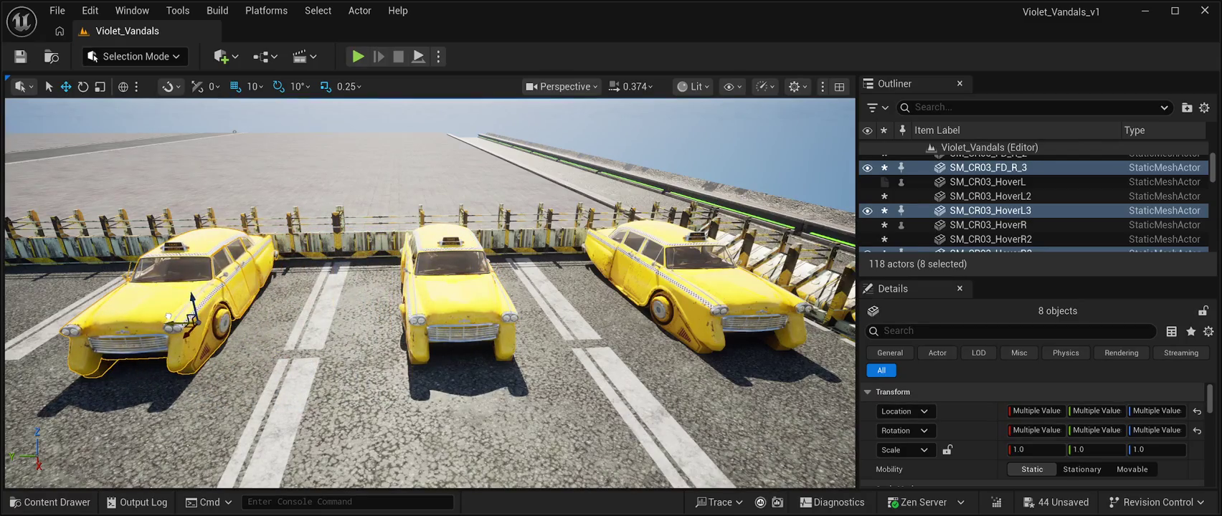
{"action": "key", "text": "f"}
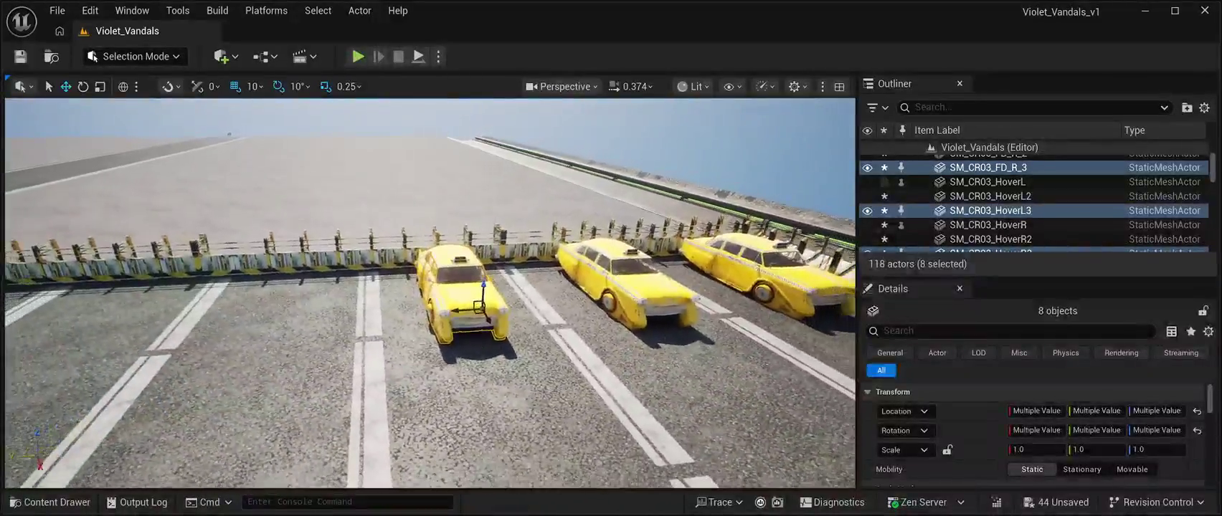
{"action": "left_click_drag", "start_coordinate": [453, 316], "coordinate": [272, 321]}
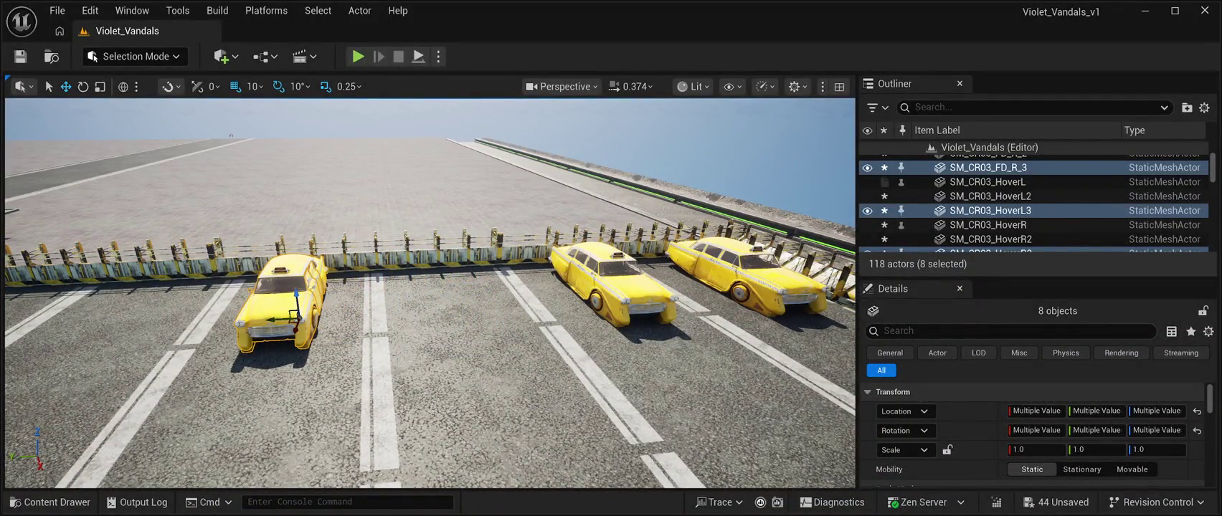
- Make two more taxi copies and slide them further left along the row
{"action": "key", "text": "ctrl+d"}
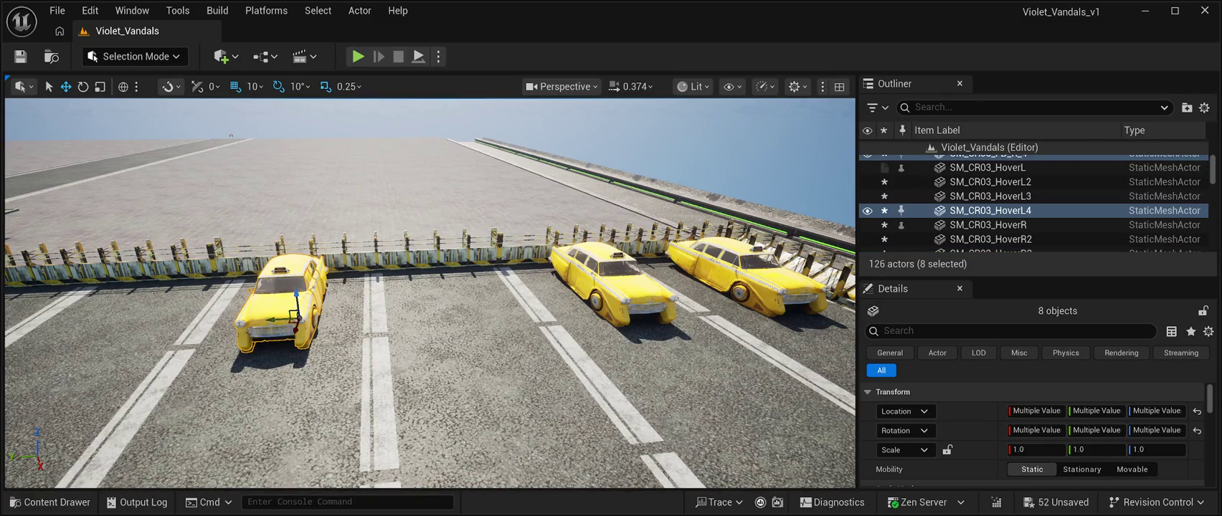
{"action": "key", "text": "f"}
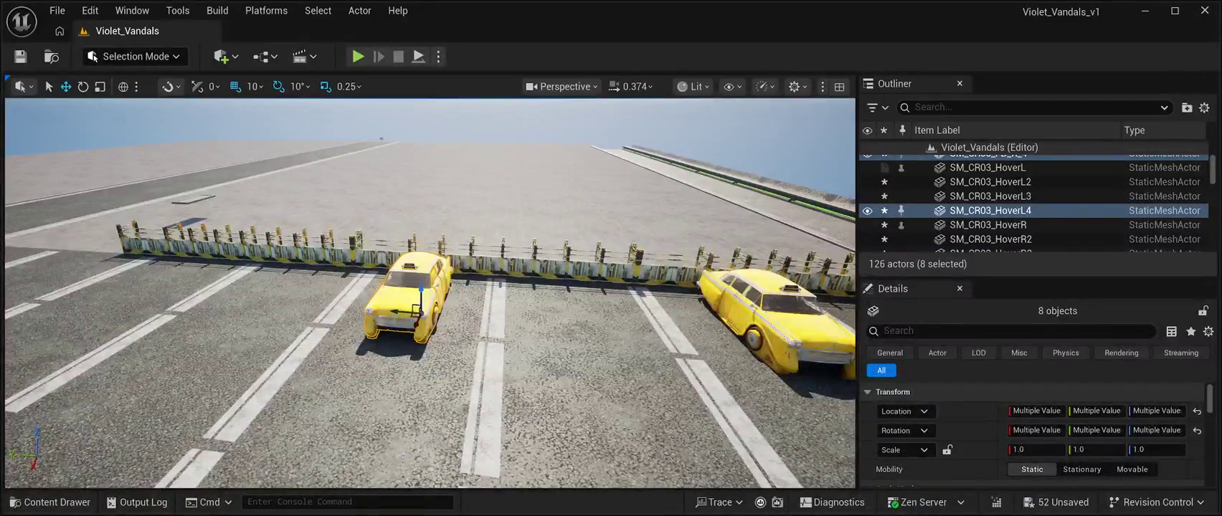
{"action": "left_click_drag", "start_coordinate": [419, 309], "coordinate": [276, 300]}
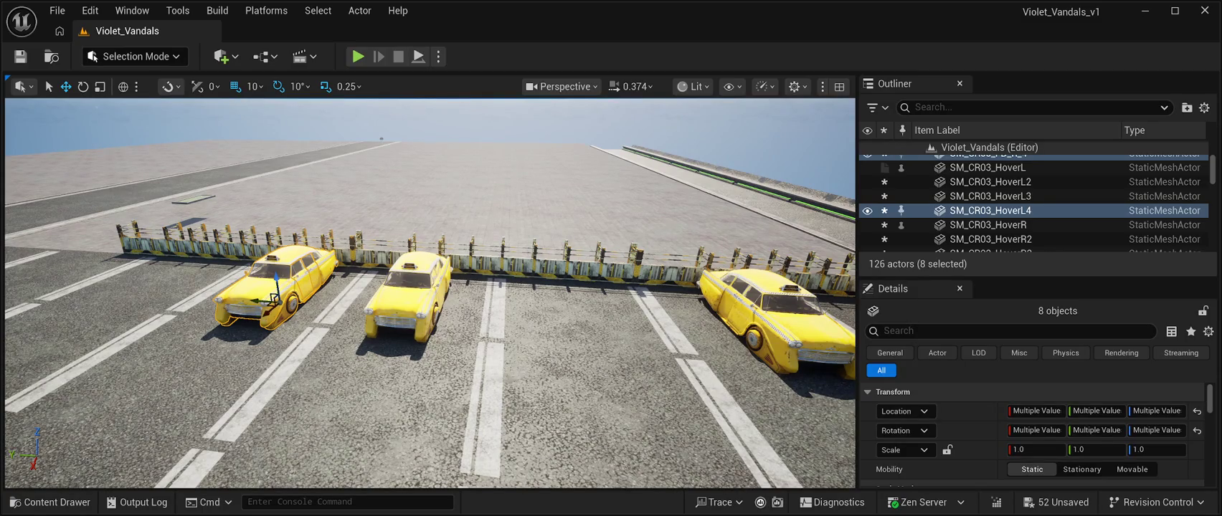
{"action": "key", "text": "ctrl+d"}
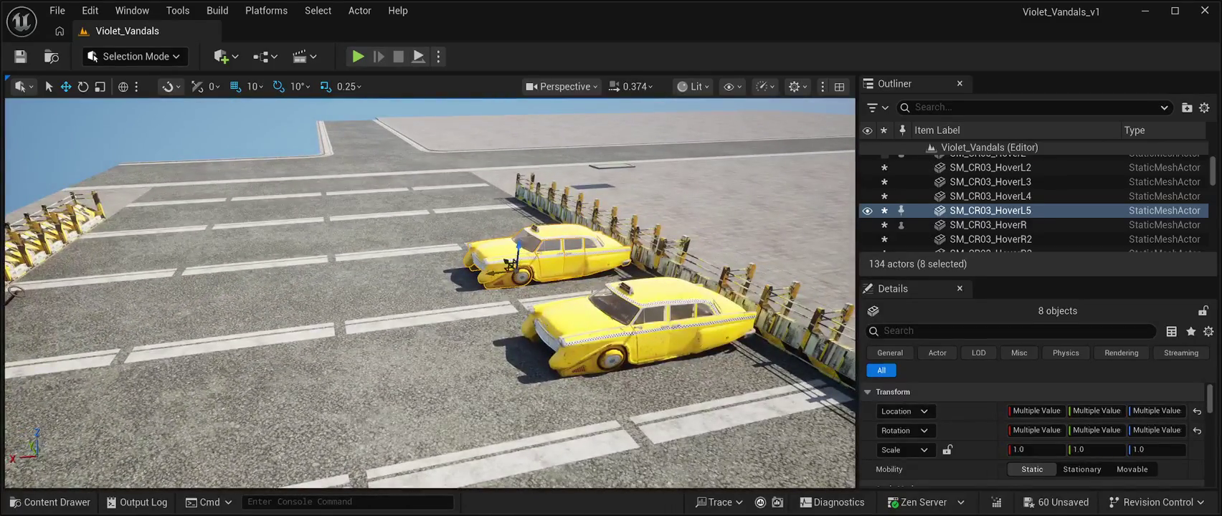
{"action": "left_click_drag", "start_coordinate": [502, 273], "coordinate": [169, 300]}
{"action": "mouse_move", "coordinate": [430, 286]}
{"action": "left_mouse_down"}
{"action": "mouse_move", "coordinate": [344, 286]}
{"action": "mouse_move", "coordinate": [416, 302]}
{"action": "mouse_move", "coordinate": [395, 283]}
{"action": "left_mouse_up"}
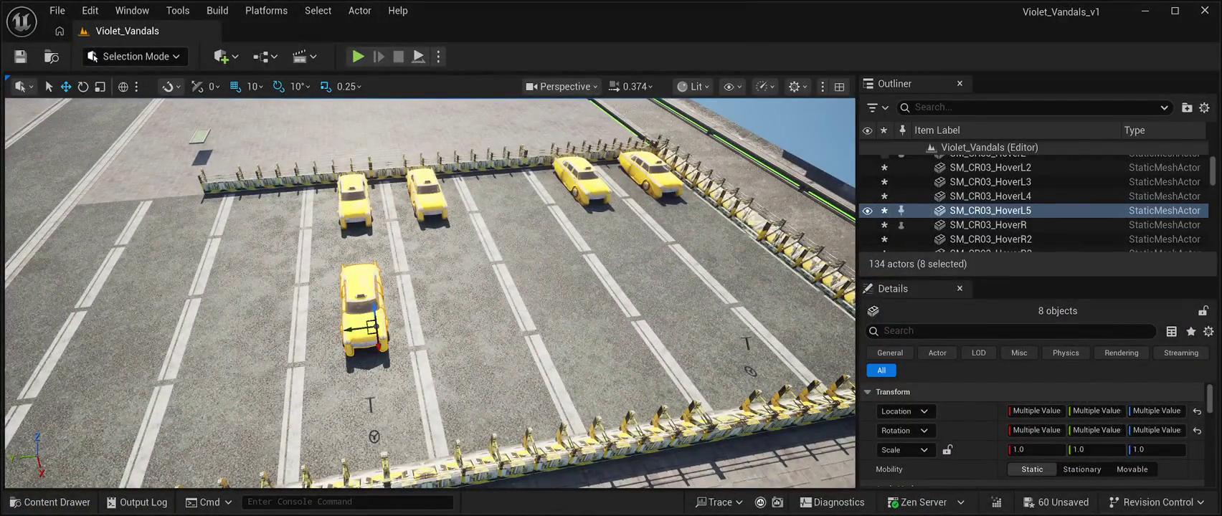
- Duplicate the taxis and place copies in the next space and the right-lane bays
{"action": "key", "text": "ctrl+d"}
{"action": "mouse_move", "coordinate": [371, 328]}
{"action": "left_mouse_down"}
{"action": "mouse_move", "coordinate": [239, 343]}
{"action": "mouse_move", "coordinate": [219, 454]}
{"action": "left_mouse_up"}
{"action": "key", "text": "ctrl+d"}
{"action": "key", "text": "Up"}
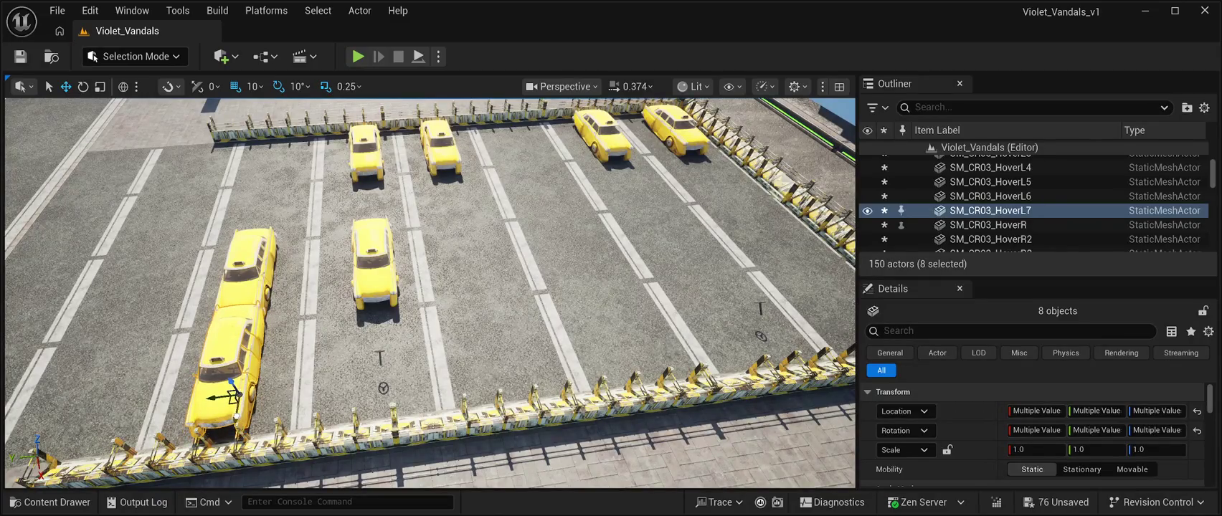
{"action": "left_click_drag", "start_coordinate": [234, 400], "coordinate": [512, 360]}
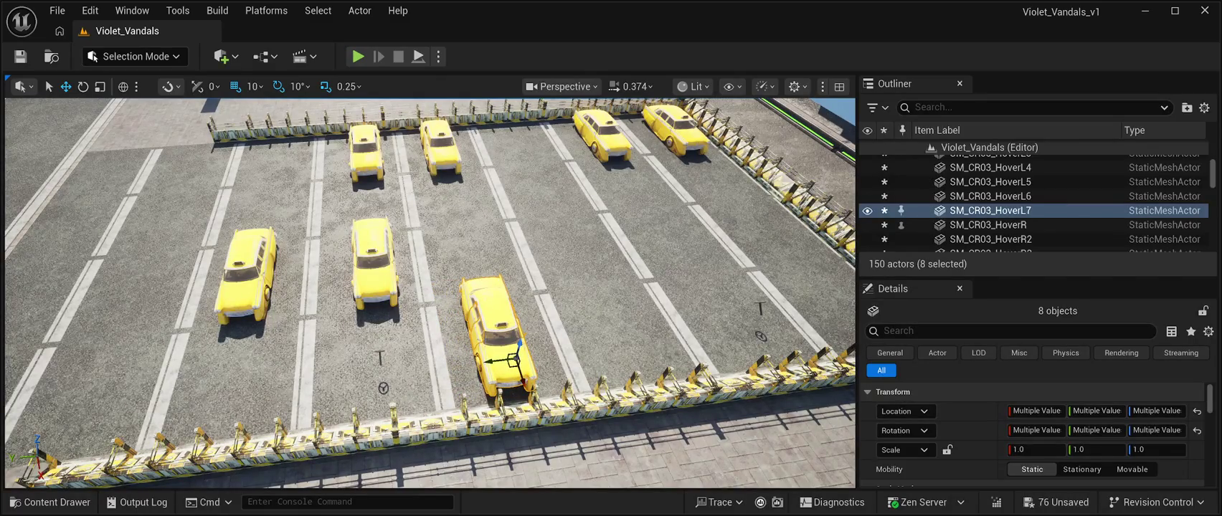
{"action": "left_click_drag", "start_coordinate": [514, 361], "coordinate": [772, 328], "text": "alt"}
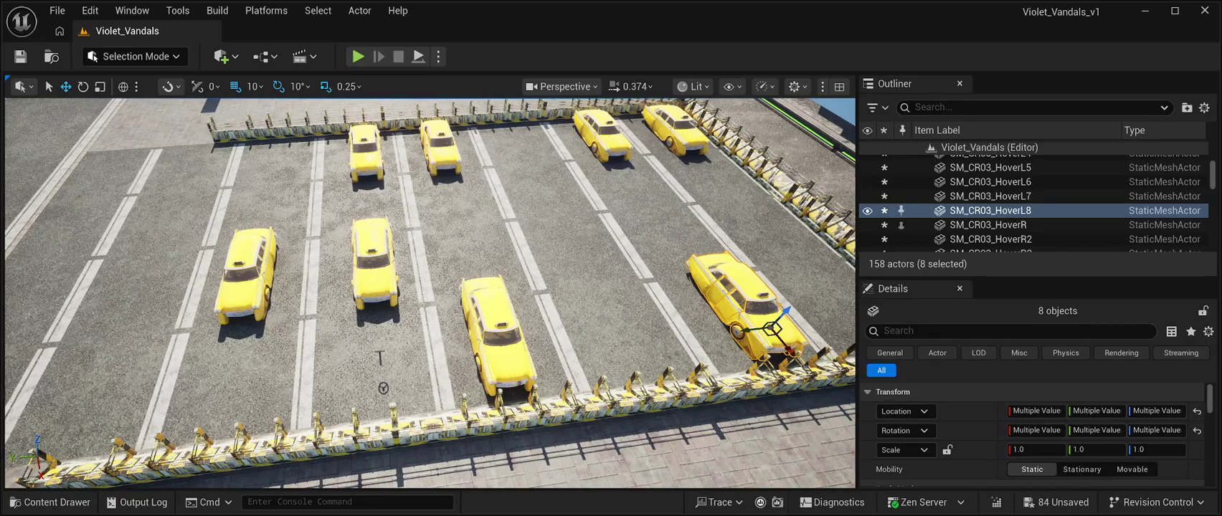
{"action": "key", "text": "Up"}
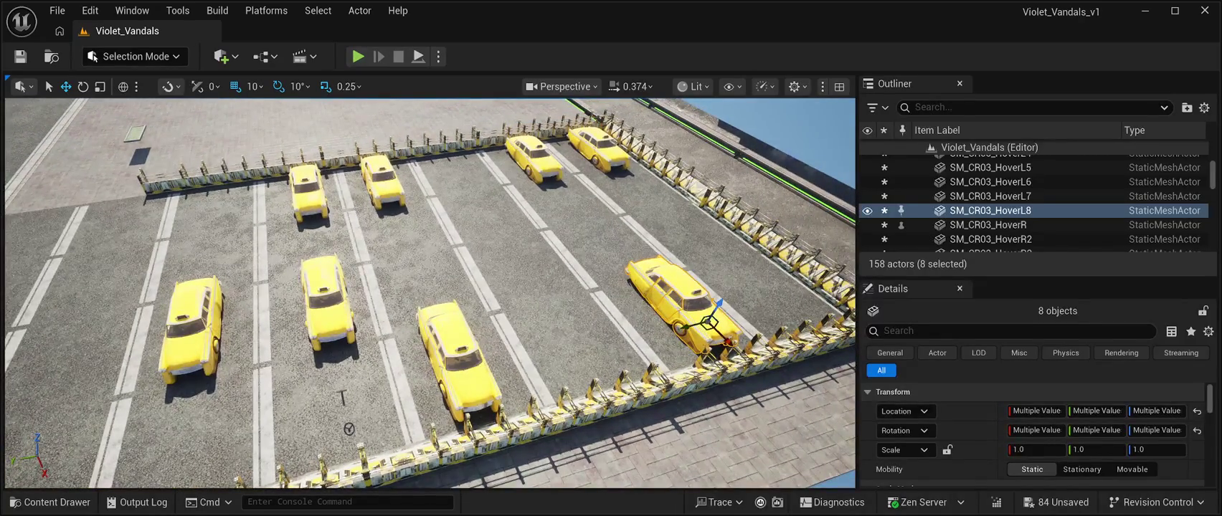
{"action": "mouse_move", "coordinate": [708, 323]}
{"action": "left_mouse_down", "text": "alt"}
{"action": "mouse_move", "coordinate": [807, 296]}
{"action": "mouse_move", "coordinate": [793, 300]}
{"action": "left_mouse_up", "text": "alt"}
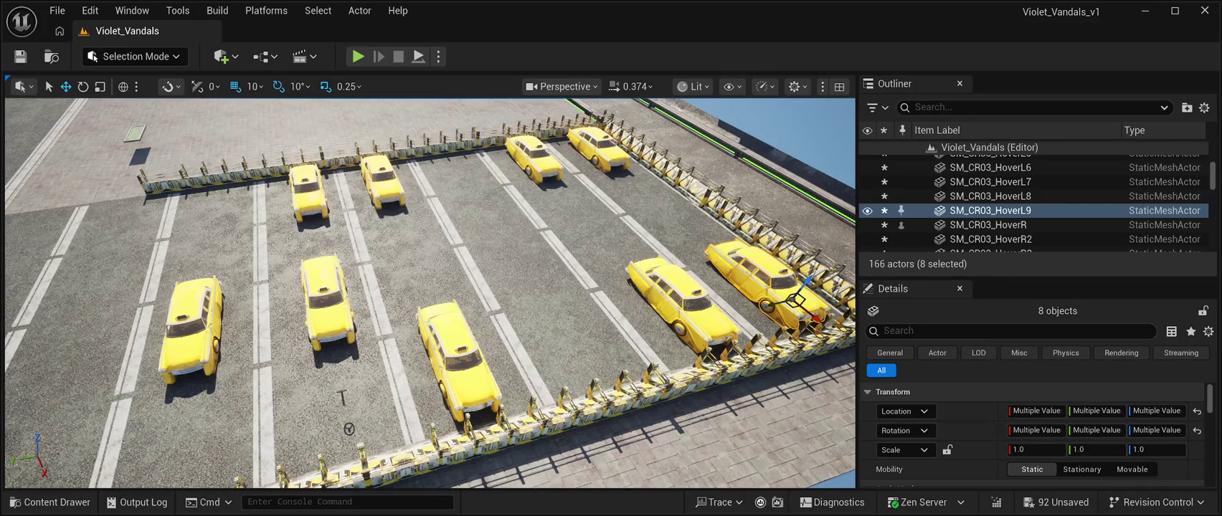
{"action": "scroll", "coordinate": [430, 294], "scroll_direction": "up", "scroll_amount": 5}
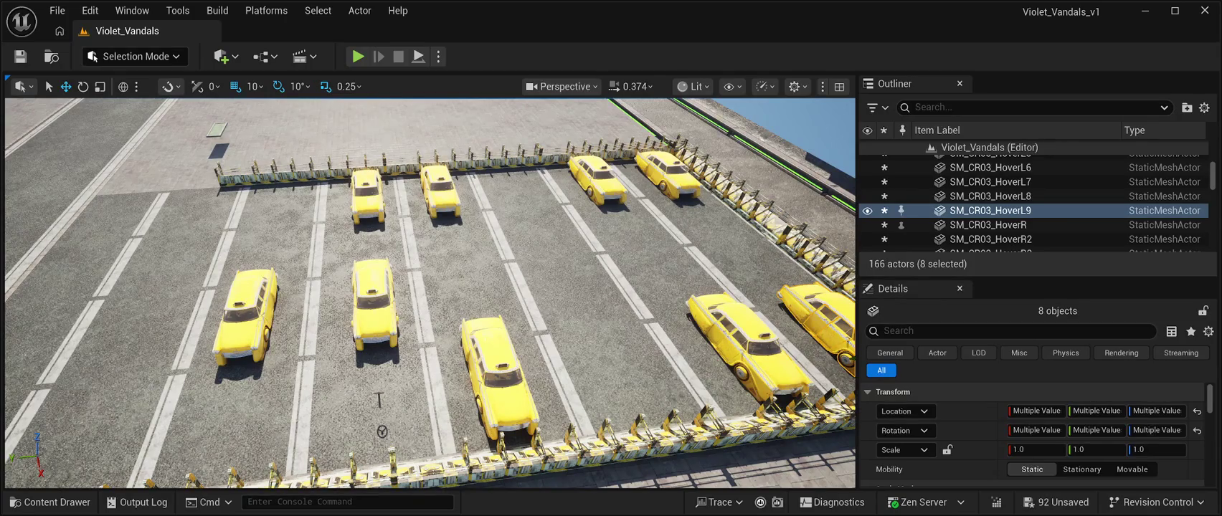
{"action": "scroll", "coordinate": [430, 294], "scroll_direction": "down", "scroll_amount": 3}
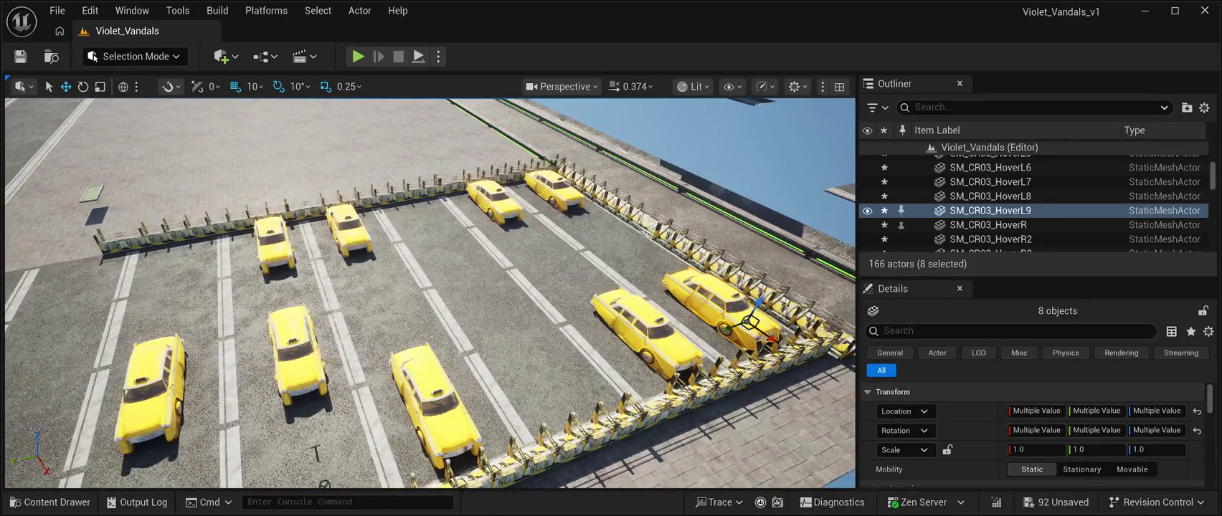
- Add three more taxi sets: lower-left bays, near the far barrier, and along the top row
{"action": "key", "text": "ctrl+d"}
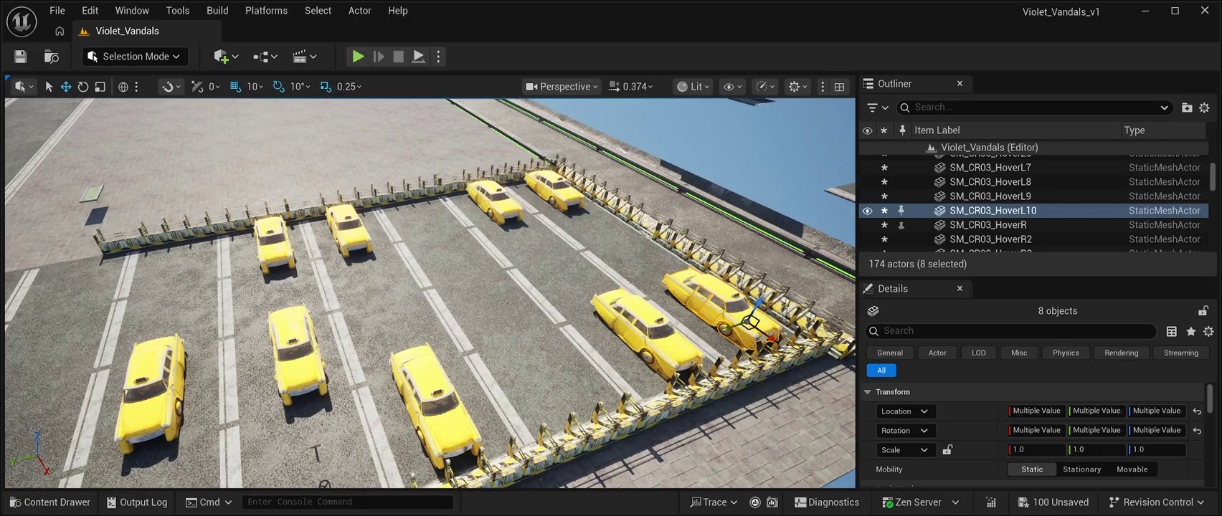
{"action": "mouse_move", "coordinate": [749, 322]}
{"action": "left_mouse_down"}
{"action": "mouse_move", "coordinate": [516, 401]}
{"action": "mouse_move", "coordinate": [365, 430]}
{"action": "mouse_move", "coordinate": [373, 439]}
{"action": "mouse_move", "coordinate": [147, 420]}
{"action": "left_mouse_up"}
{"action": "scroll", "coordinate": [431, 294], "scroll_direction": "up", "scroll_amount": 4}
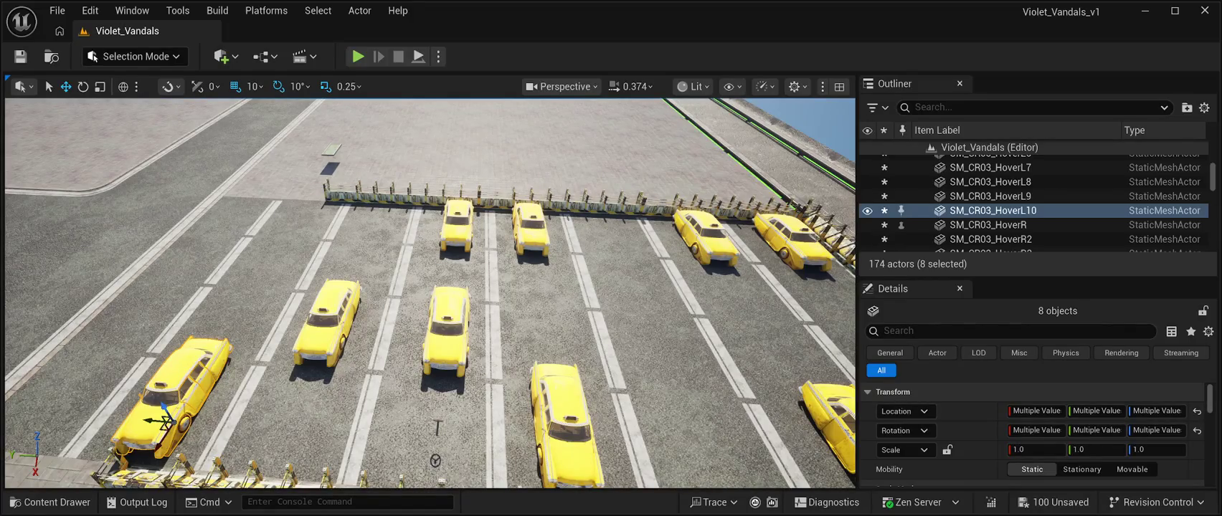
{"action": "key", "text": "ctrl+d"}
{"action": "mouse_move", "coordinate": [167, 421]}
{"action": "left_mouse_down"}
{"action": "mouse_move", "coordinate": [290, 294]}
{"action": "mouse_move", "coordinate": [322, 242]}
{"action": "left_mouse_up"}
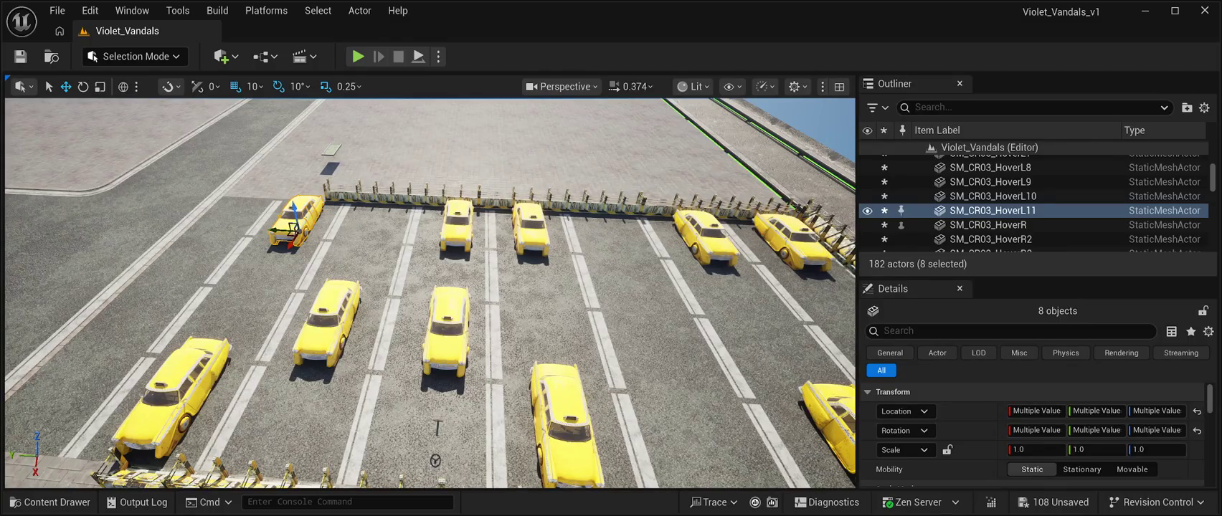
{"action": "left_click_drag", "start_coordinate": [430, 287], "coordinate": [331, 291]}
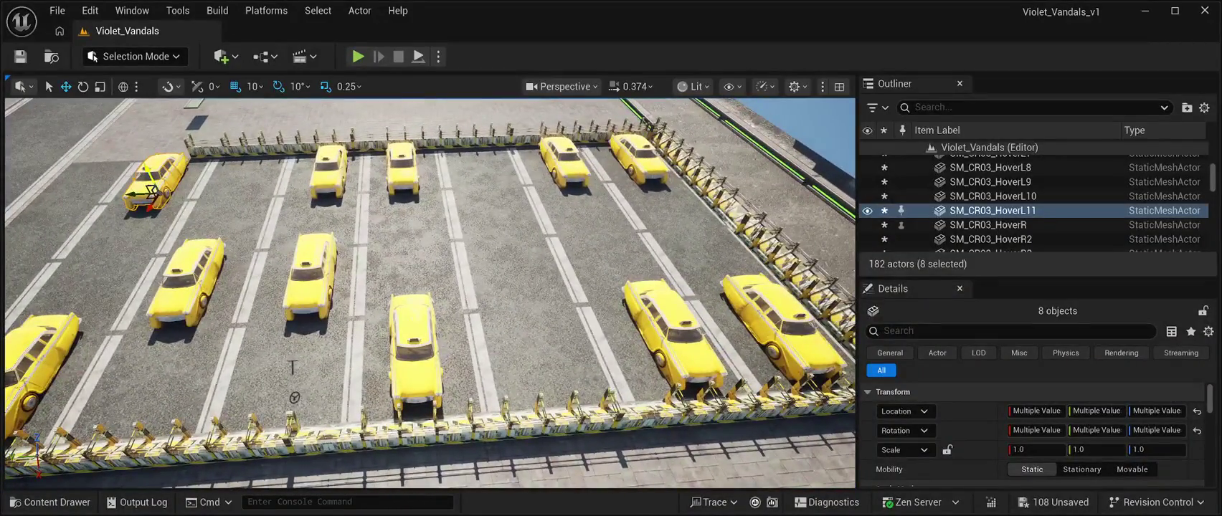
{"action": "key", "text": "ctrl+d"}
{"action": "mouse_move", "coordinate": [151, 193]}
{"action": "left_mouse_down"}
{"action": "mouse_move", "coordinate": [500, 175]}
{"action": "mouse_move", "coordinate": [549, 288]}
{"action": "left_mouse_up"}
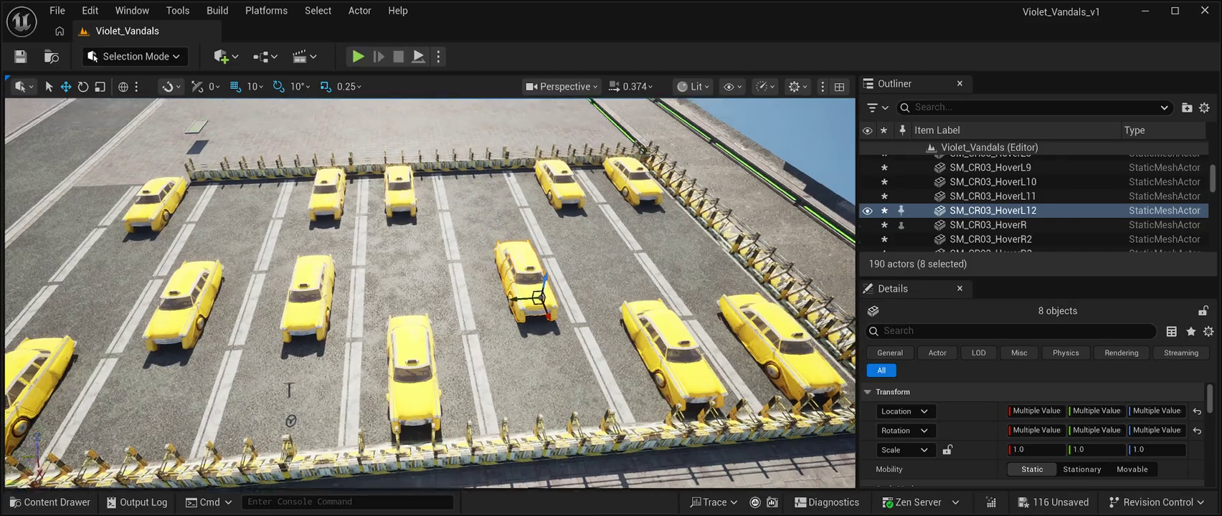
- Start a Play In Editor session of the level
{"action": "left_click_drag", "start_coordinate": [430, 323], "coordinate": [430, 215]}
{"action": "left_click", "coordinate": [215, 179]}
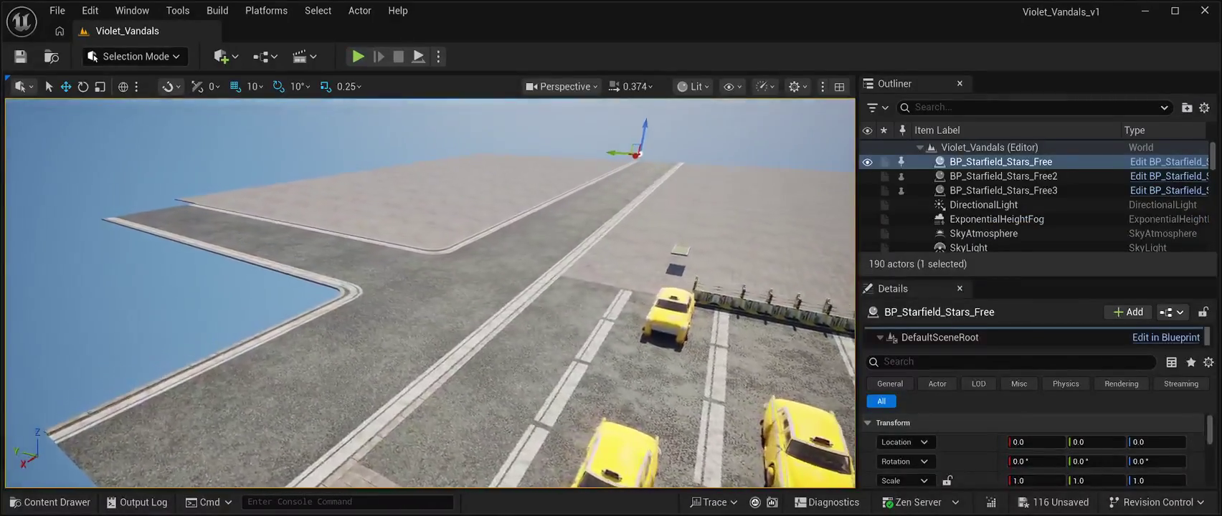
{"action": "key", "text": "alt+p"}
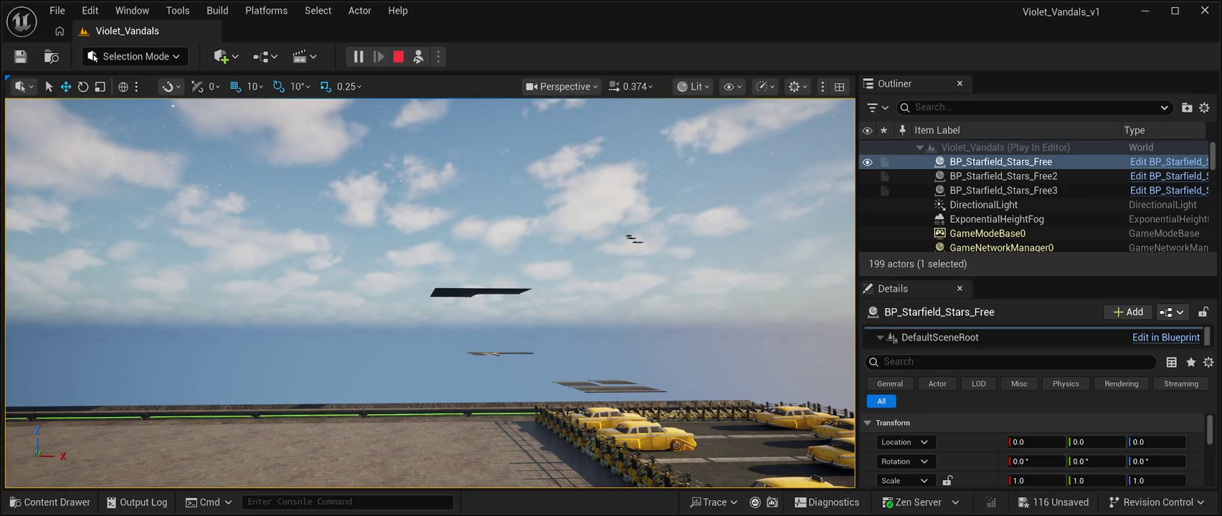
- Delete the floating SM_Road12, SM_Road6 and SM_Road_M07 plates
{"action": "left_click", "coordinate": [976, 218]}
{"action": "key", "text": "Delete"}
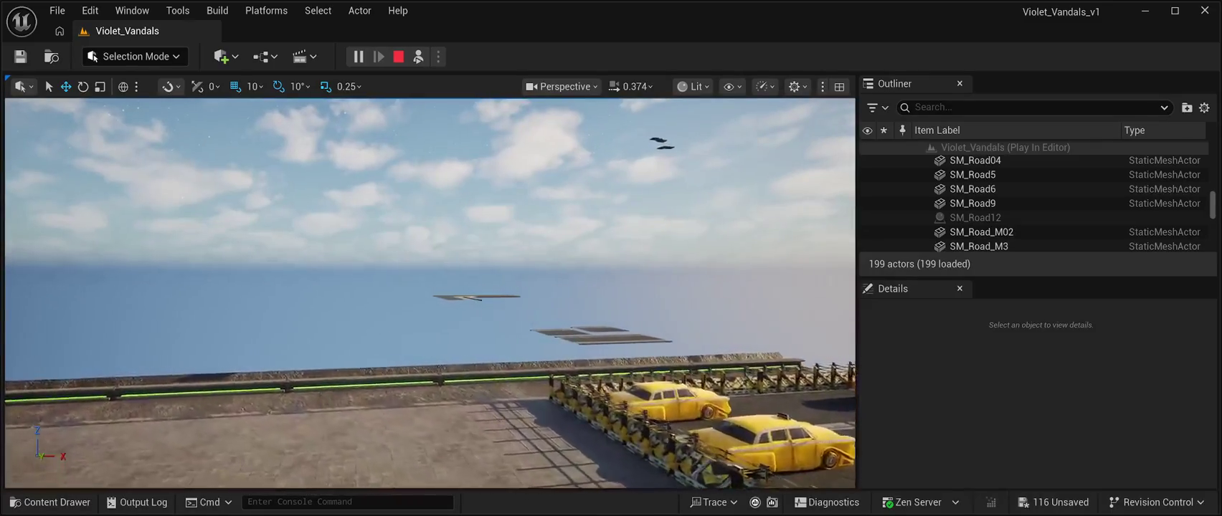
{"action": "left_click", "coordinate": [972, 188]}
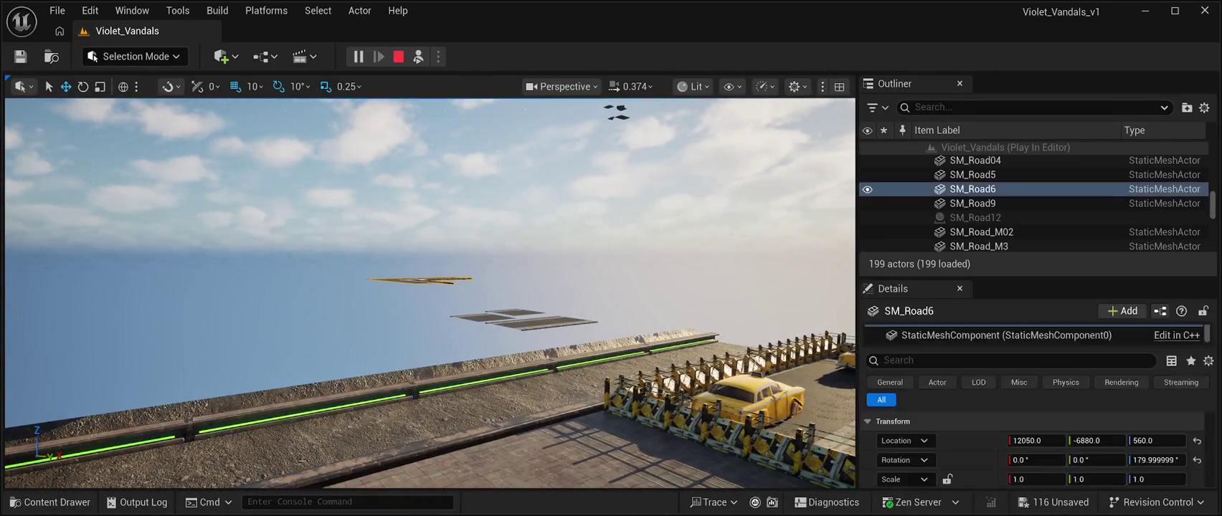
{"action": "key", "text": "Delete"}
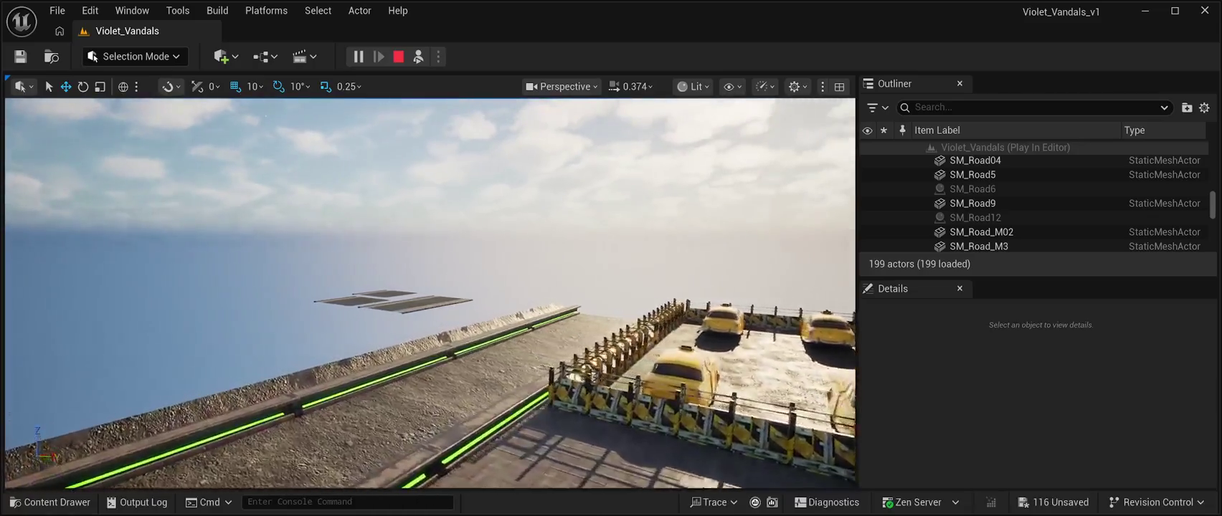
{"action": "left_click", "coordinate": [981, 210]}
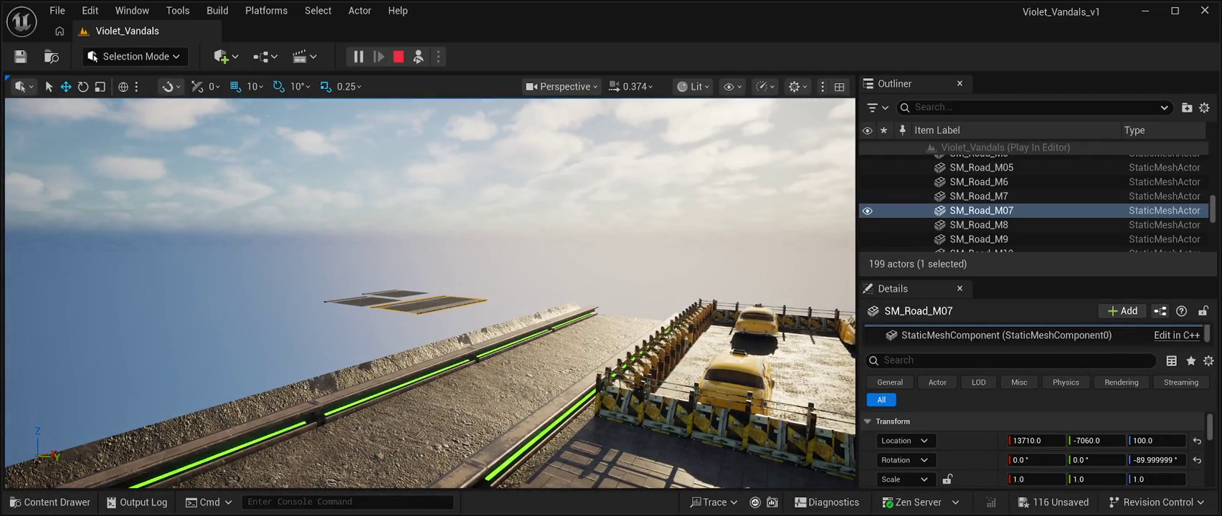
{"action": "key", "text": "Delete"}
- Delete the SM_Road2 and SM_Road3 plates, then stop the play session
{"action": "left_click", "coordinate": [362, 300]}
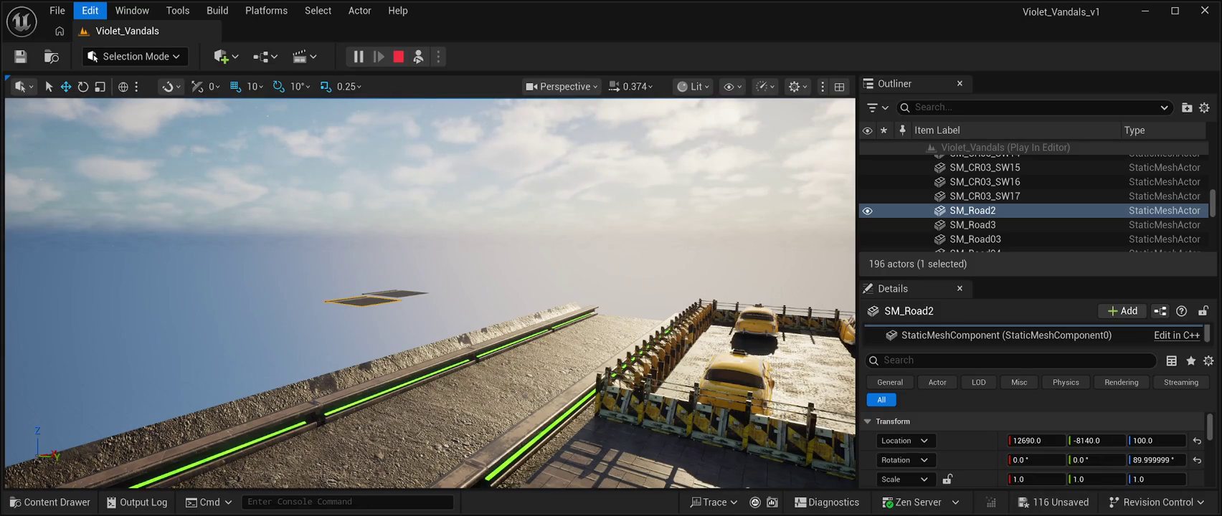
{"action": "left_click", "coordinate": [287, 179]}
{"action": "left_click", "coordinate": [362, 300]}
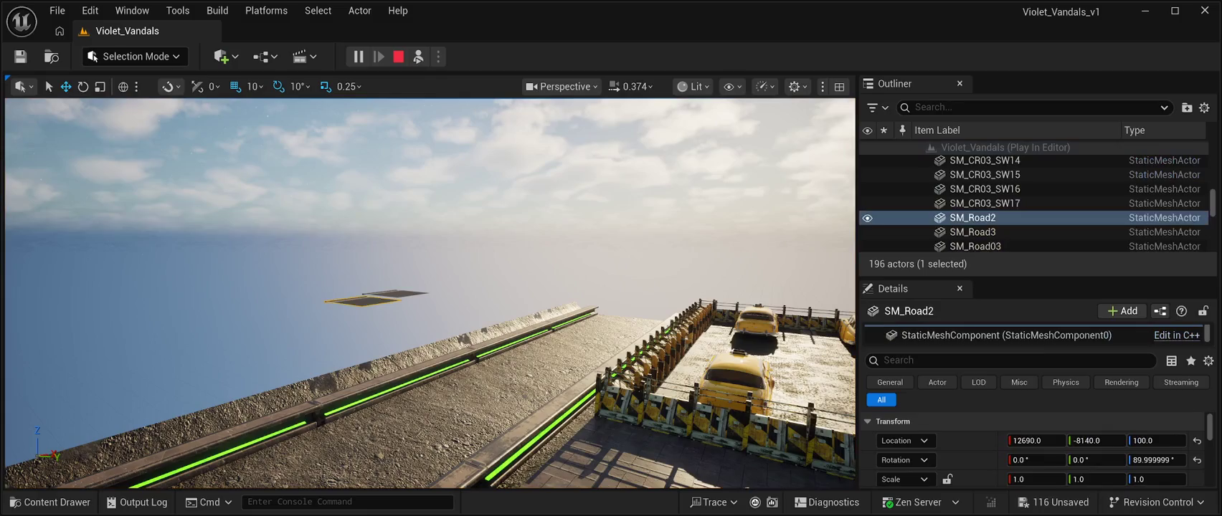
{"action": "key", "text": "Delete"}
{"action": "left_click", "coordinate": [395, 292]}
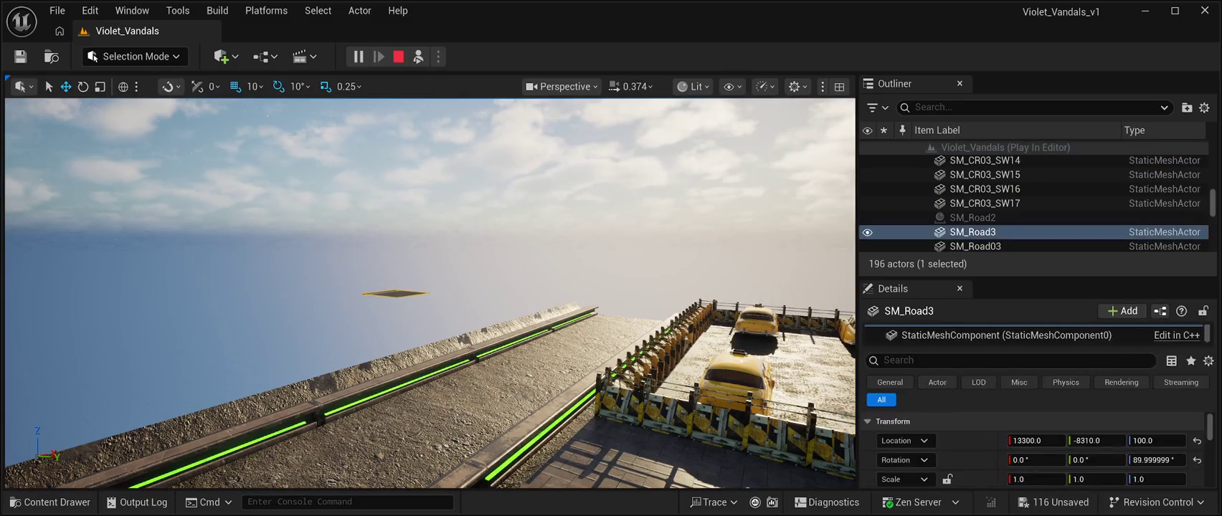
{"action": "key", "text": "Delete"}
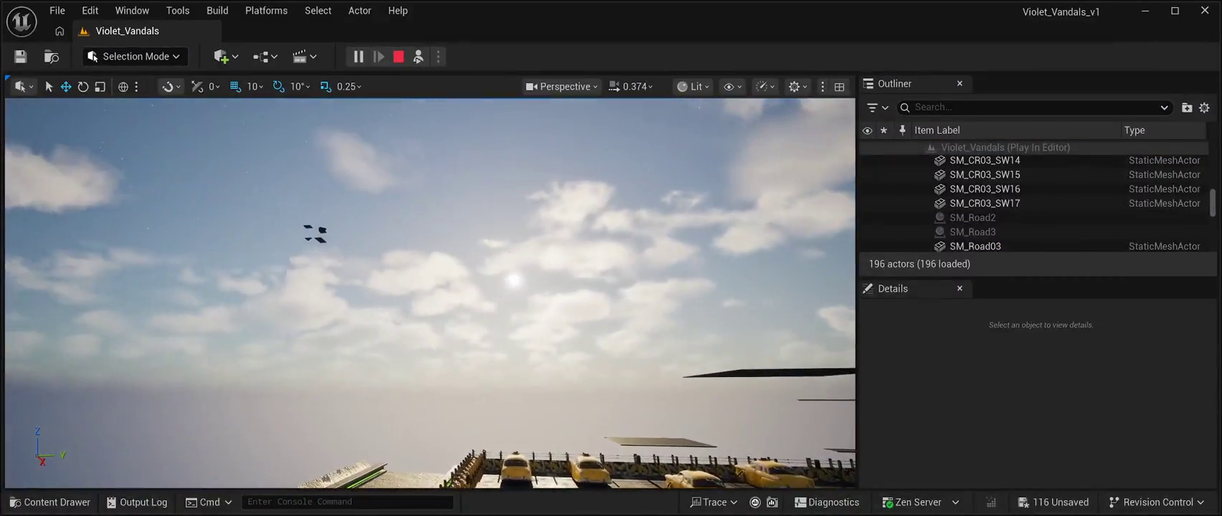
{"action": "left_click", "coordinate": [321, 230]}
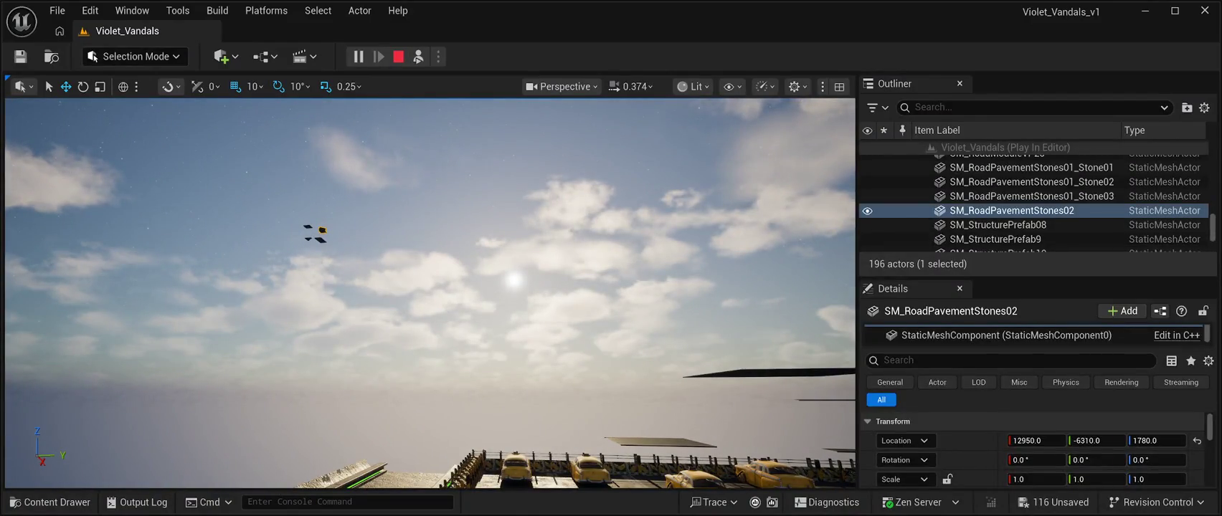
{"action": "key", "text": "Escape"}
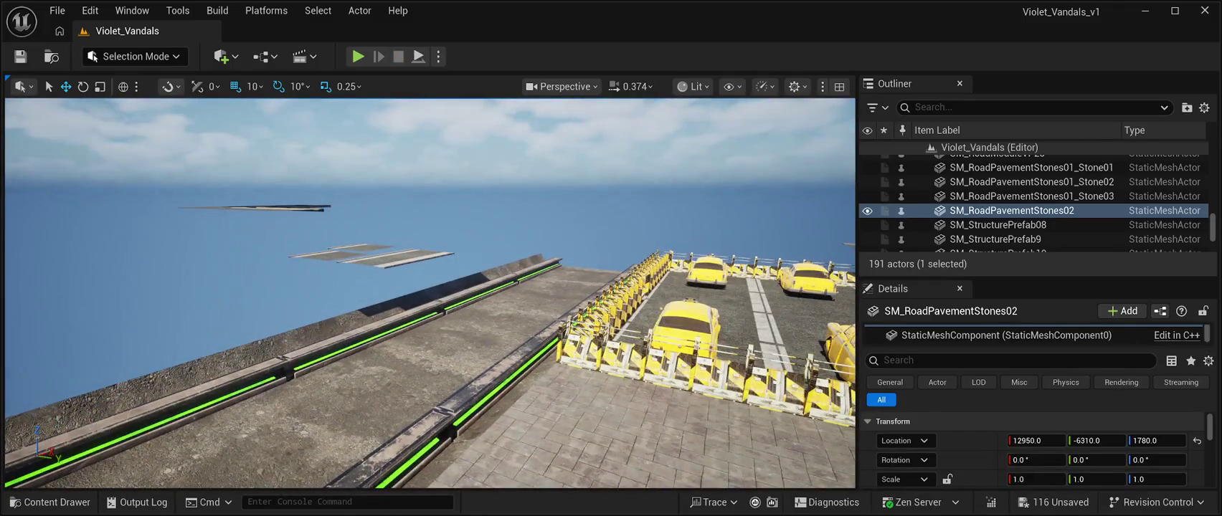
- Delete the first floating road plates over the sea, including SM_Road_M07, SM_Road3 and SM_Road01
{"action": "left_click", "coordinate": [394, 258]}
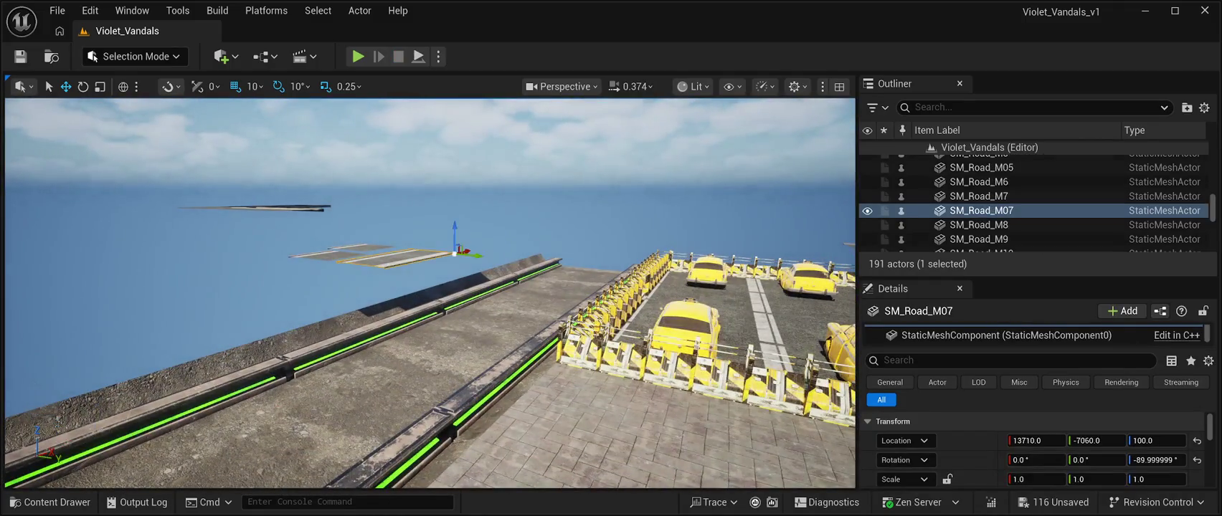
{"action": "key", "text": "Delete"}
{"action": "left_click", "coordinate": [358, 248]}
{"action": "key", "text": "Delete"}
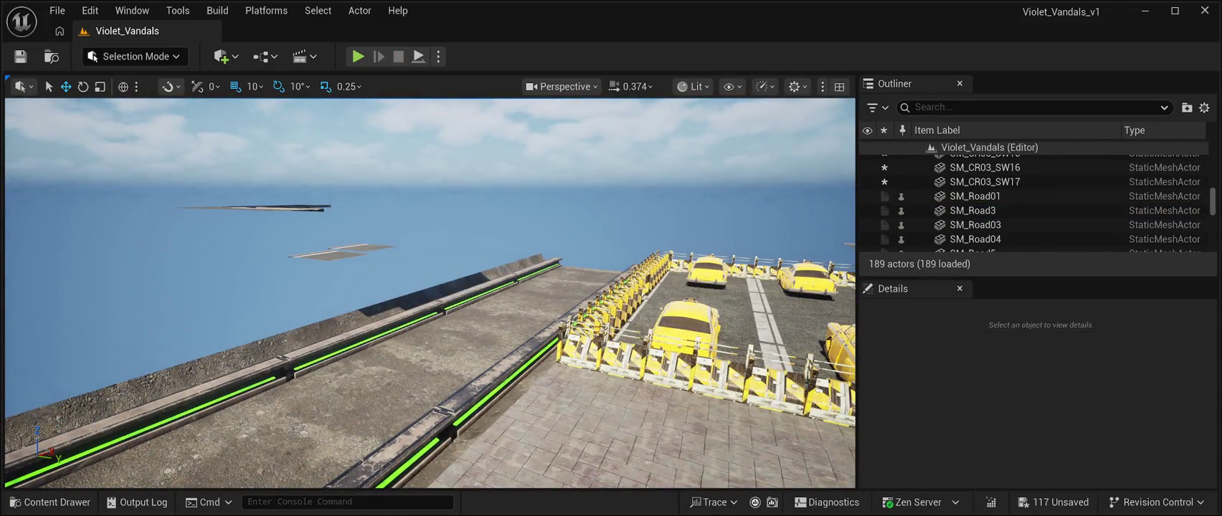
{"action": "left_click", "coordinate": [326, 247]}
{"action": "key", "text": "Delete"}
{"action": "left_click", "coordinate": [328, 255]}
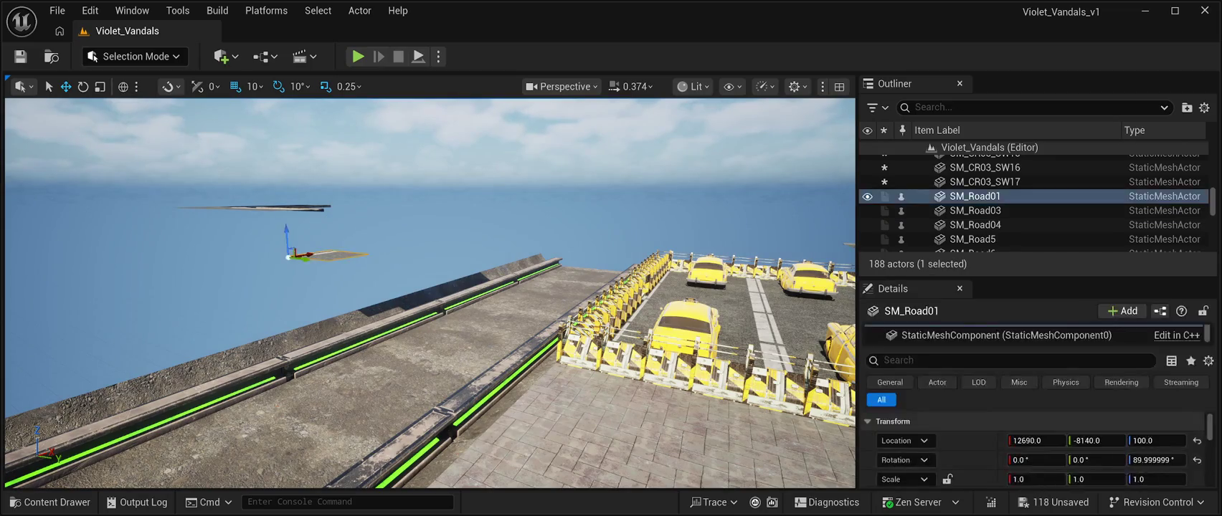
{"action": "key", "text": "Delete"}
{"action": "left_click", "coordinate": [382, 188]}
{"action": "key", "text": "Delete"}
{"action": "left_click", "coordinate": [382, 188]}
{"action": "key", "text": "Delete"}
- Delete the remaining stray plates, including SM_RoadModuleVP8x_3, SM_Road_M17 and SM_Road5, leaving 176 actors
{"action": "left_click", "coordinate": [370, 192]}
{"action": "key", "text": "Delete"}
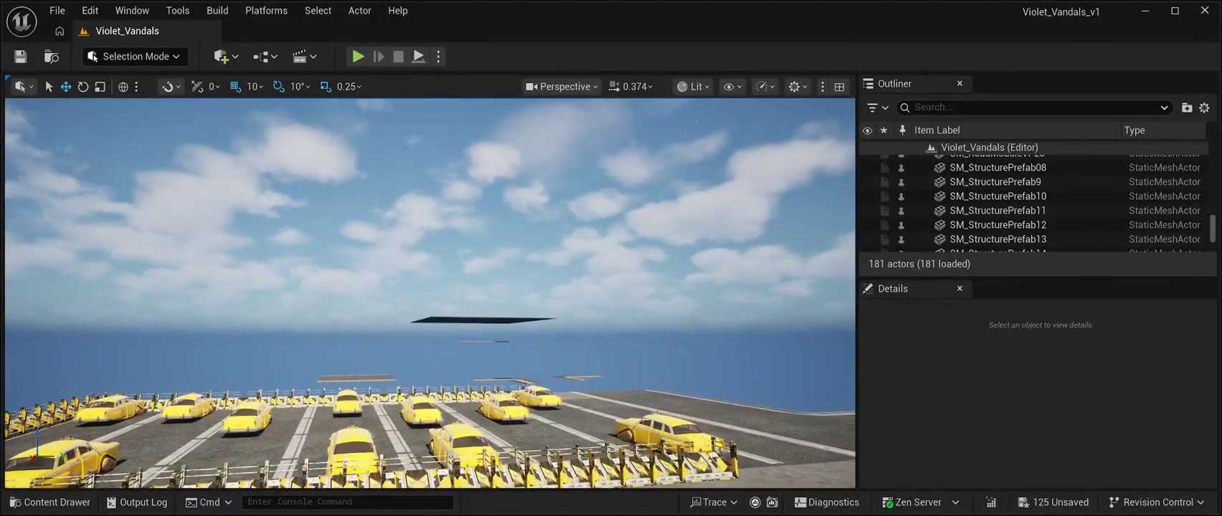
{"action": "left_click", "coordinate": [473, 319]}
{"action": "key", "text": "Delete"}
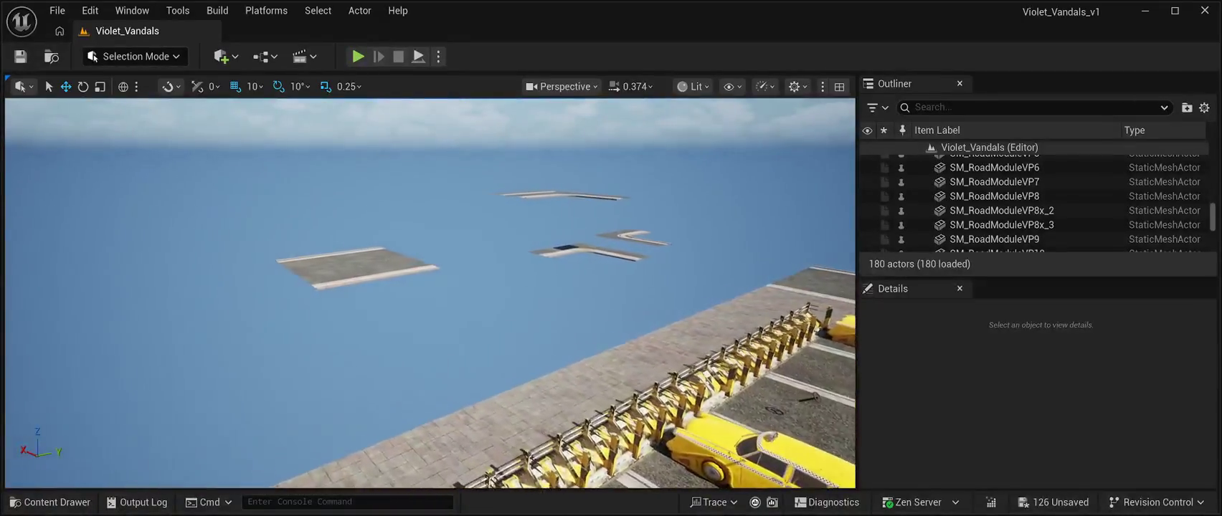
{"action": "left_click", "coordinate": [362, 267]}
{"action": "key", "text": "Delete"}
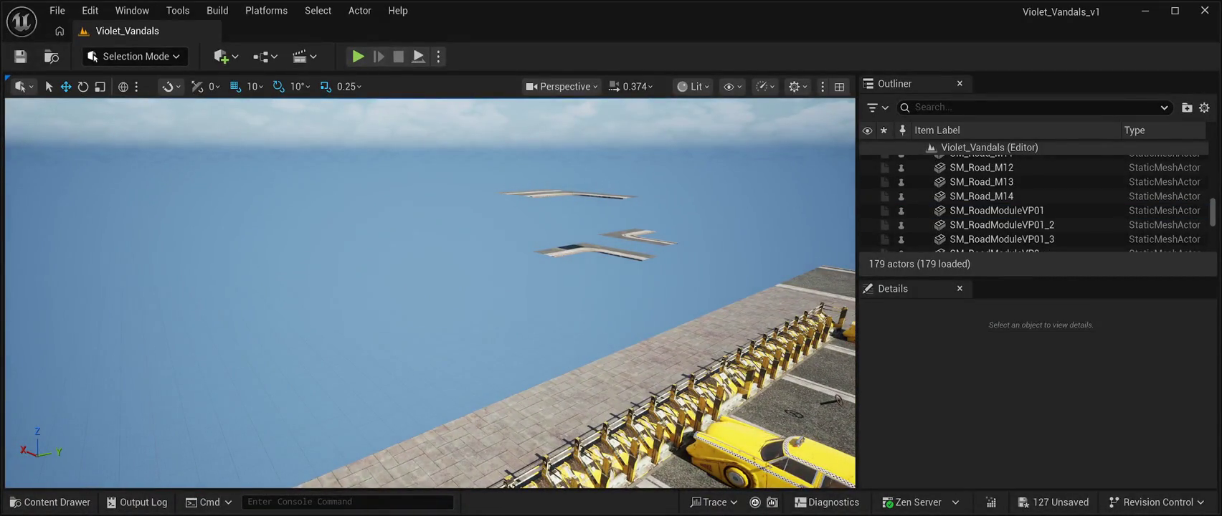
{"action": "left_click", "coordinate": [567, 195]}
{"action": "key", "text": "Delete"}
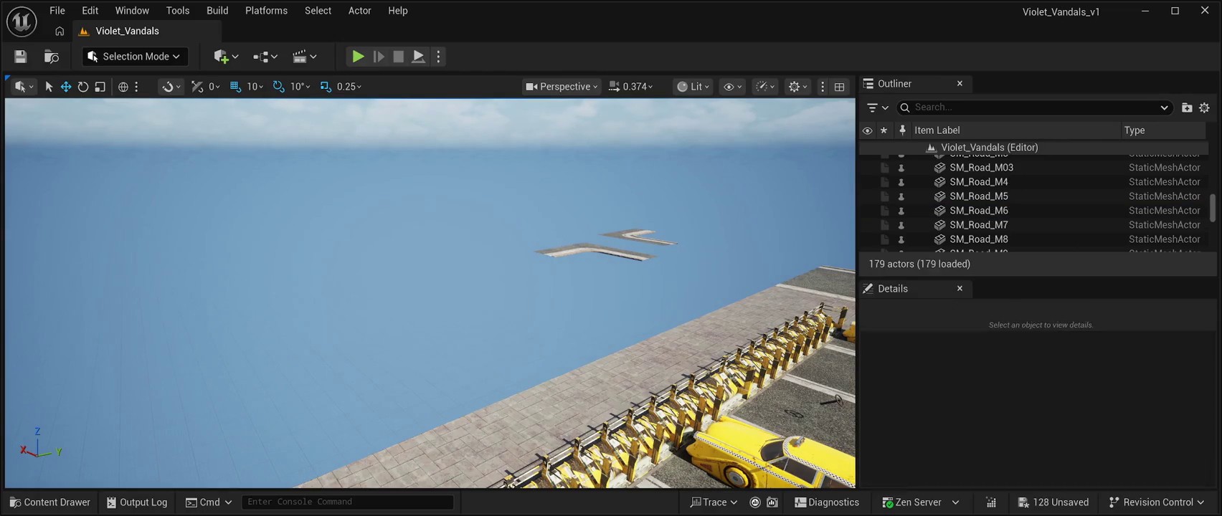
{"action": "left_click", "coordinate": [581, 251]}
{"action": "key", "text": "Delete"}
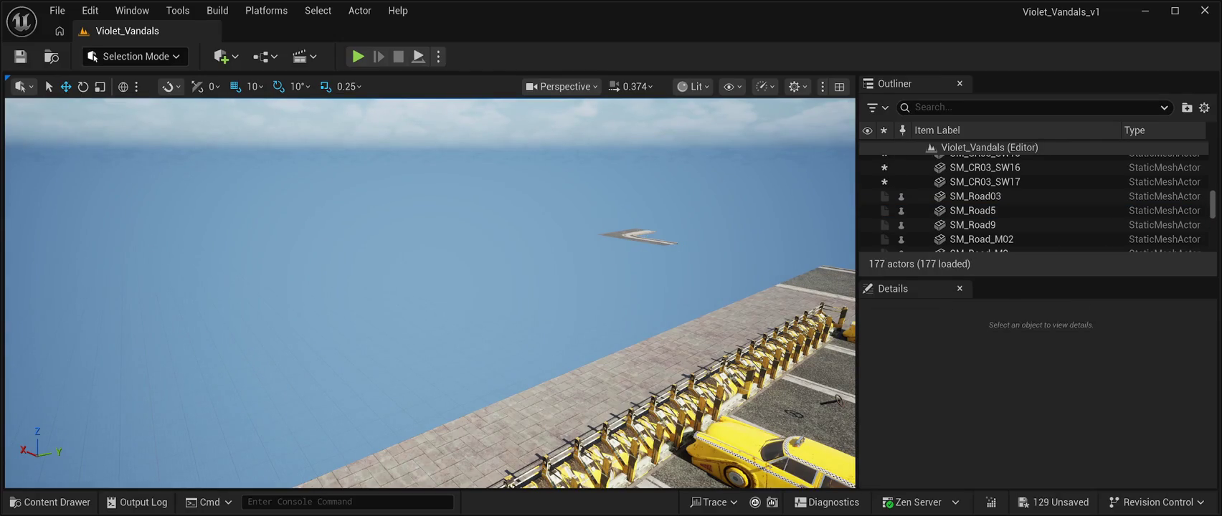
{"action": "left_click", "coordinate": [638, 237]}
{"action": "key", "text": "Delete"}
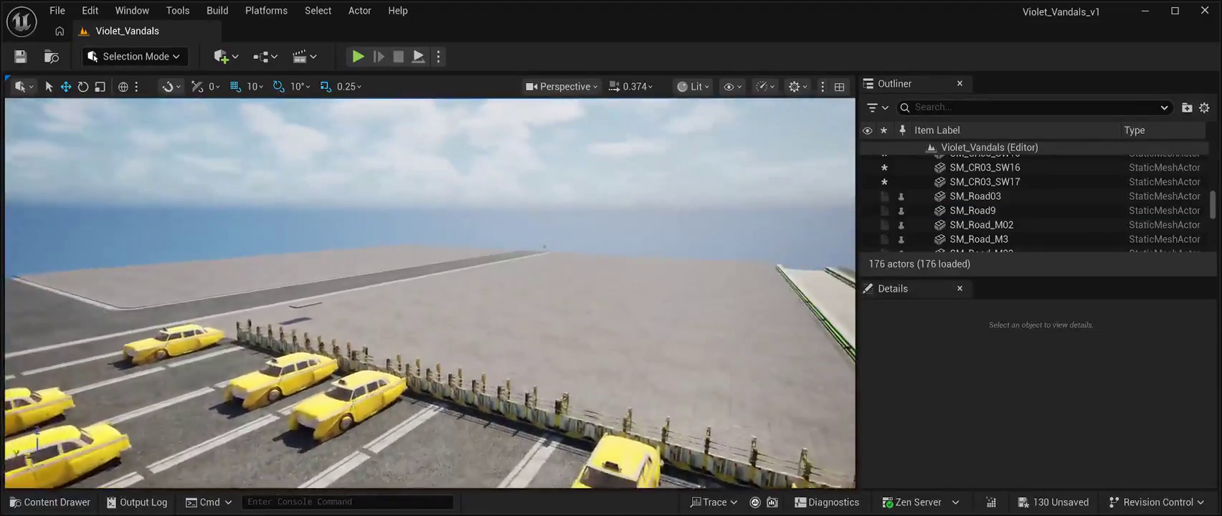
{"action": "key", "text": "s"}
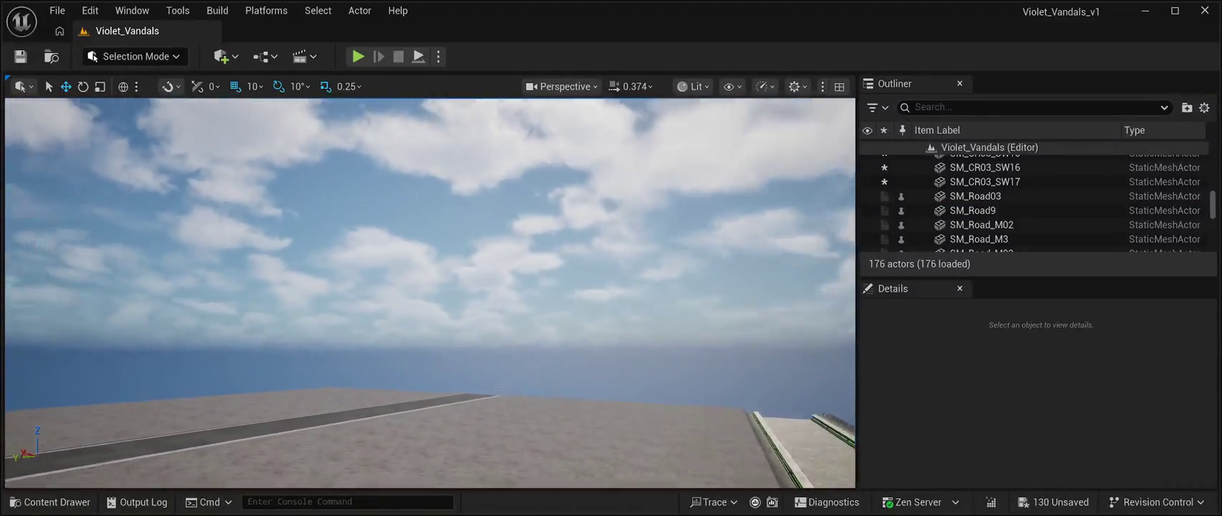
{"action": "key", "text": "w"}
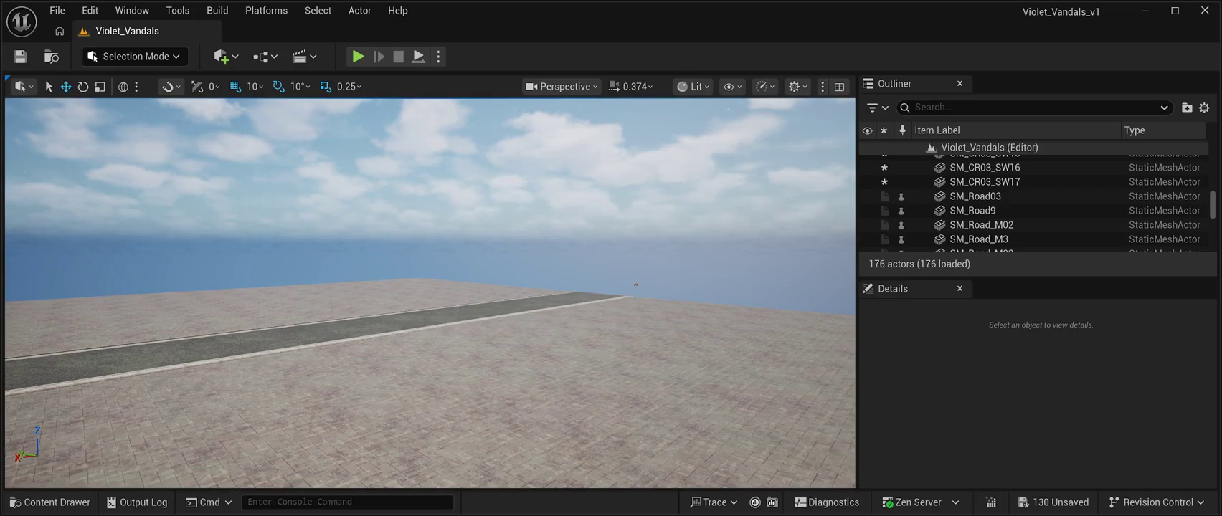
{"action": "mouse_move", "coordinate": [635, 284]}
{"action": "left_mouse_down"}
{"action": "mouse_move", "coordinate": [595, 333]}
{"action": "mouse_move", "coordinate": [631, 334]}
{"action": "mouse_move", "coordinate": [603, 333]}
{"action": "mouse_move", "coordinate": [628, 273]}
{"action": "left_mouse_up"}
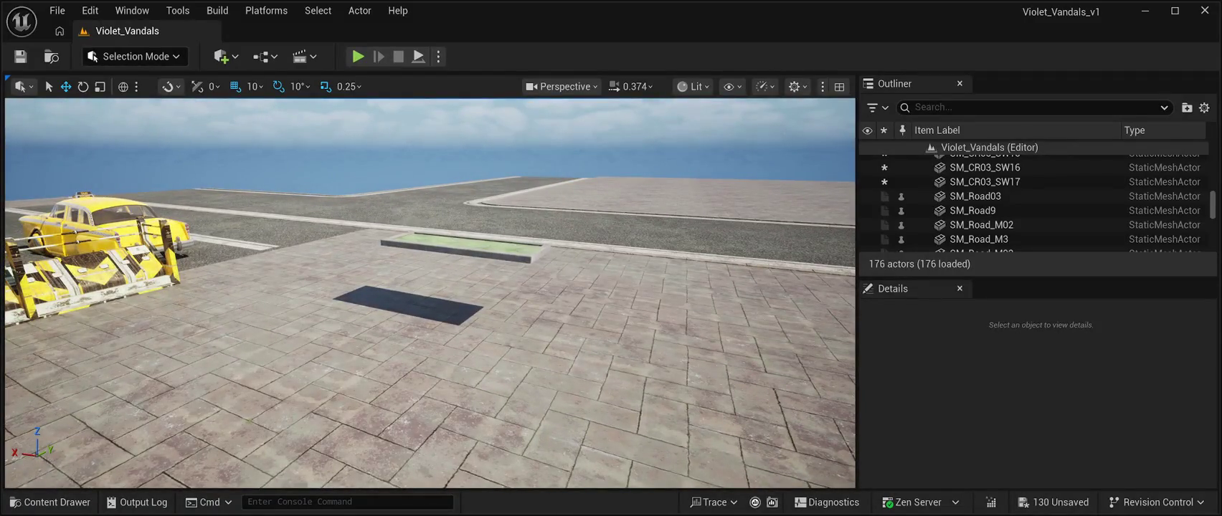
{"action": "left_click", "coordinate": [459, 248]}
{"action": "mouse_move", "coordinate": [459, 247]}
{"action": "left_mouse_down"}
{"action": "mouse_move", "coordinate": [430, 226]}
{"action": "mouse_move", "coordinate": [444, 215]}
{"action": "mouse_move", "coordinate": [399, 218]}
{"action": "left_mouse_up"}
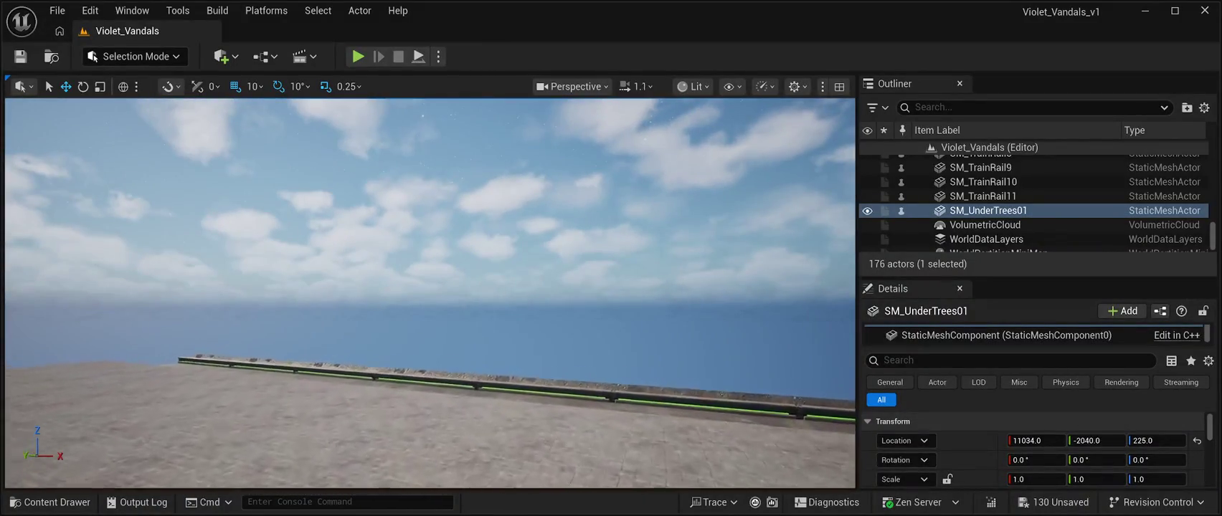
- Place the SM_Train_Front mesh from the Content Drawer into the level and save
{"action": "scroll", "coordinate": [431, 287], "scroll_direction": "up", "scroll_amount": 1}
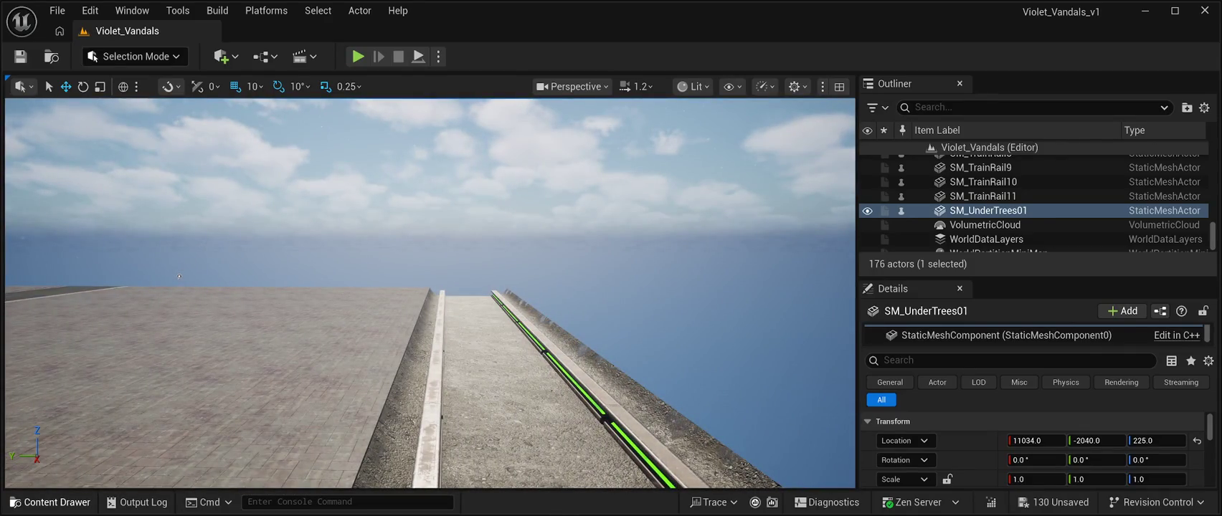
{"action": "left_click", "coordinate": [50, 502]}
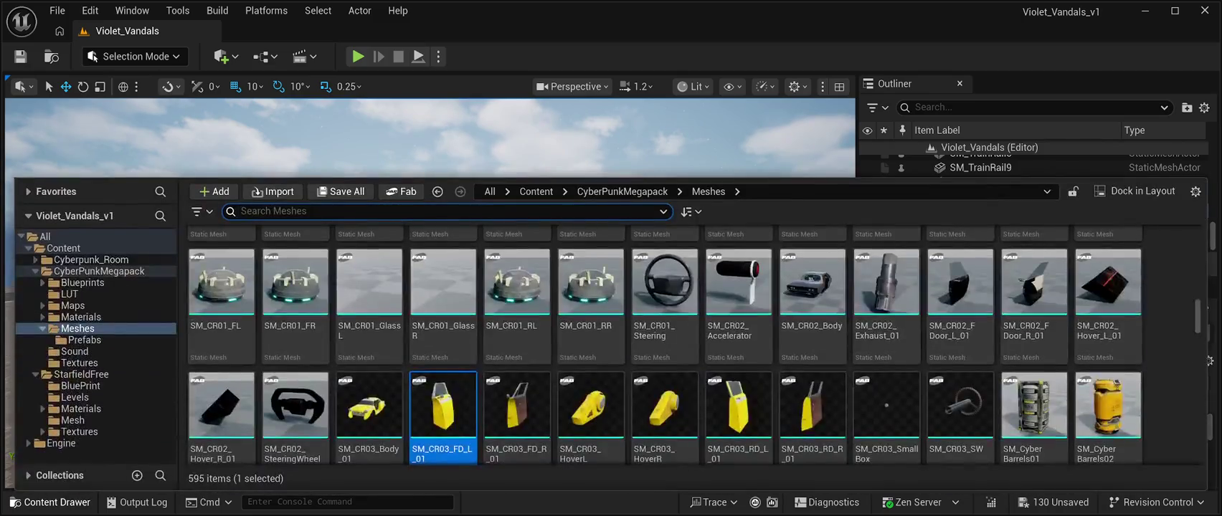
{"action": "scroll", "coordinate": [665, 323], "scroll_direction": "down", "scroll_amount": 2}
{"action": "scroll", "coordinate": [665, 323], "scroll_direction": "down", "scroll_amount": 5}
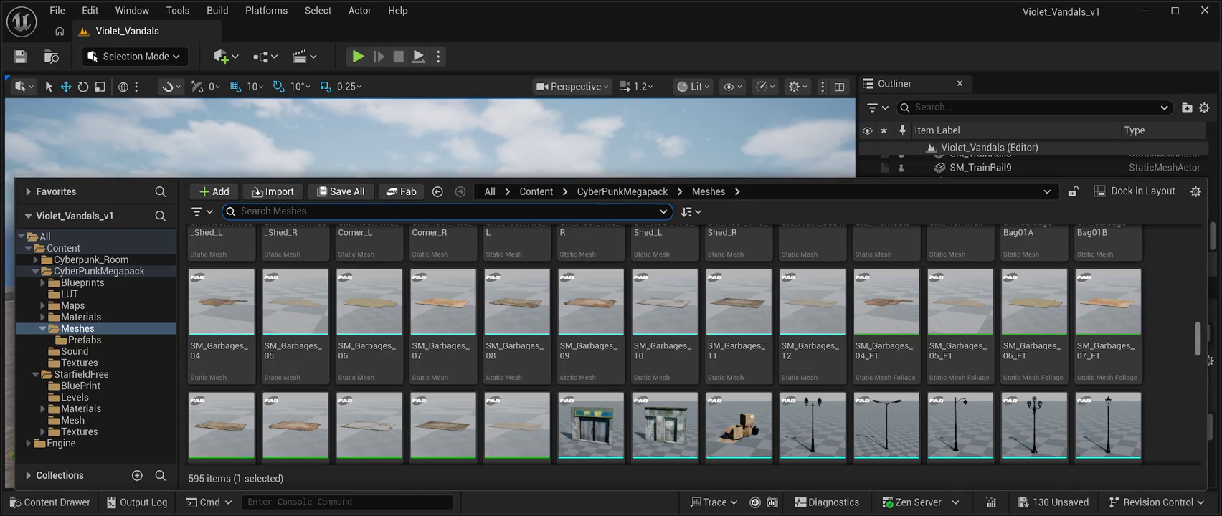
{"action": "scroll", "coordinate": [665, 344], "scroll_direction": "down", "scroll_amount": 8}
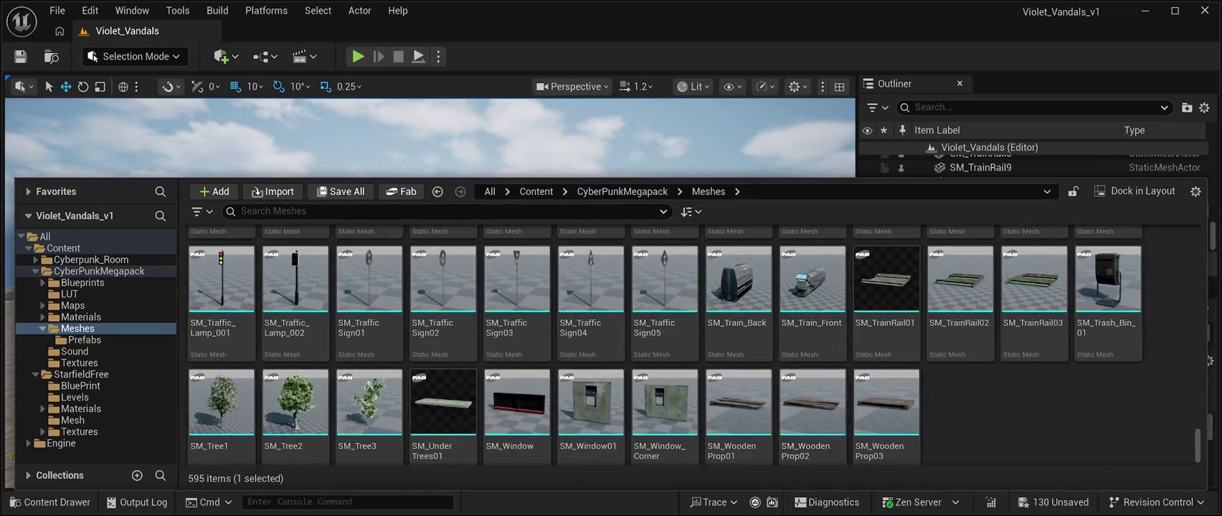
{"action": "mouse_move", "coordinate": [812, 283]}
{"action": "left_mouse_down"}
{"action": "mouse_move", "coordinate": [502, 158]}
{"action": "mouse_move", "coordinate": [180, 276]}
{"action": "left_mouse_up"}
{"action": "key", "text": "ctrl+s"}
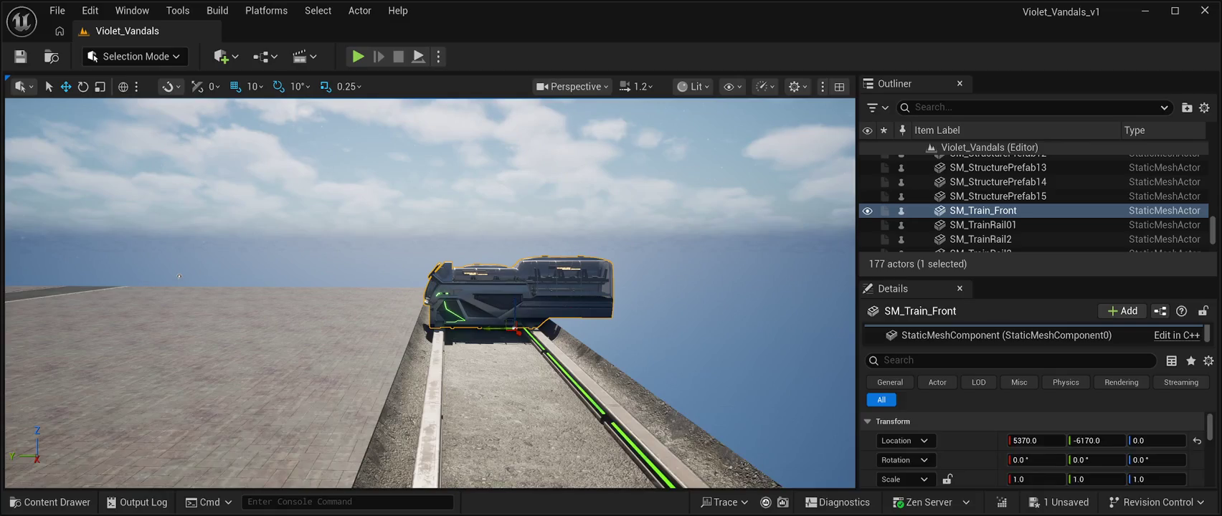
- Rotate the front car -90° and move it onto the left rail toward the taxi lot
{"action": "mouse_move", "coordinate": [179, 276]}
{"action": "left_mouse_down"}
{"action": "mouse_move", "coordinate": [396, 267]}
{"action": "mouse_move", "coordinate": [144, 263]}
{"action": "left_mouse_up"}
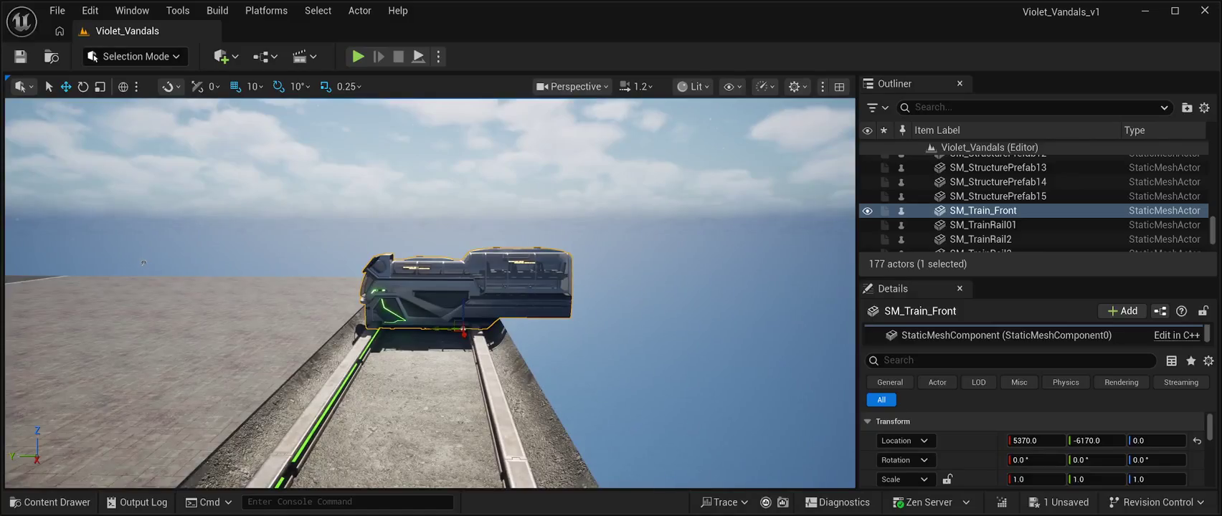
{"action": "key", "text": "e"}
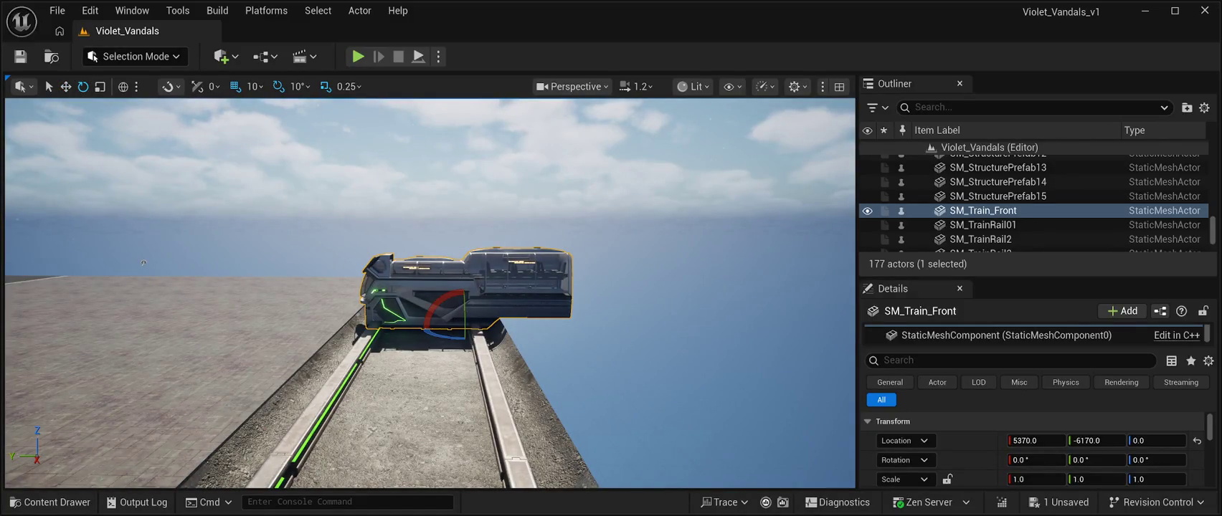
{"action": "left_click_drag", "start_coordinate": [450, 336], "coordinate": [375, 335]}
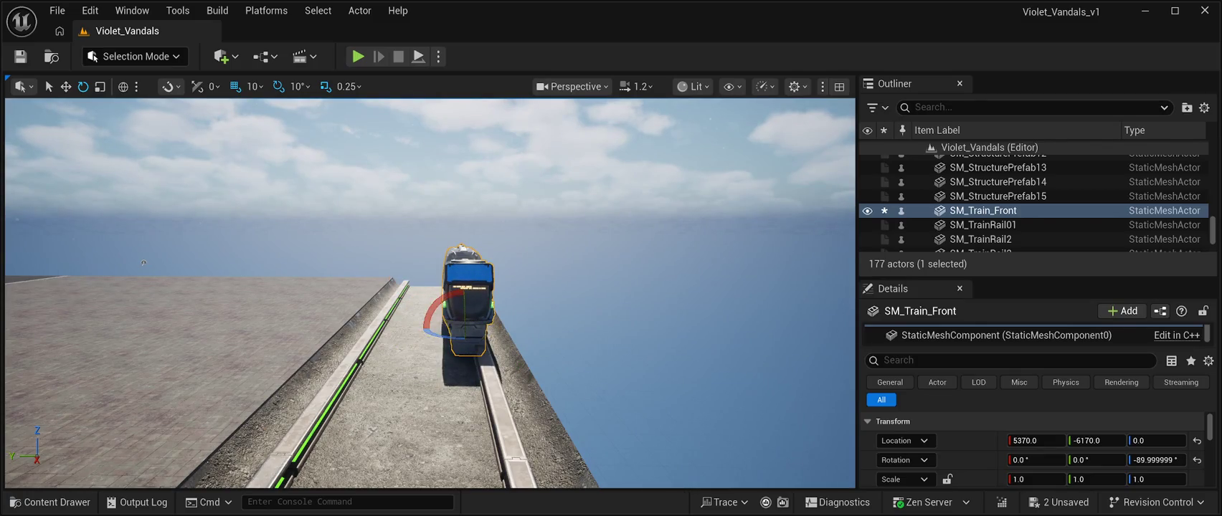
{"action": "key", "text": "w"}
{"action": "left_click_drag", "start_coordinate": [435, 329], "coordinate": [344, 324]}
{"action": "key", "text": "f"}
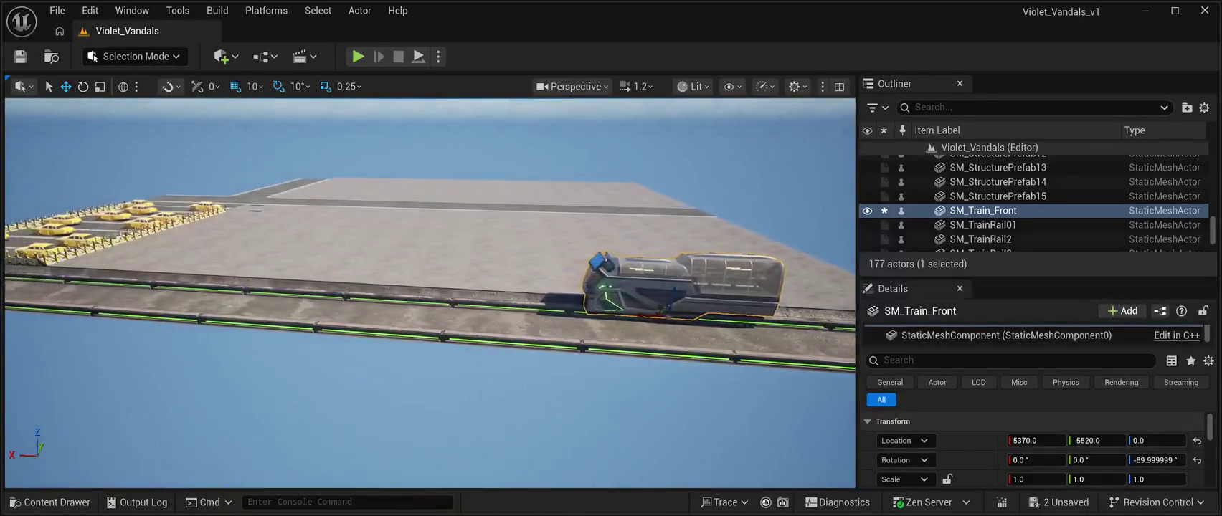
{"action": "left_click_drag", "start_coordinate": [1033, 440], "coordinate": [1120, 440]}
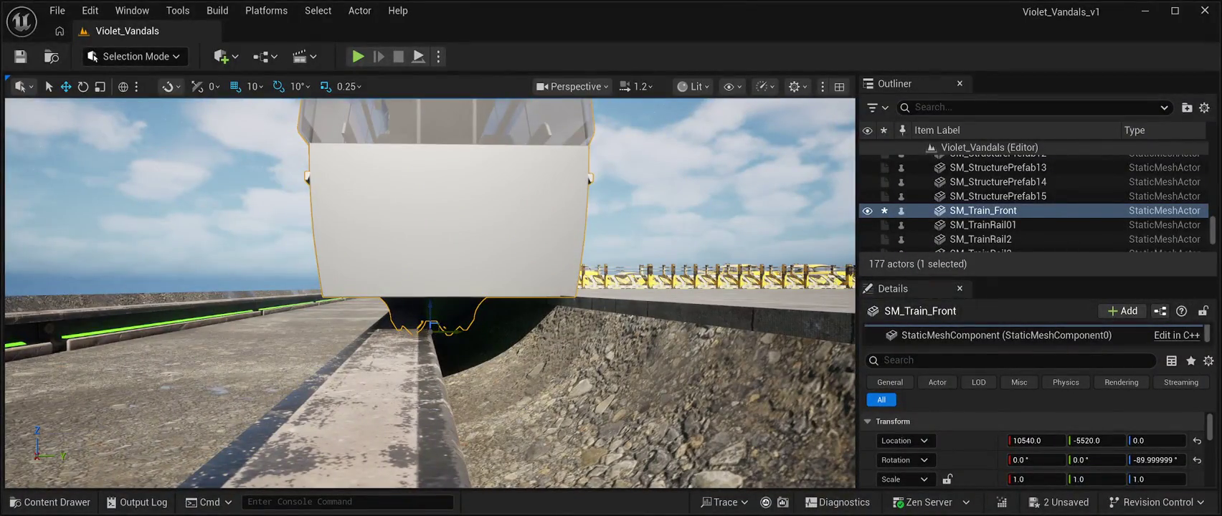
- Centre SM_Train_Front on the rail, raise it slightly and adjust its position along the track
{"action": "left_click_drag", "start_coordinate": [459, 334], "coordinate": [442, 329]}
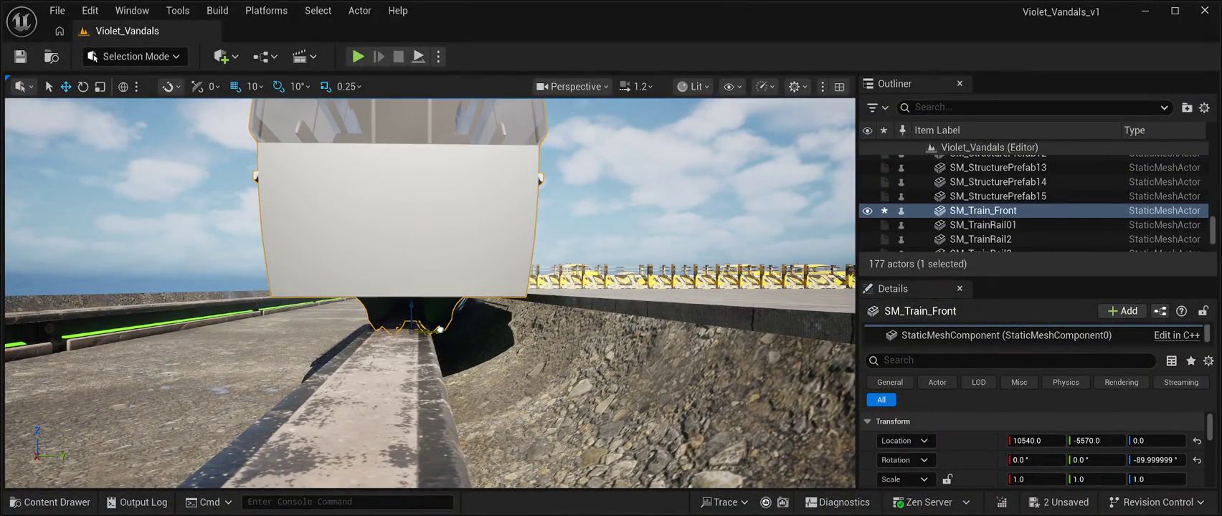
{"action": "scroll", "coordinate": [430, 294], "scroll_direction": "up", "scroll_amount": 5}
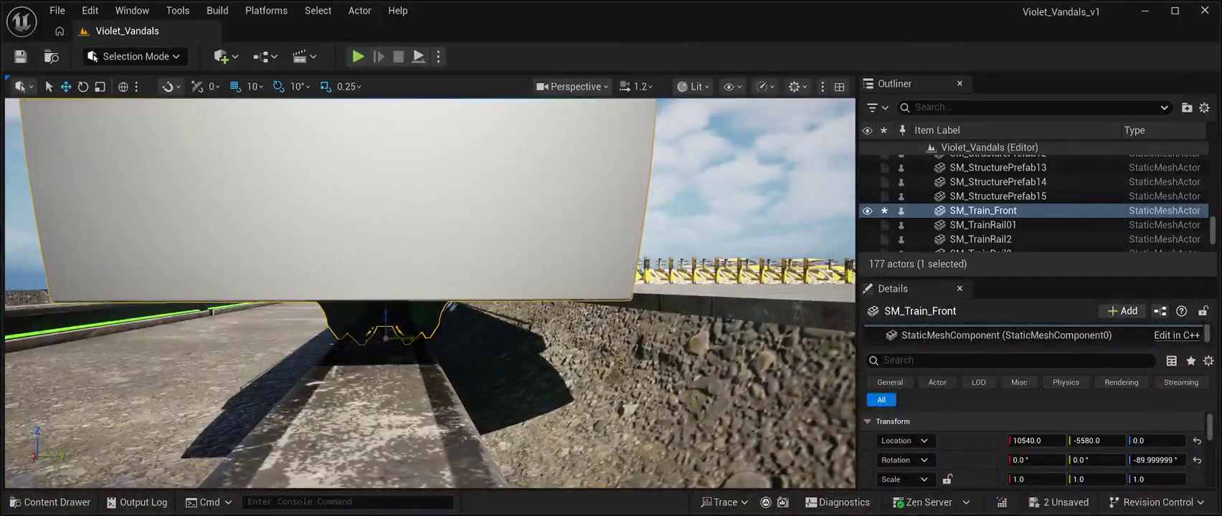
{"action": "scroll", "coordinate": [430, 294], "scroll_direction": "down", "scroll_amount": 3}
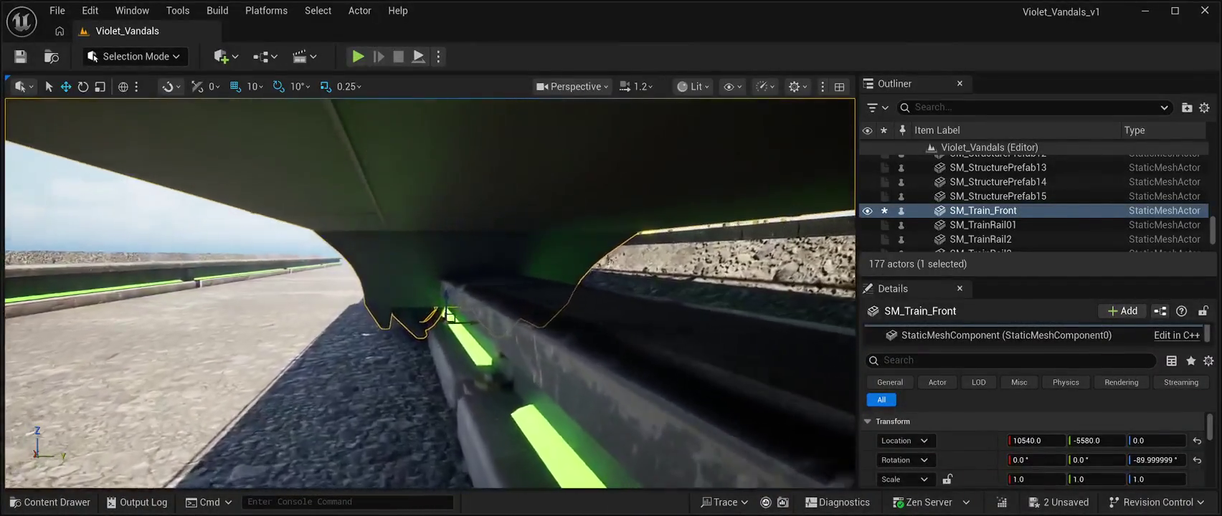
{"action": "mouse_move", "coordinate": [442, 294]}
{"action": "left_mouse_down"}
{"action": "mouse_move", "coordinate": [448, 258]}
{"action": "mouse_move", "coordinate": [487, 284]}
{"action": "mouse_move", "coordinate": [473, 284]}
{"action": "mouse_move", "coordinate": [538, 284]}
{"action": "mouse_move", "coordinate": [445, 284]}
{"action": "mouse_move", "coordinate": [480, 284]}
{"action": "left_mouse_up"}
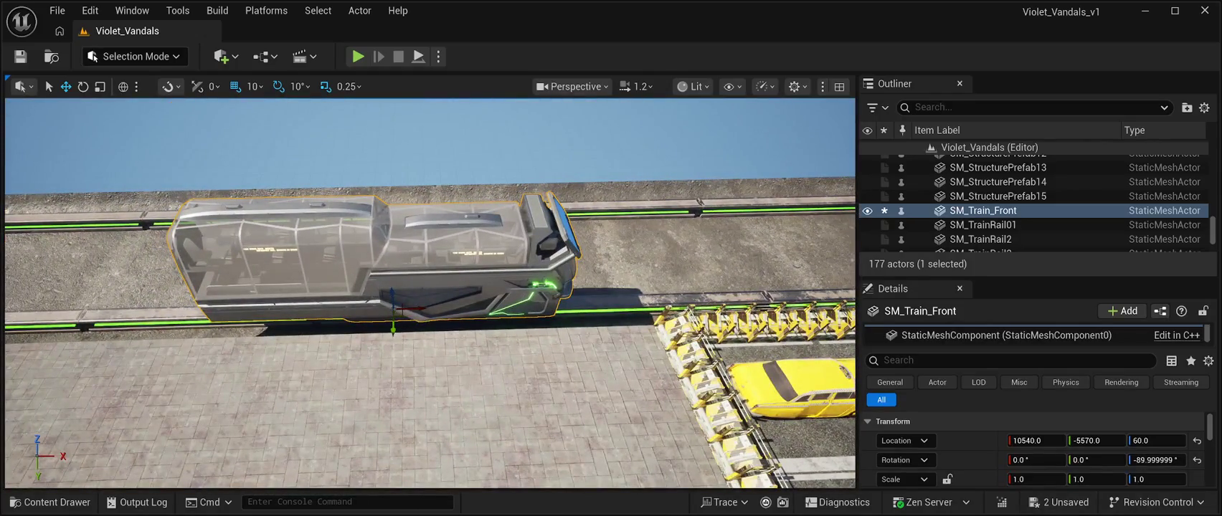
{"action": "left_click_drag", "start_coordinate": [393, 309], "coordinate": [681, 294]}
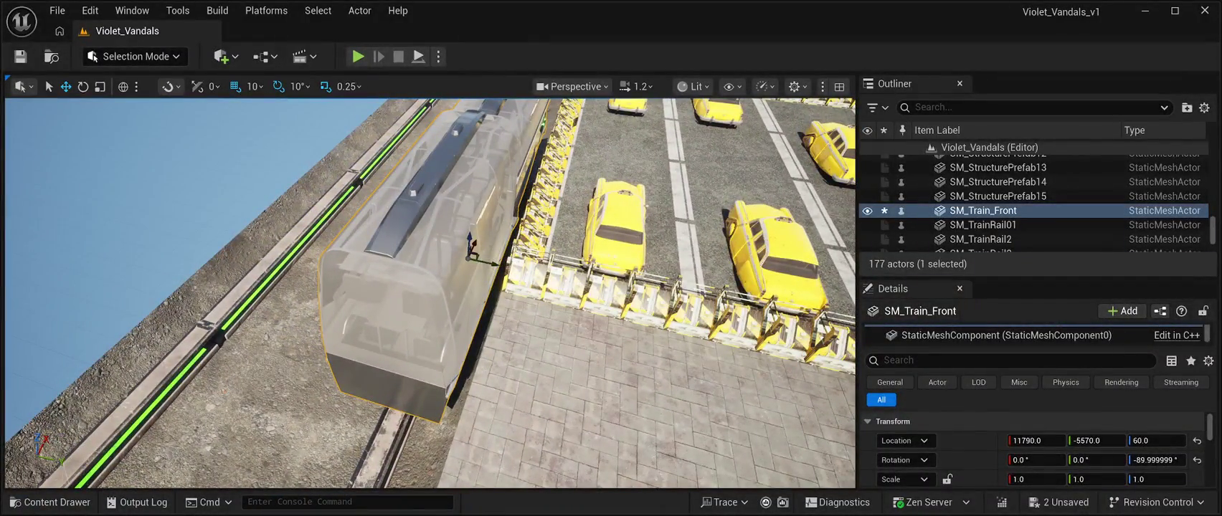
{"action": "left_click_drag", "start_coordinate": [477, 240], "coordinate": [604, 173]}
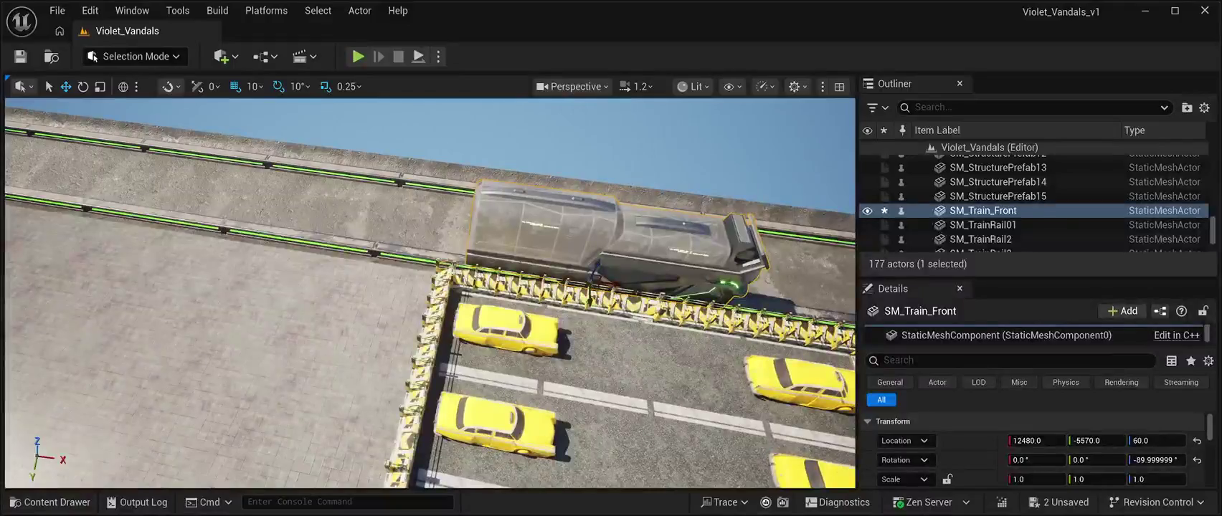
{"action": "left_click_drag", "start_coordinate": [618, 287], "coordinate": [352, 233]}
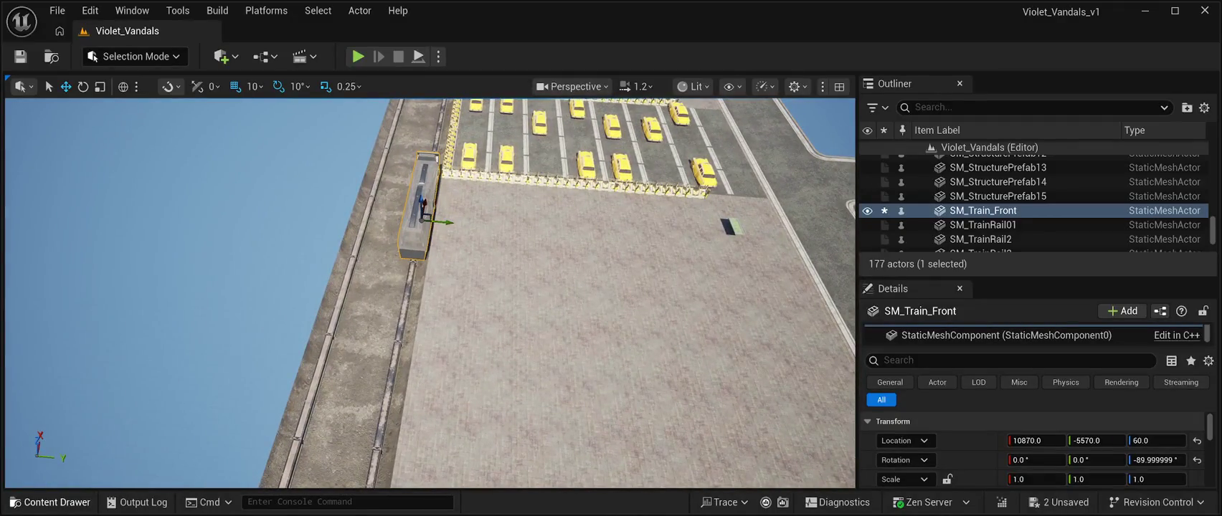
- Add SM_Train_Back, save, drop it onto the rail and yaw it -90° to match
{"action": "left_click", "coordinate": [50, 502]}
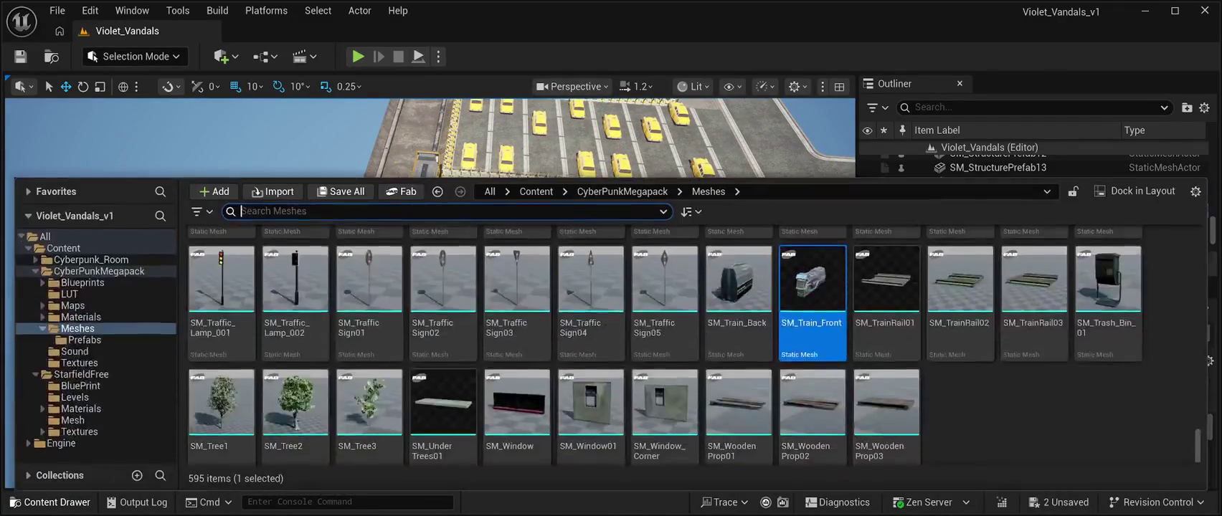
{"action": "mouse_move", "coordinate": [739, 287]}
{"action": "left_mouse_down"}
{"action": "mouse_move", "coordinate": [739, 237]}
{"action": "mouse_move", "coordinate": [646, 387]}
{"action": "left_mouse_up"}
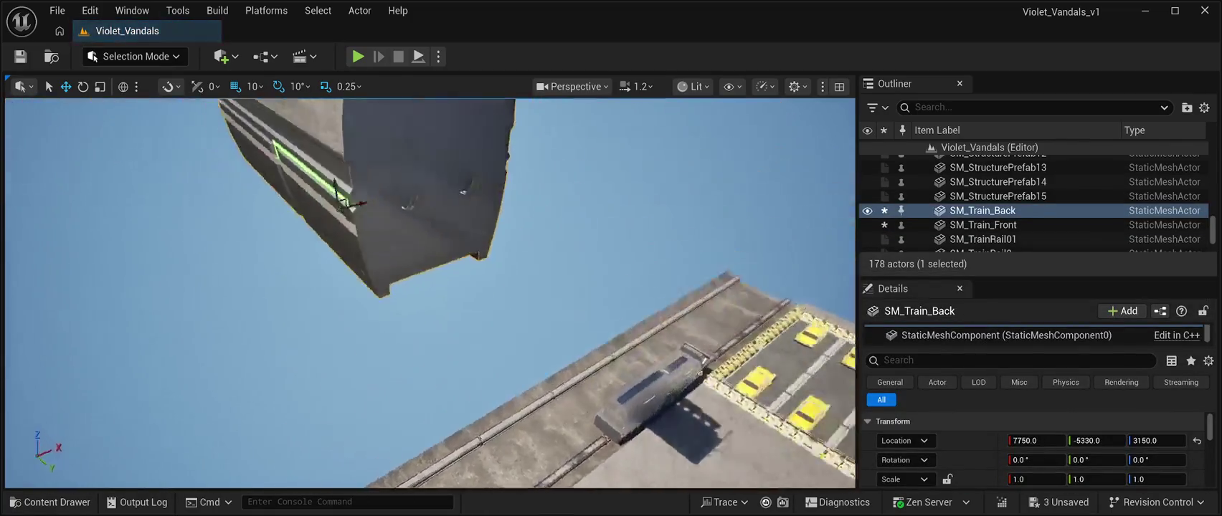
{"action": "key", "text": "ctrl+s"}
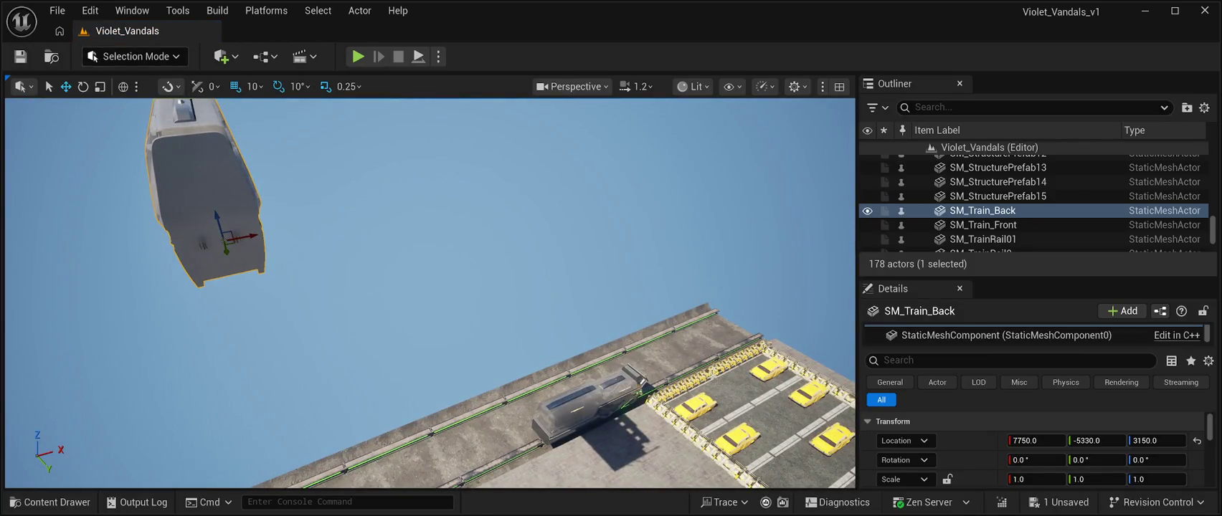
{"action": "left_click_drag", "start_coordinate": [188, 261], "coordinate": [190, 284]}
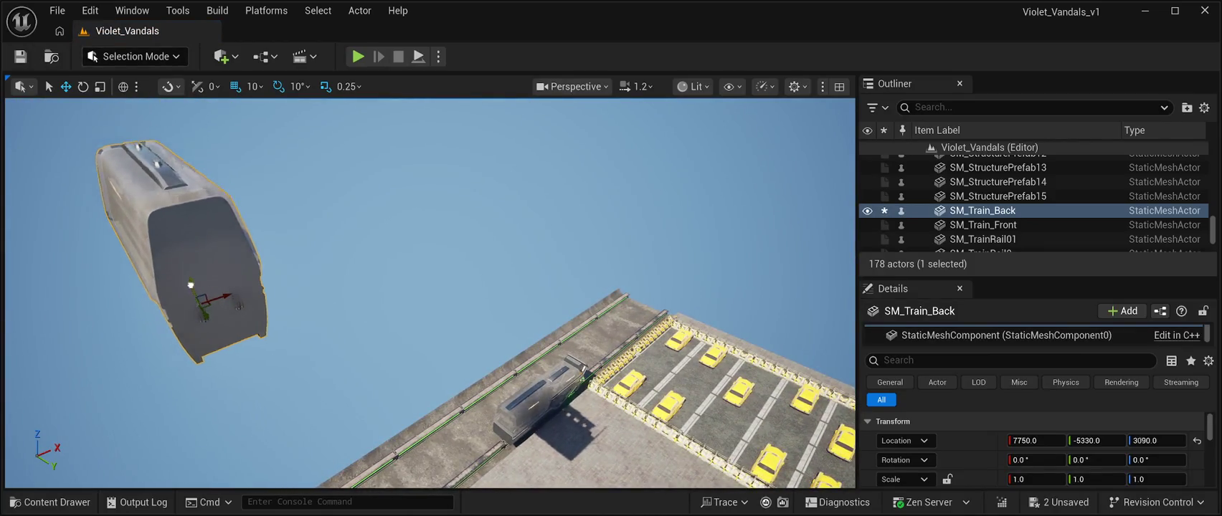
{"action": "key", "text": "End"}
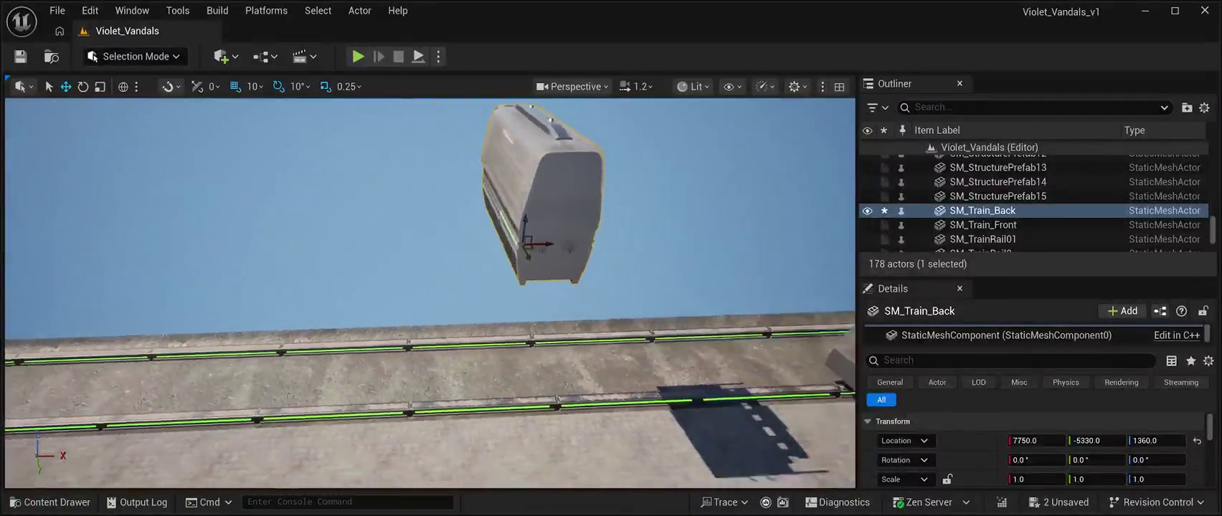
{"action": "key", "text": "End"}
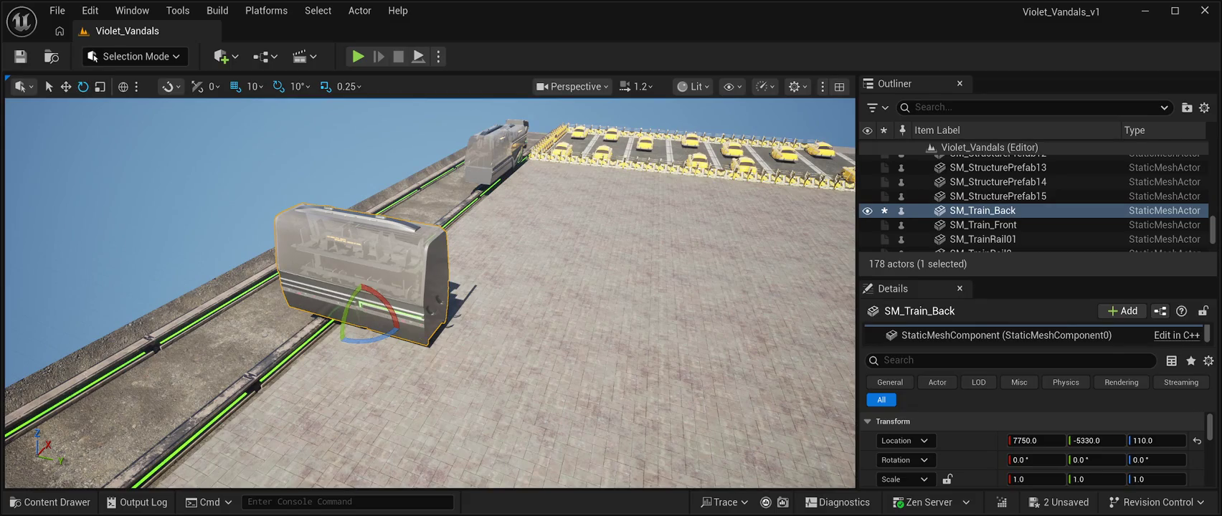
{"action": "left_click_drag", "start_coordinate": [389, 299], "coordinate": [321, 312]}
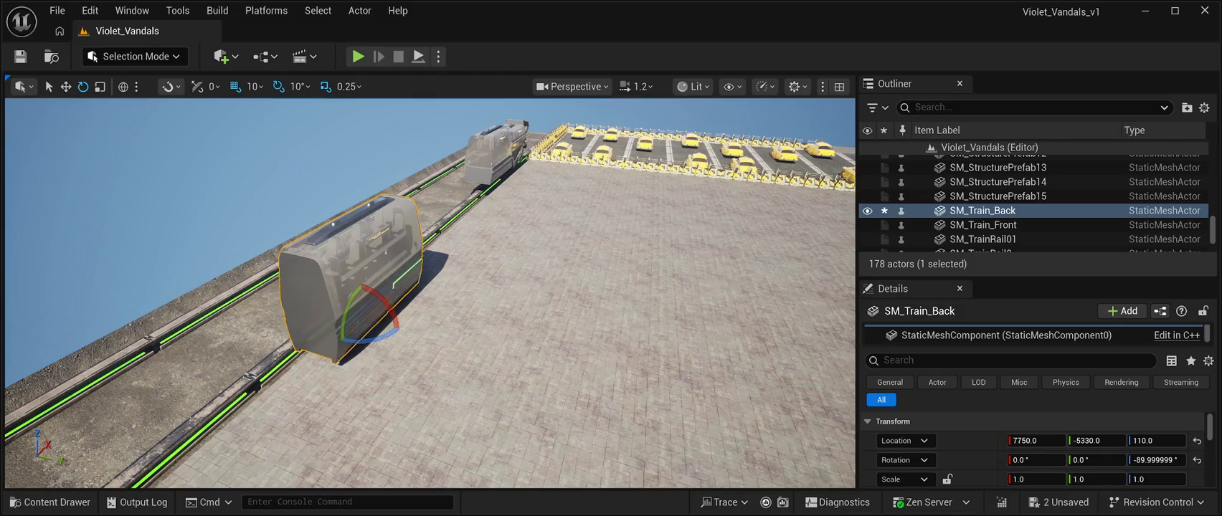
- Shift the rear car sideways, lower it onto the rail and centre it
{"action": "key", "text": "w"}
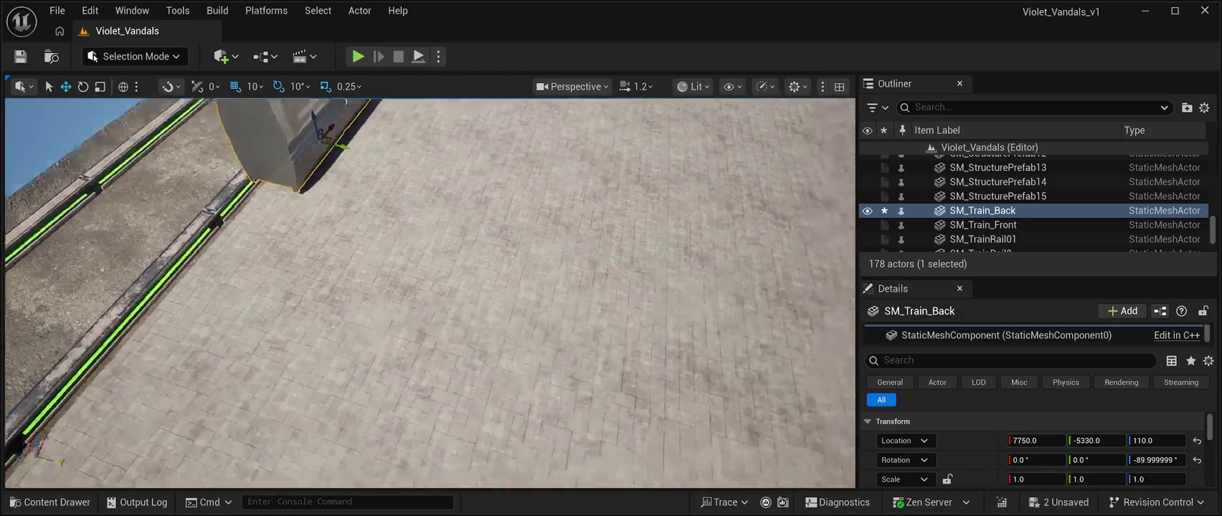
{"action": "key", "text": "f"}
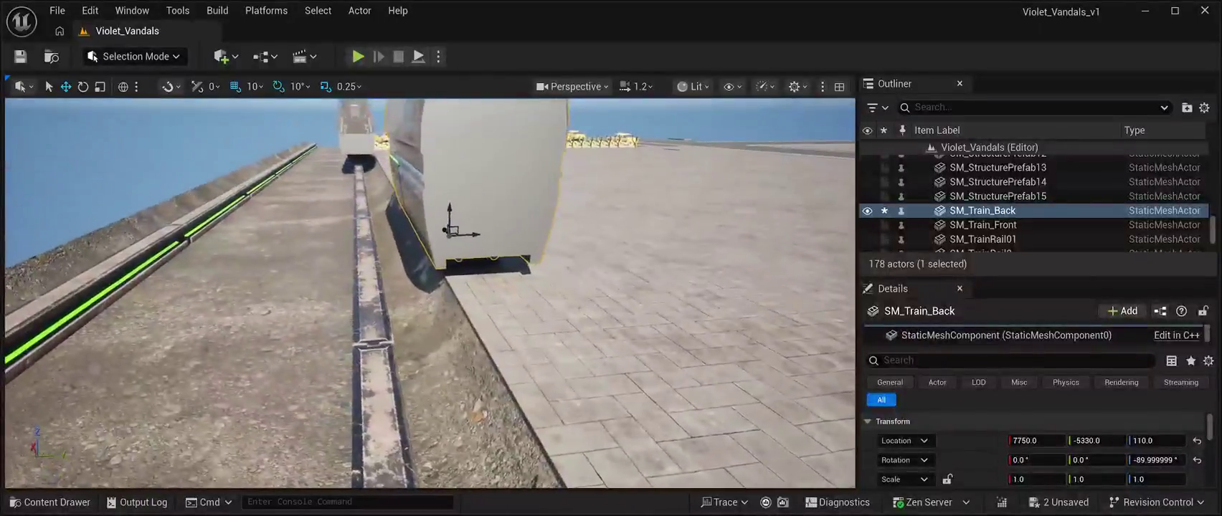
{"action": "left_click_drag", "start_coordinate": [444, 234], "coordinate": [361, 234]}
{"action": "key", "text": "f"}
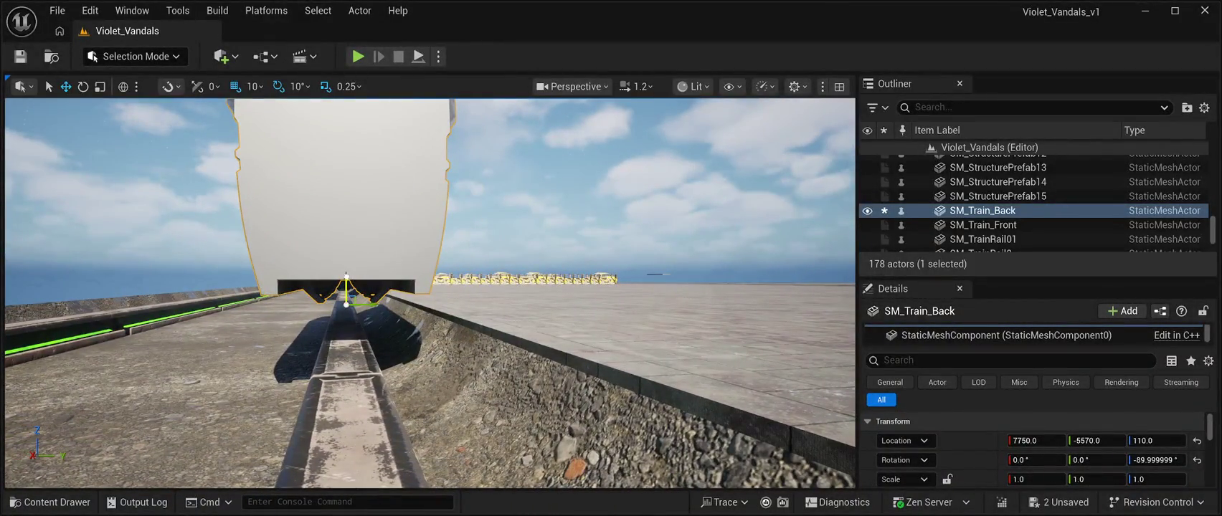
{"action": "mouse_move", "coordinate": [347, 277]}
{"action": "left_mouse_down"}
{"action": "mouse_move", "coordinate": [364, 327]}
{"action": "mouse_move", "coordinate": [343, 306]}
{"action": "mouse_move", "coordinate": [426, 224]}
{"action": "left_mouse_up"}
{"action": "mouse_move", "coordinate": [430, 287]}
{"action": "left_mouse_down"}
{"action": "mouse_move", "coordinate": [595, 287]}
{"action": "mouse_move", "coordinate": [581, 287]}
{"action": "left_mouse_up"}
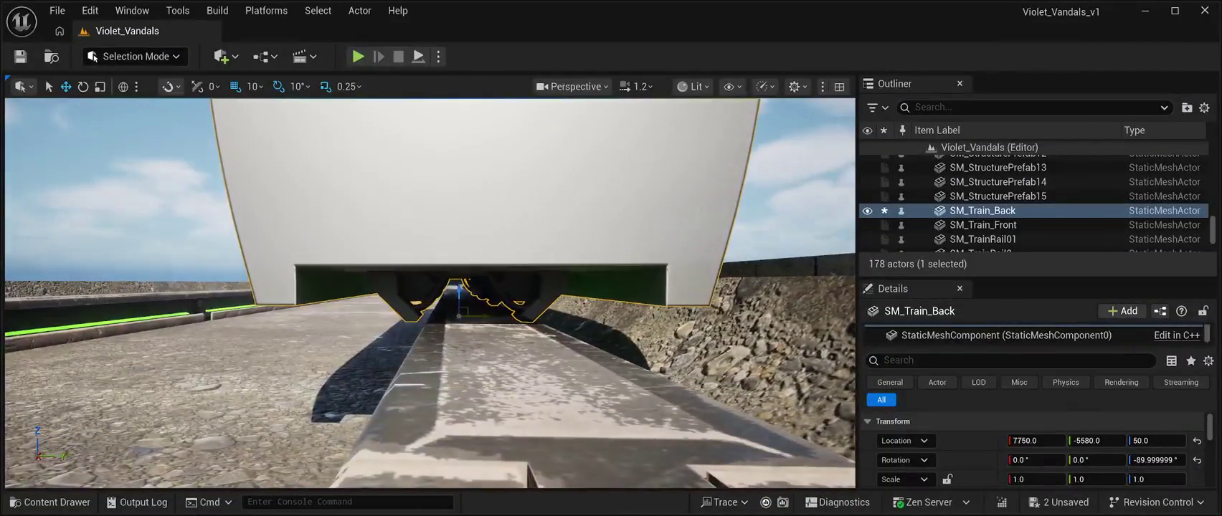
{"action": "mouse_move", "coordinate": [484, 318]}
{"action": "left_mouse_down"}
{"action": "mouse_move", "coordinate": [534, 318]}
{"action": "mouse_move", "coordinate": [451, 319]}
{"action": "mouse_move", "coordinate": [566, 301]}
{"action": "mouse_move", "coordinate": [567, 337]}
{"action": "mouse_move", "coordinate": [531, 337]}
{"action": "mouse_move", "coordinate": [574, 337]}
{"action": "left_mouse_up"}
- Try nudging and turning the rear car 10 more degrees, undo, then delete SM_Train_Back
{"action": "left_click", "coordinate": [824, 140]}
{"action": "left_click", "coordinate": [529, 358]}
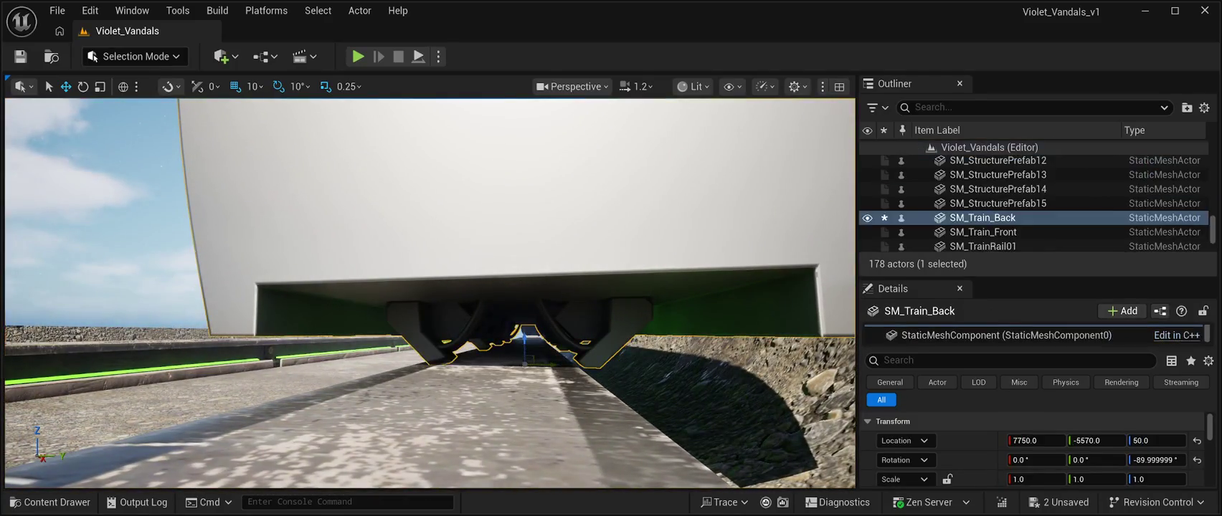
{"action": "left_click_drag", "start_coordinate": [552, 363], "coordinate": [595, 367]}
{"action": "scroll", "coordinate": [430, 293], "scroll_direction": "up", "scroll_amount": 2}
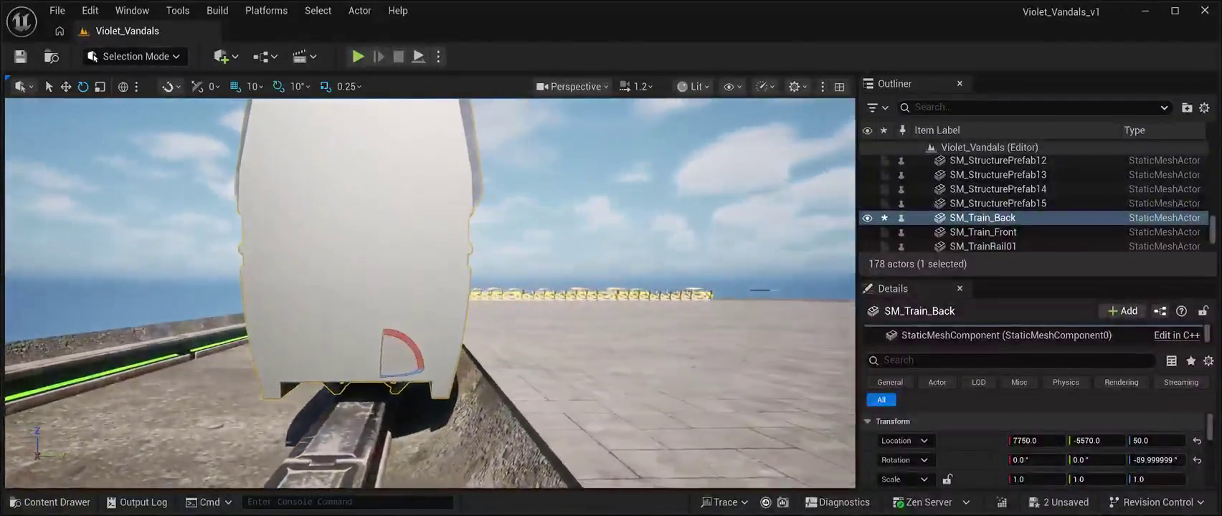
{"action": "left_click_drag", "start_coordinate": [423, 366], "coordinate": [424, 366]}
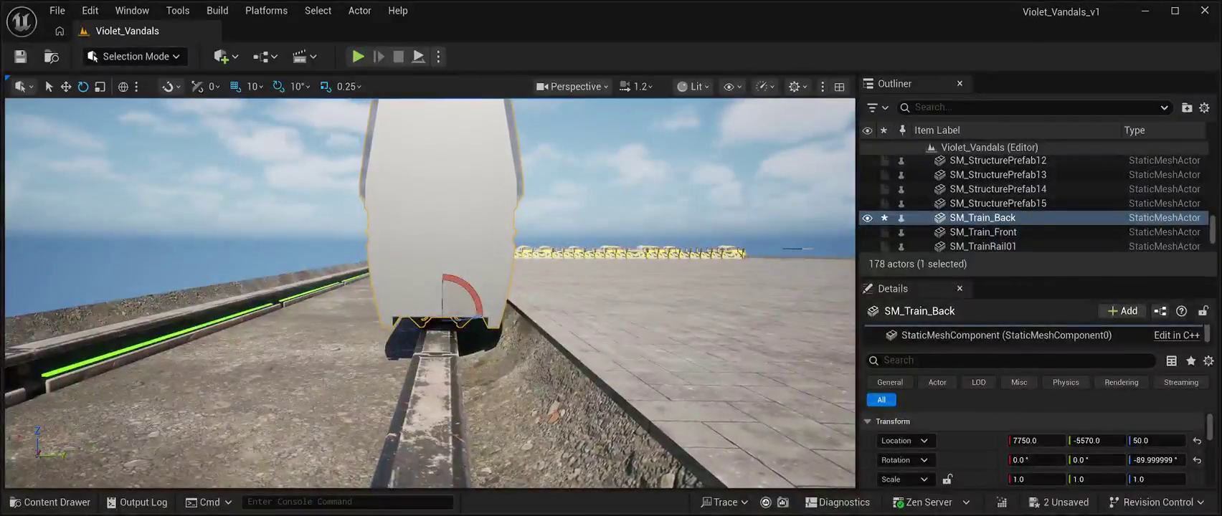
{"action": "left_click", "coordinate": [1000, 161]}
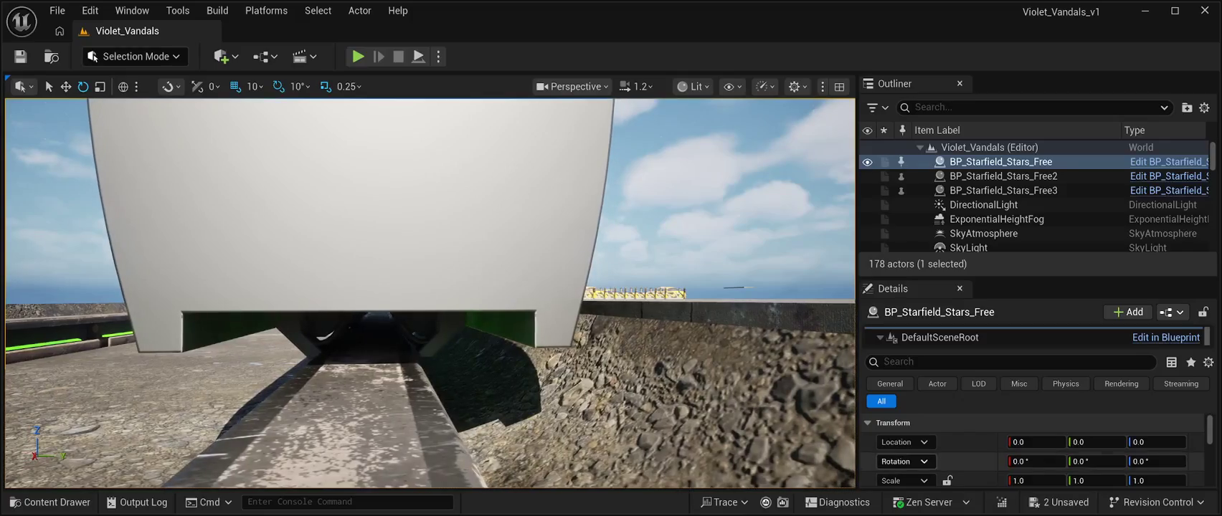
{"action": "key", "text": "ctrl+z"}
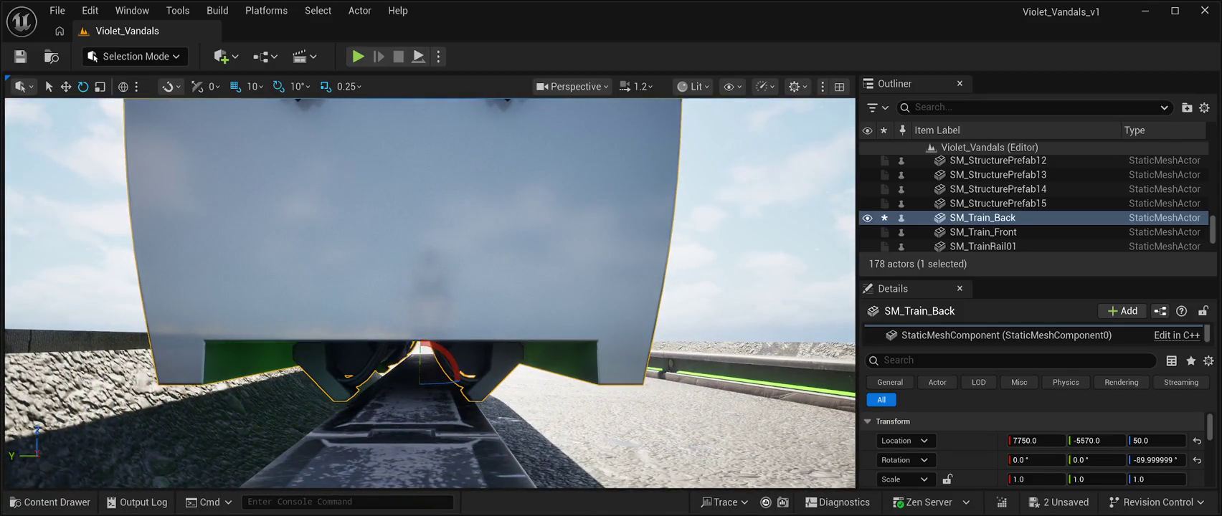
{"action": "key", "text": "Delete"}
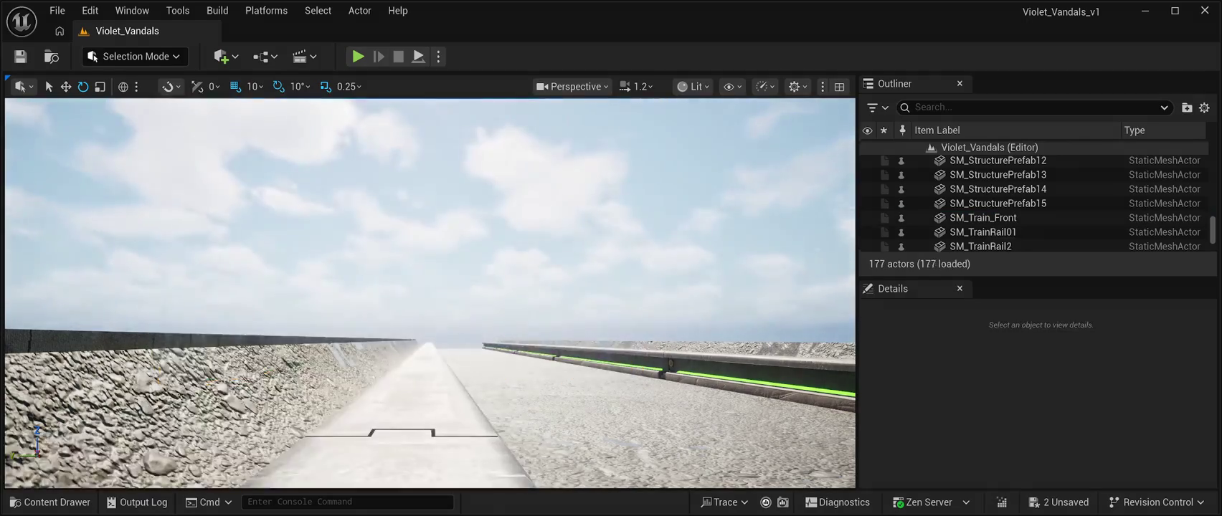
- Place a new SM_Train_Back above the track, yaw it -90° and centre it on the rail
{"action": "key", "text": "ctrl+space"}
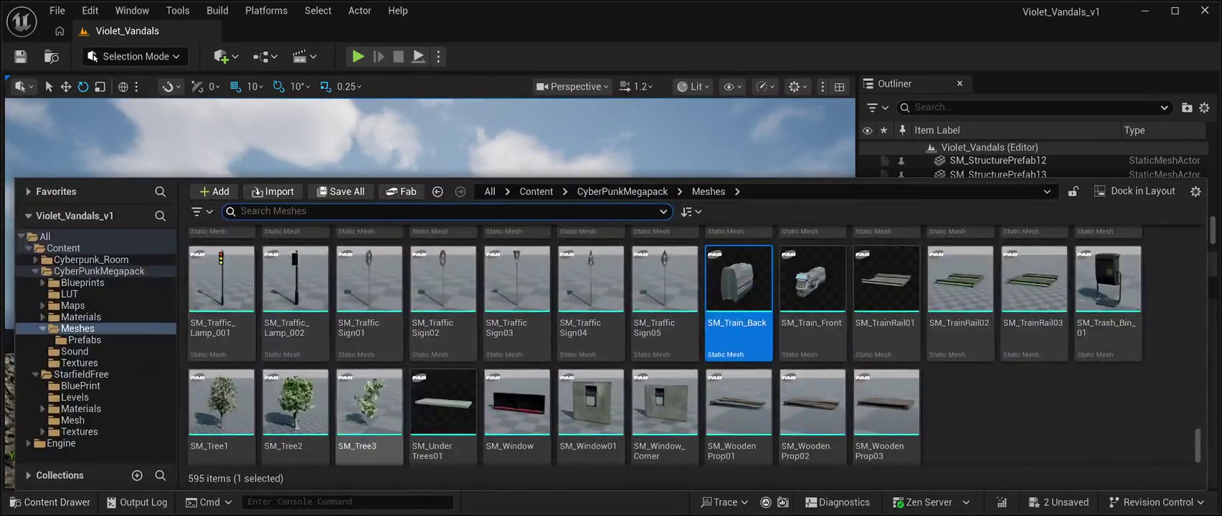
{"action": "mouse_move", "coordinate": [739, 287]}
{"action": "left_mouse_down"}
{"action": "mouse_move", "coordinate": [430, 215]}
{"action": "mouse_move", "coordinate": [459, 308]}
{"action": "mouse_move", "coordinate": [485, 323]}
{"action": "left_mouse_up"}
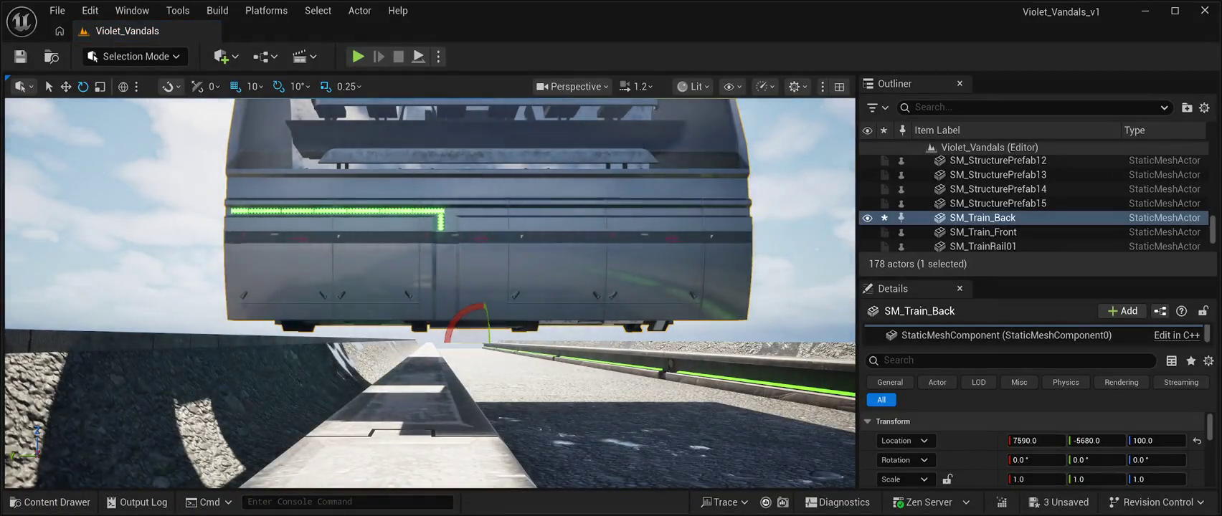
{"action": "left_click_drag", "start_coordinate": [491, 348], "coordinate": [538, 348]}
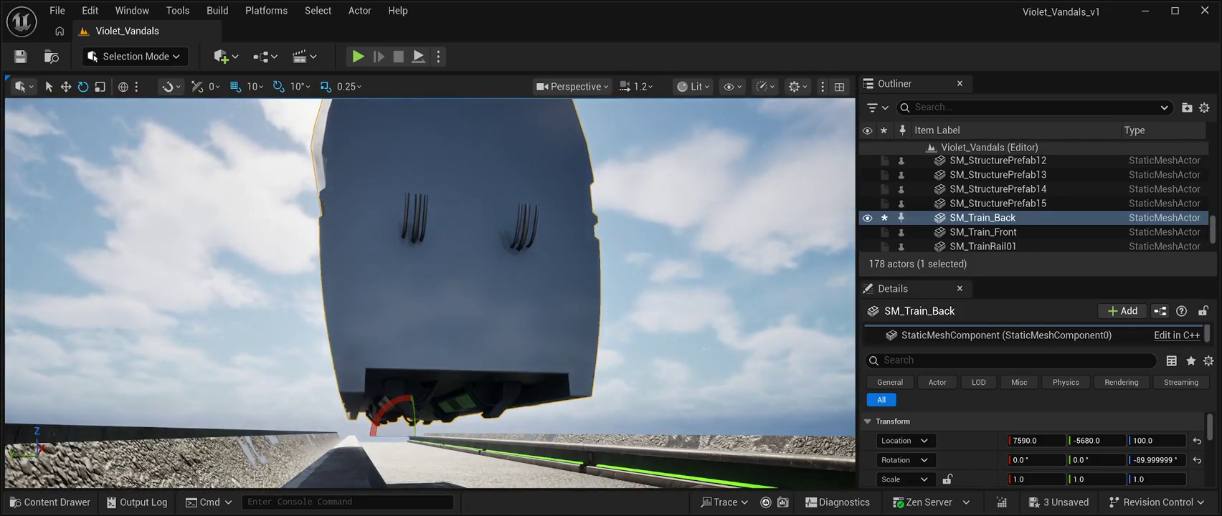
{"action": "mouse_move", "coordinate": [394, 435]}
{"action": "left_mouse_down"}
{"action": "mouse_move", "coordinate": [320, 435]}
{"action": "mouse_move", "coordinate": [338, 451]}
{"action": "left_mouse_up"}
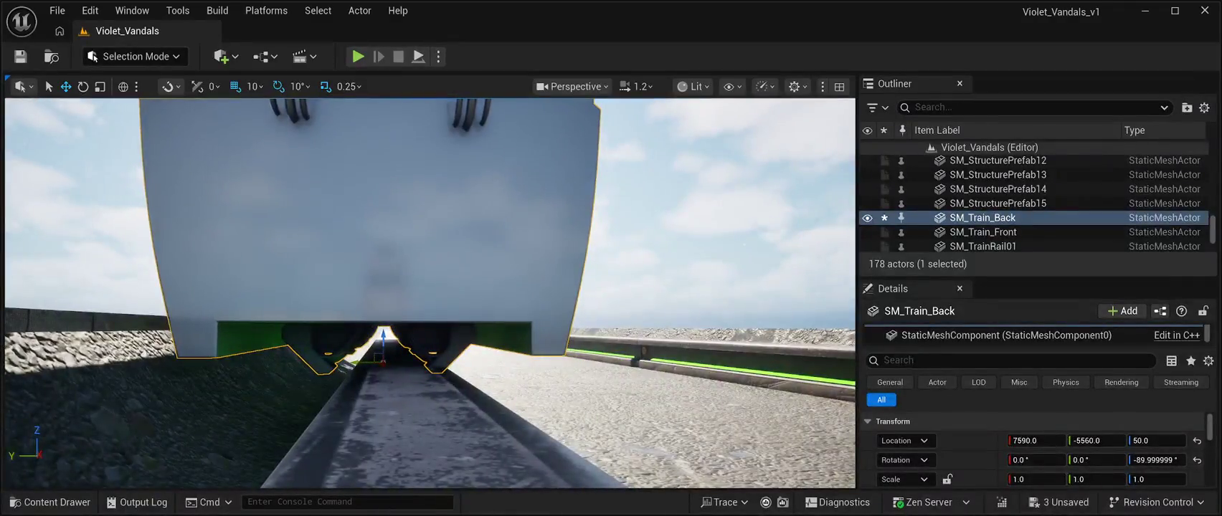
{"action": "left_click_drag", "start_coordinate": [351, 364], "coordinate": [360, 366]}
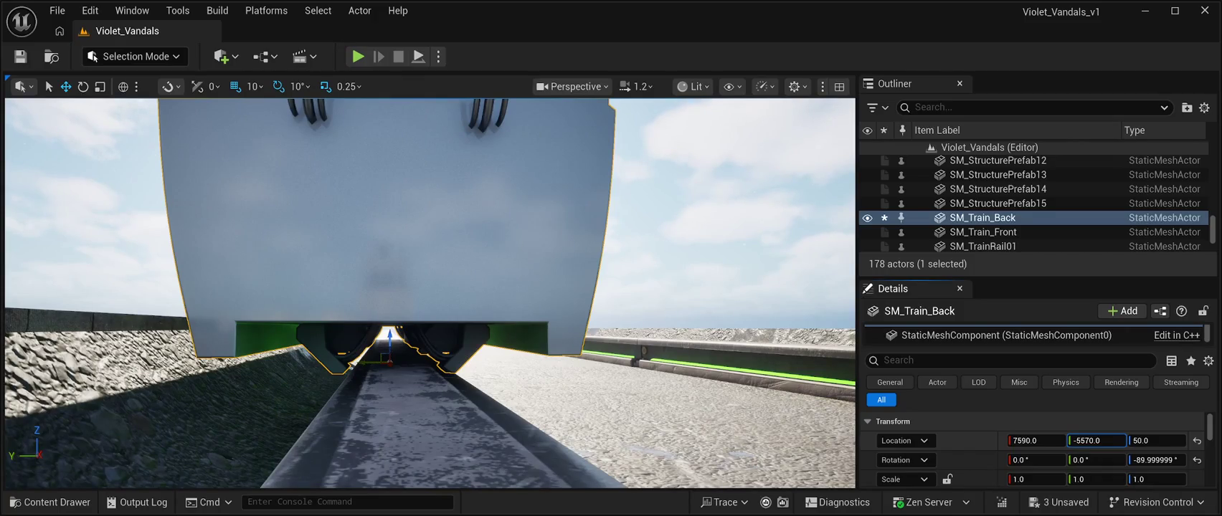
{"action": "left_click_drag", "start_coordinate": [1096, 441], "coordinate": [1087, 440]}
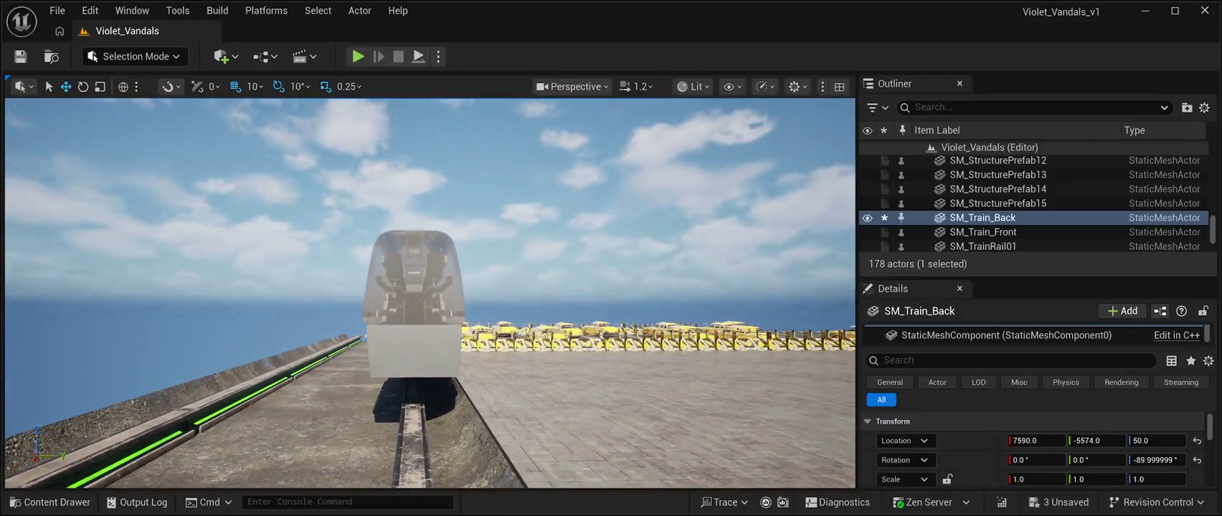
{"action": "left_click", "coordinate": [982, 232]}
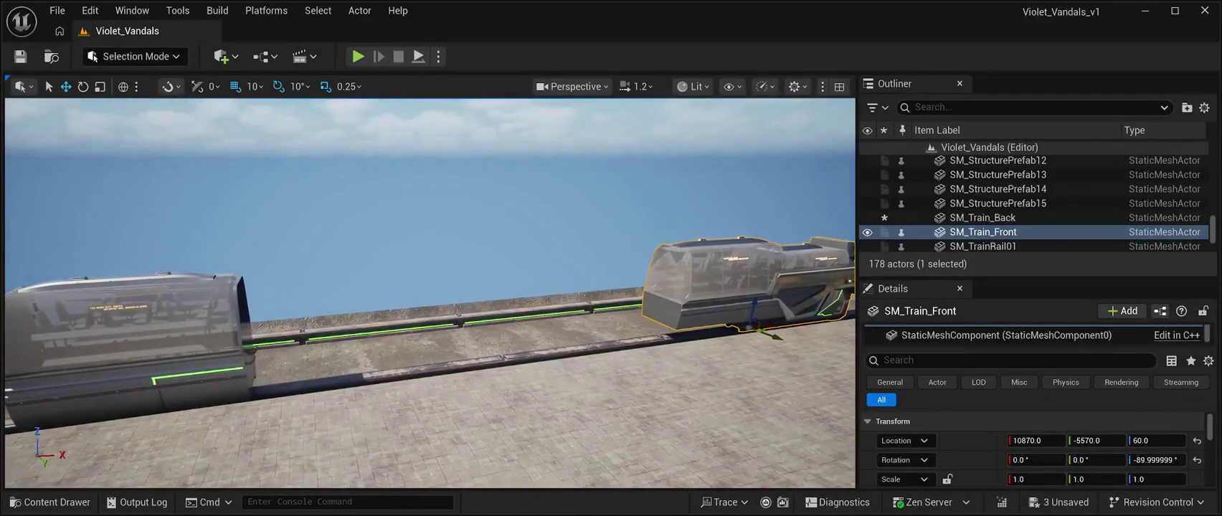
- Select the rear car and duplicate it with Ctrl+D to create SM_Train_Back2
{"action": "left_click", "coordinate": [982, 217]}
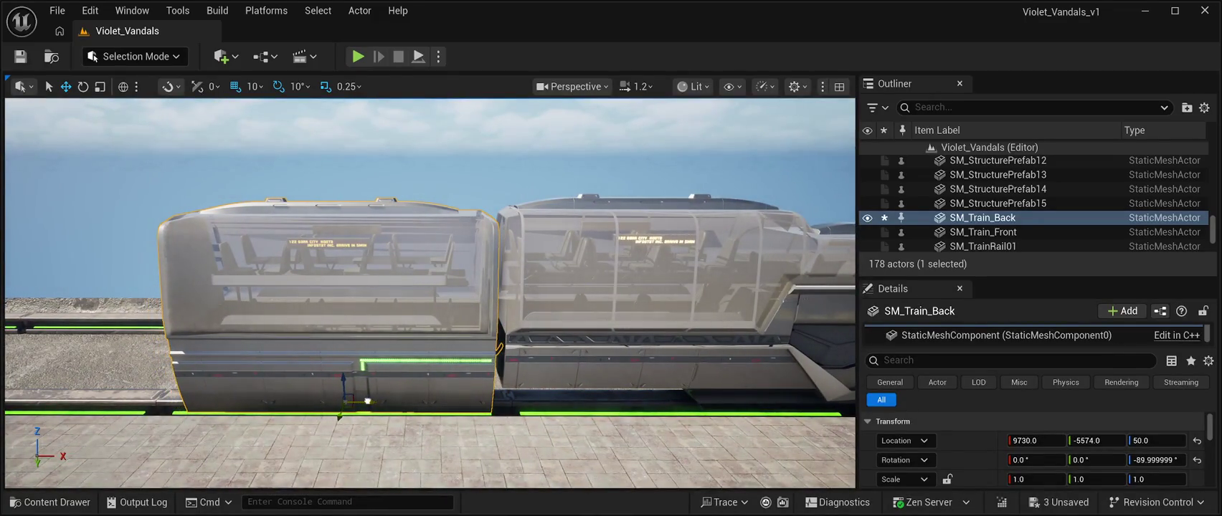
{"action": "left_click", "coordinate": [1001, 162]}
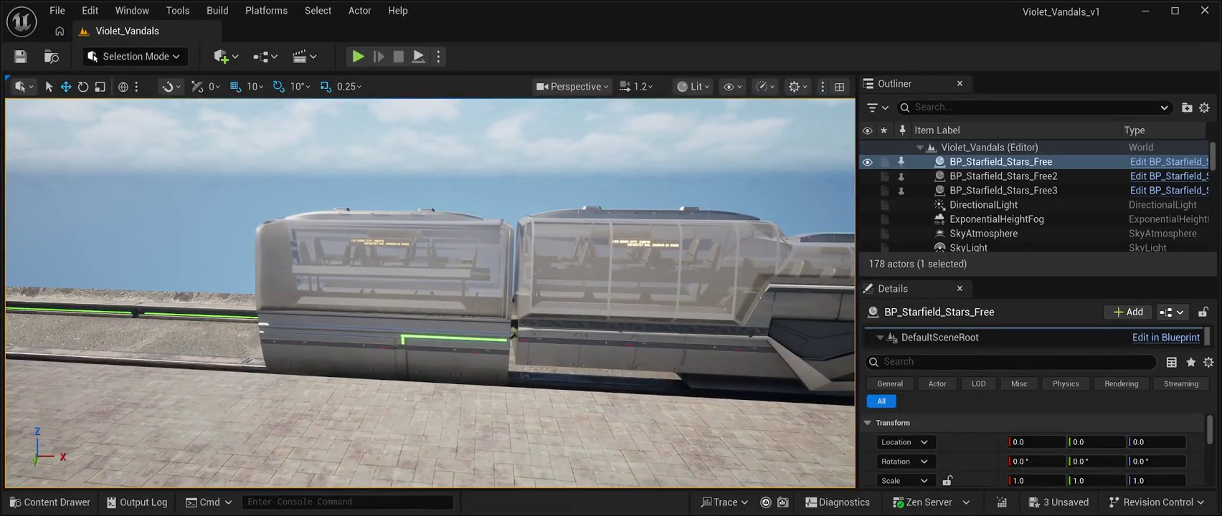
{"action": "left_click", "coordinate": [387, 301]}
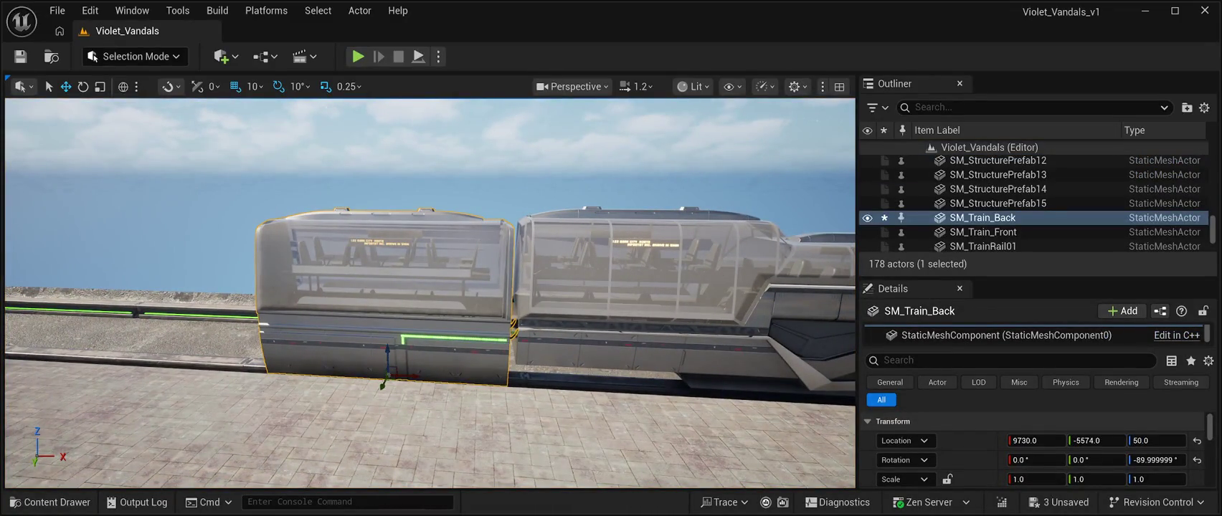
{"action": "key", "text": "ctrl+d"}
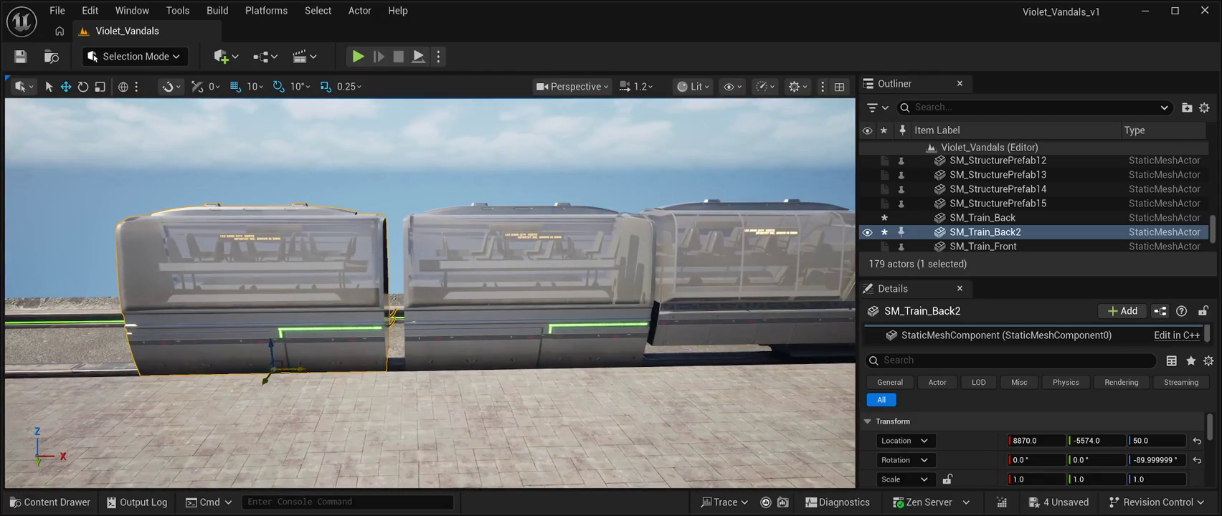
- Slide the copied rear car along the rails and set its Location X to 8901
{"action": "left_click_drag", "start_coordinate": [297, 370], "coordinate": [303, 366]}
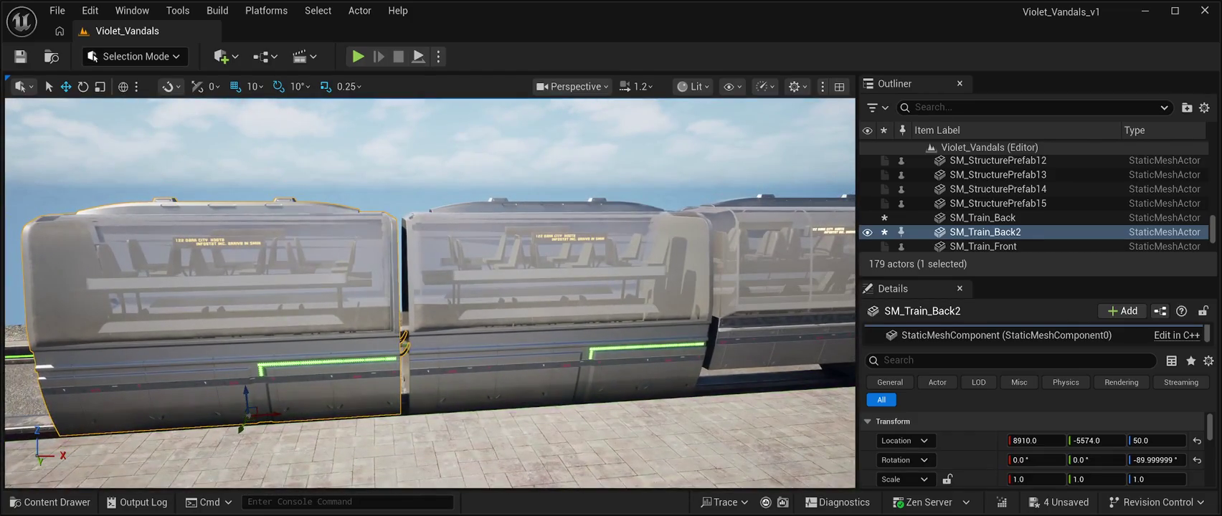
{"action": "left_click_drag", "start_coordinate": [274, 413], "coordinate": [272, 411]}
{"action": "scroll", "coordinate": [272, 411], "scroll_direction": "up", "scroll_amount": 5}
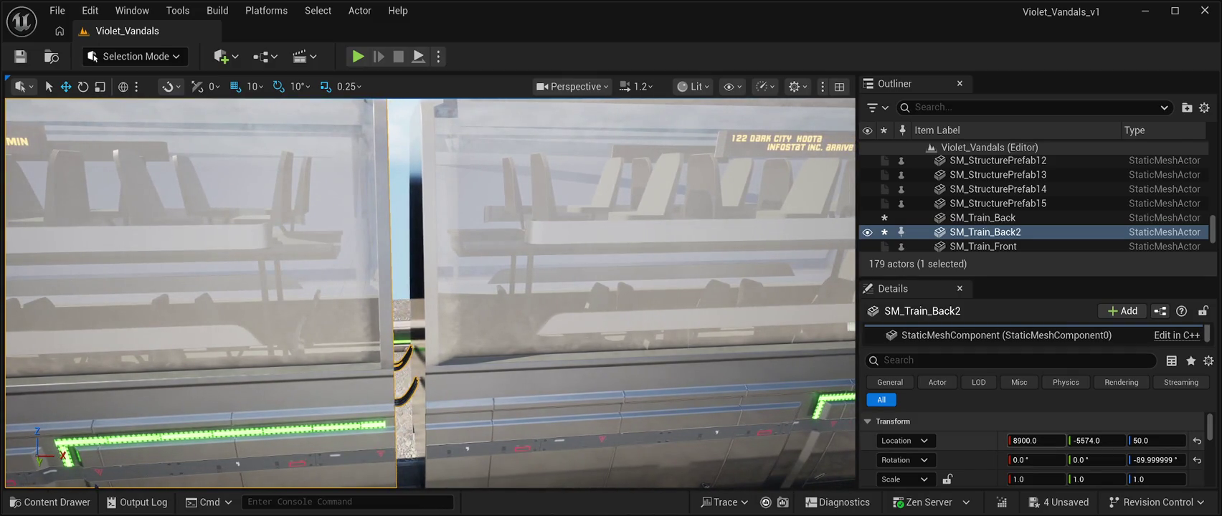
{"action": "left_click_drag", "start_coordinate": [1036, 440], "coordinate": [1040, 441]}
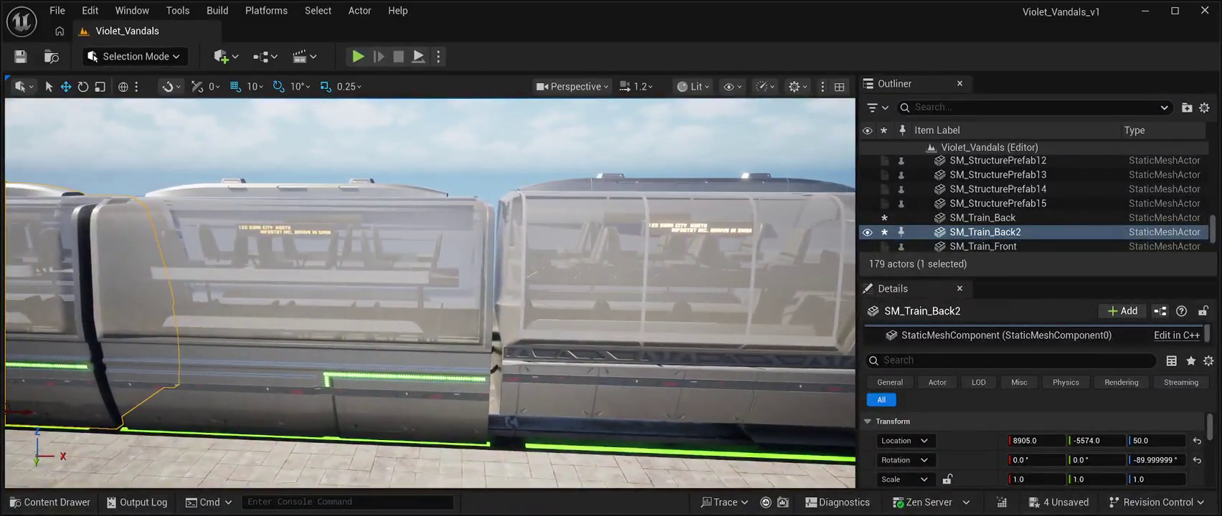
{"action": "left_click", "coordinate": [287, 323]}
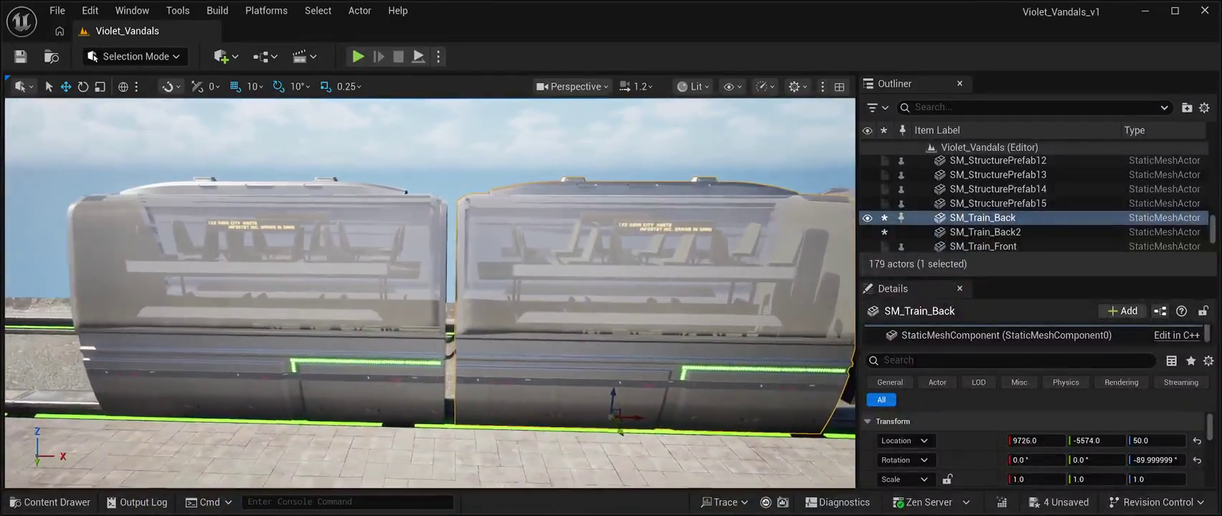
{"action": "left_click", "coordinate": [251, 302]}
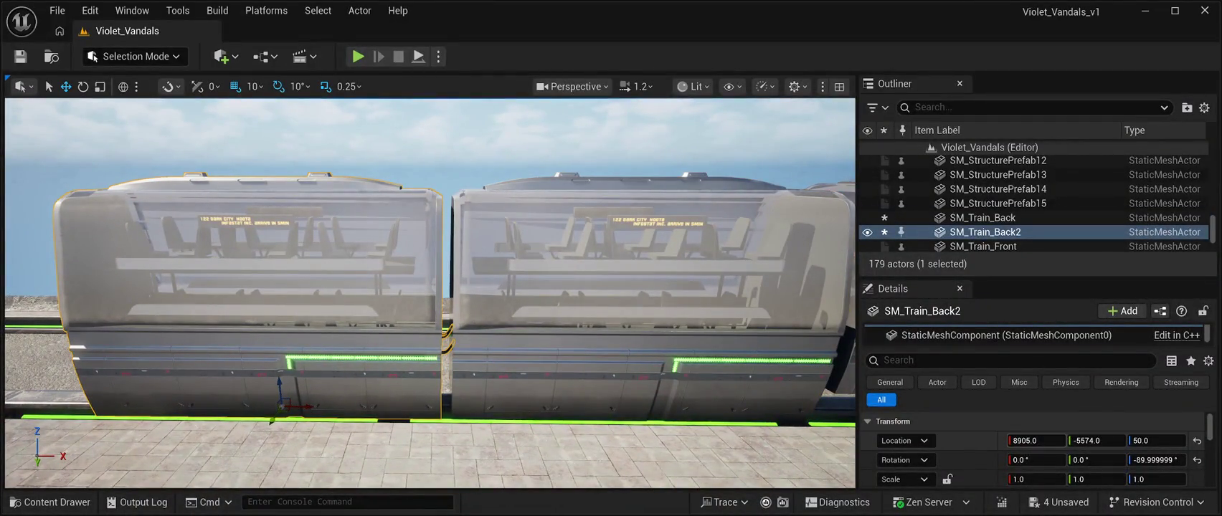
{"action": "type", "text": "8901"}
{"action": "key", "text": "Return"}
{"action": "scroll", "coordinate": [431, 287], "scroll_direction": "up", "scroll_amount": 5}
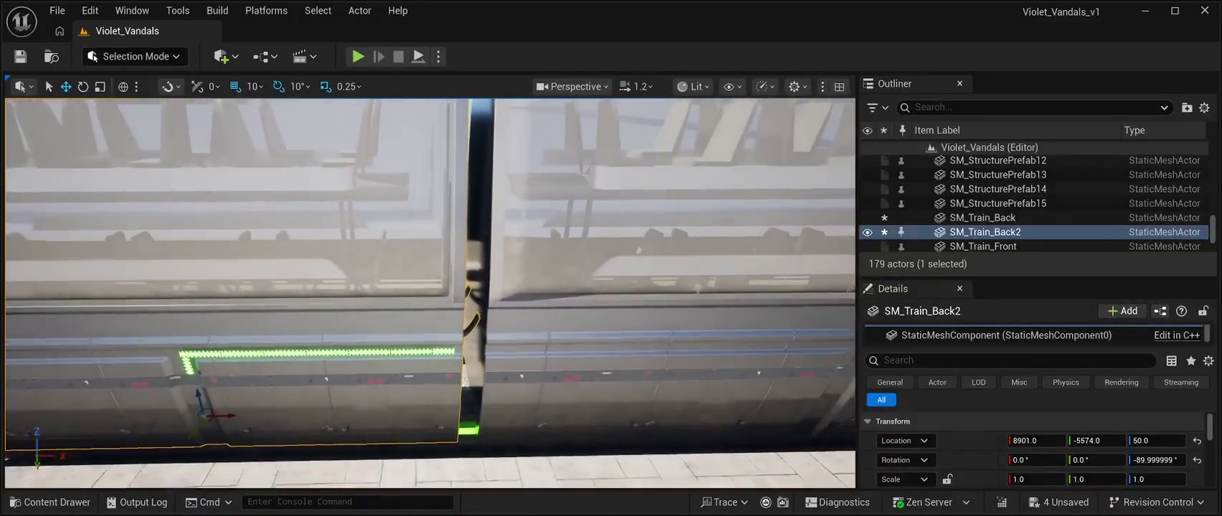
{"action": "scroll", "coordinate": [430, 294], "scroll_direction": "down", "scroll_amount": 5}
{"action": "left_click", "coordinate": [1000, 161]}
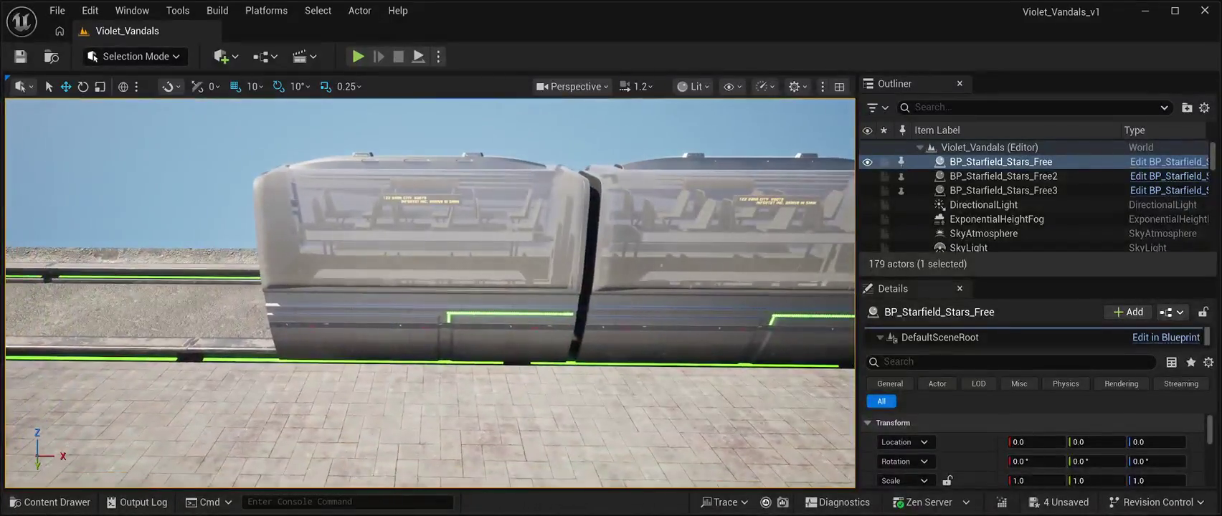
{"action": "left_click", "coordinate": [419, 273]}
- Alt-drag the car to create SM_Train_Back3 further along the rails and fine-tune its X
{"action": "left_click_drag", "start_coordinate": [434, 352], "coordinate": [180, 337], "text": "alt"}
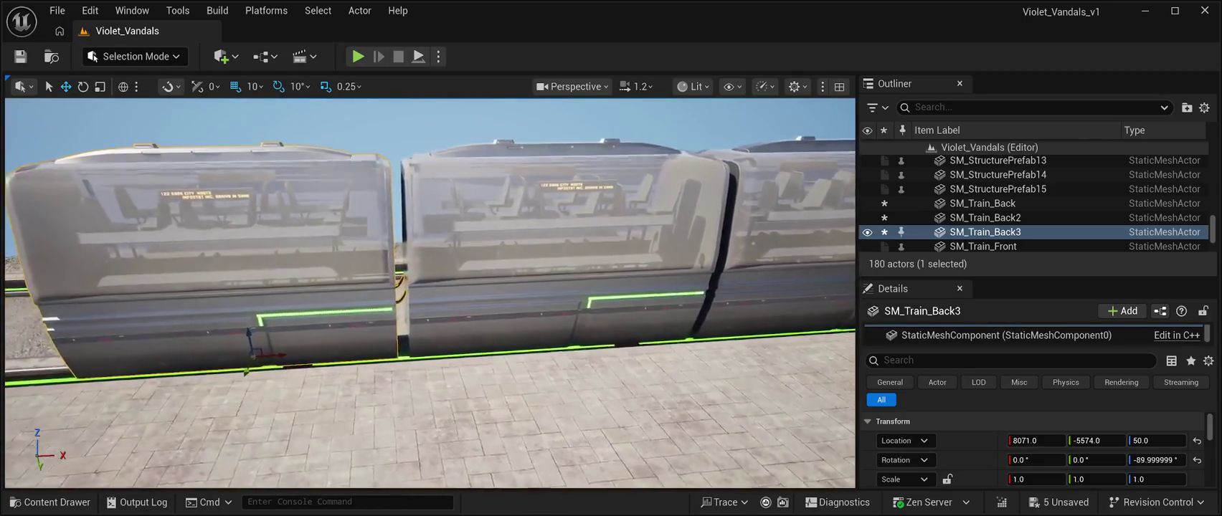
{"action": "scroll", "coordinate": [430, 287], "scroll_direction": "up", "scroll_amount": 2}
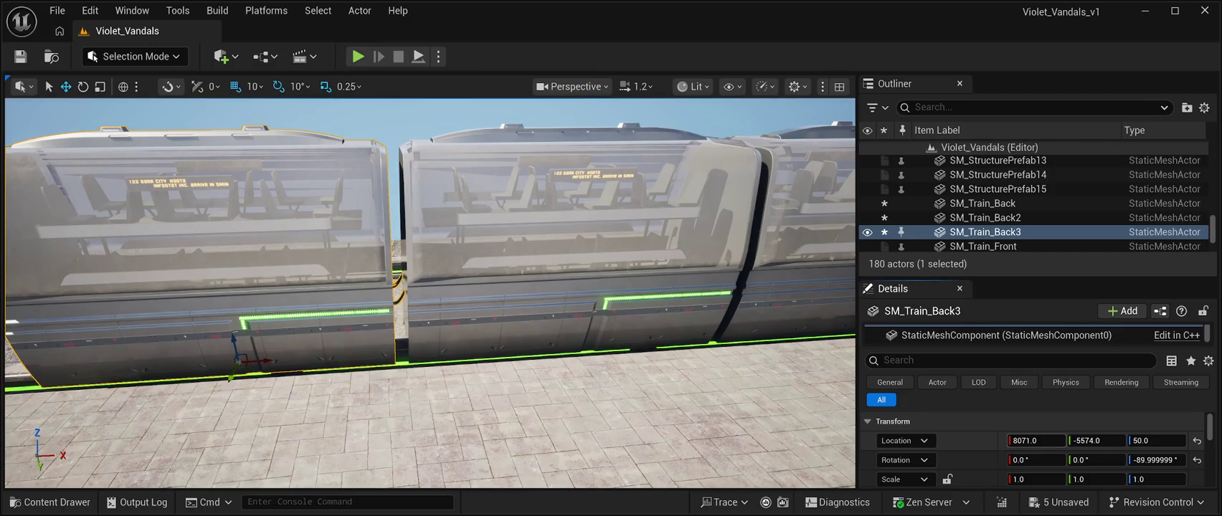
{"action": "left_click_drag", "start_coordinate": [1033, 441], "coordinate": [1043, 441]}
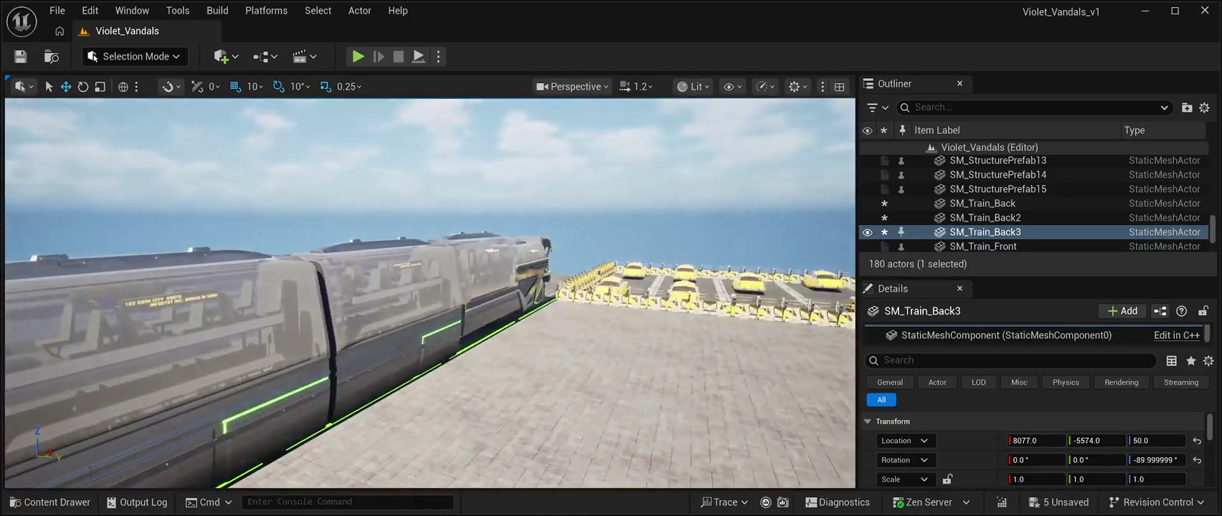
{"action": "key", "text": "f"}
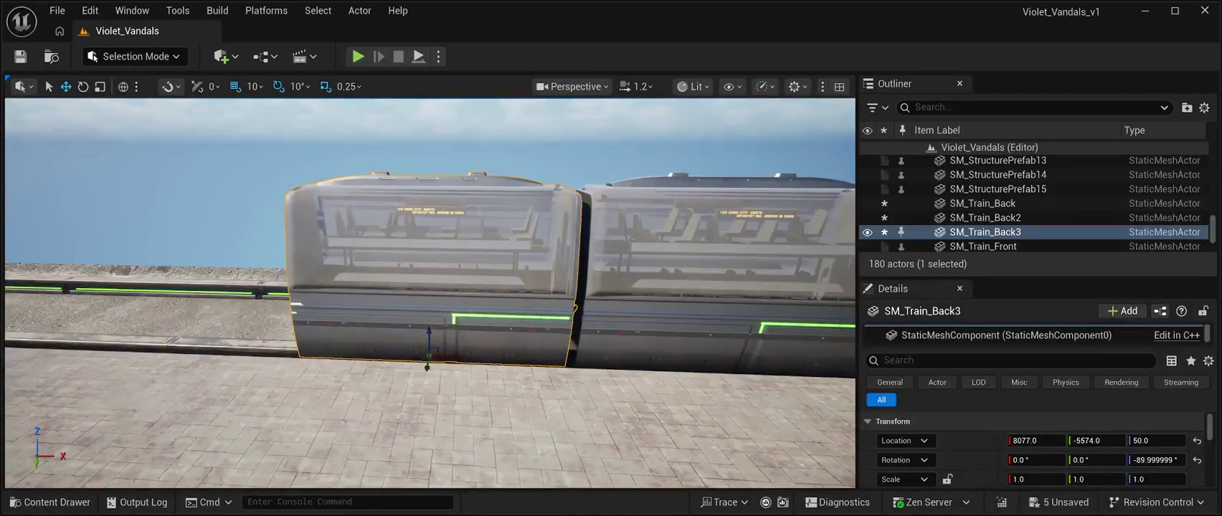
- Duplicate it into SM_Train_Back4 and line it up behind the others at X 7255
{"action": "key", "text": "ctrl+d"}
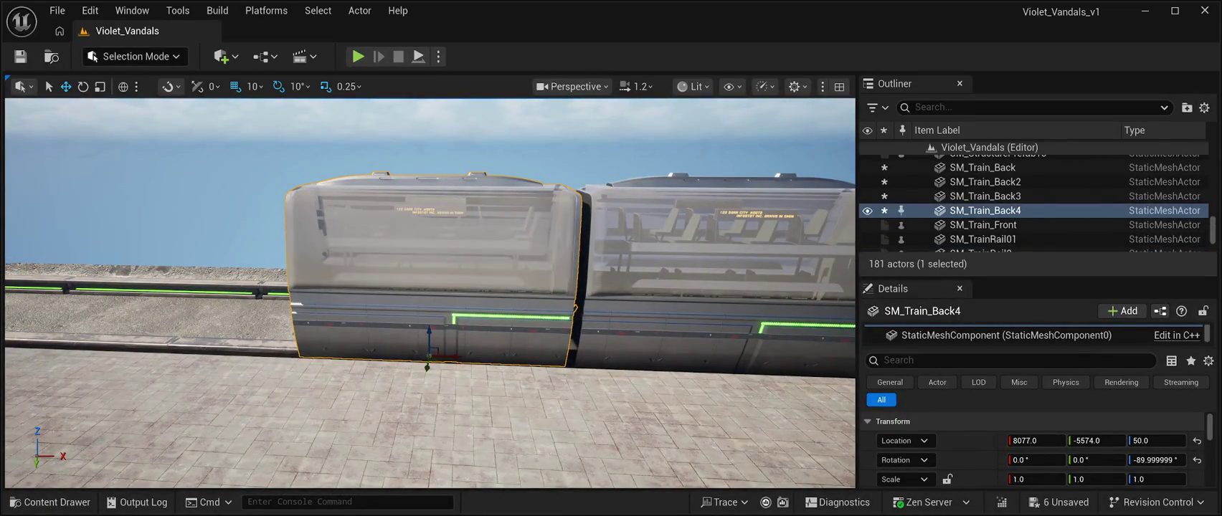
{"action": "left_click_drag", "start_coordinate": [455, 356], "coordinate": [216, 351]}
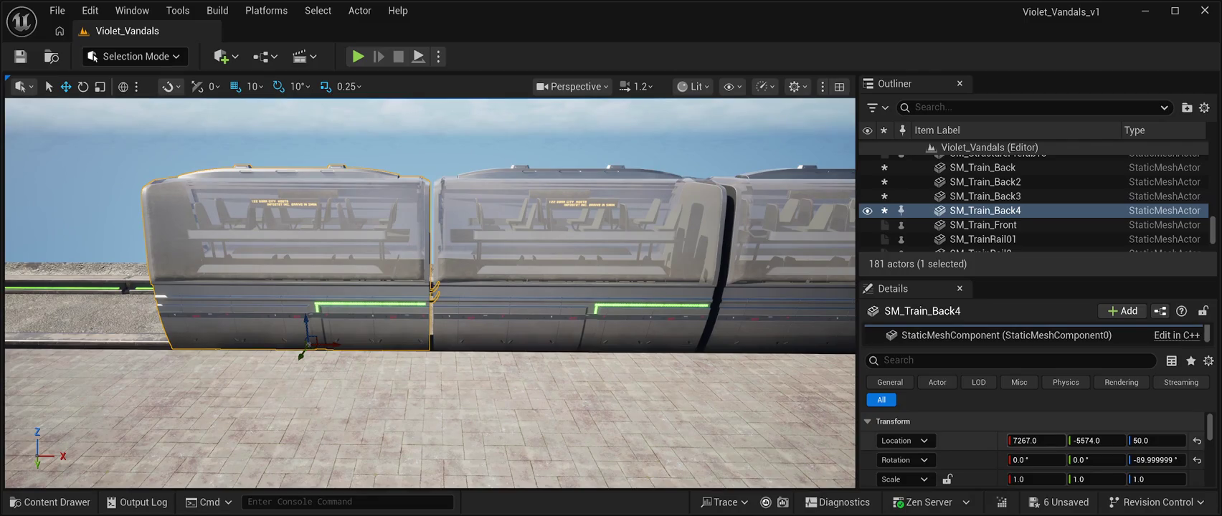
{"action": "left_click_drag", "start_coordinate": [1037, 441], "coordinate": [1031, 440]}
{"action": "mouse_move", "coordinate": [430, 287]}
{"action": "left_mouse_down"}
{"action": "mouse_move", "coordinate": [373, 287]}
{"action": "mouse_move", "coordinate": [419, 276]}
{"action": "left_mouse_up"}
{"action": "scroll", "coordinate": [391, 372], "scroll_direction": "up", "scroll_amount": 8}
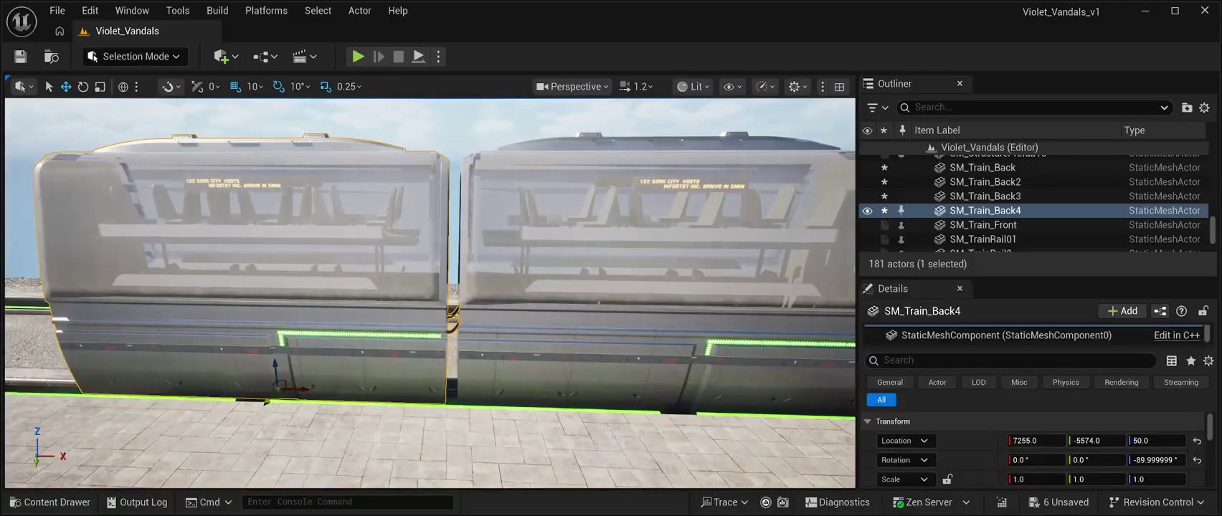
{"action": "scroll", "coordinate": [1033, 200], "scroll_direction": "up", "scroll_amount": 10}
{"action": "left_click", "coordinate": [1000, 162]}
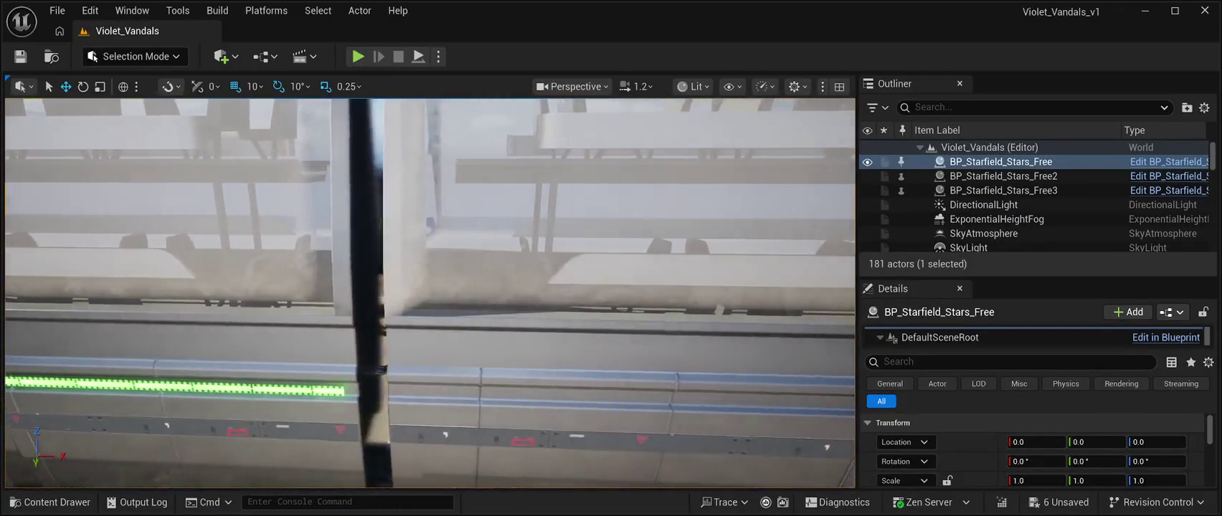
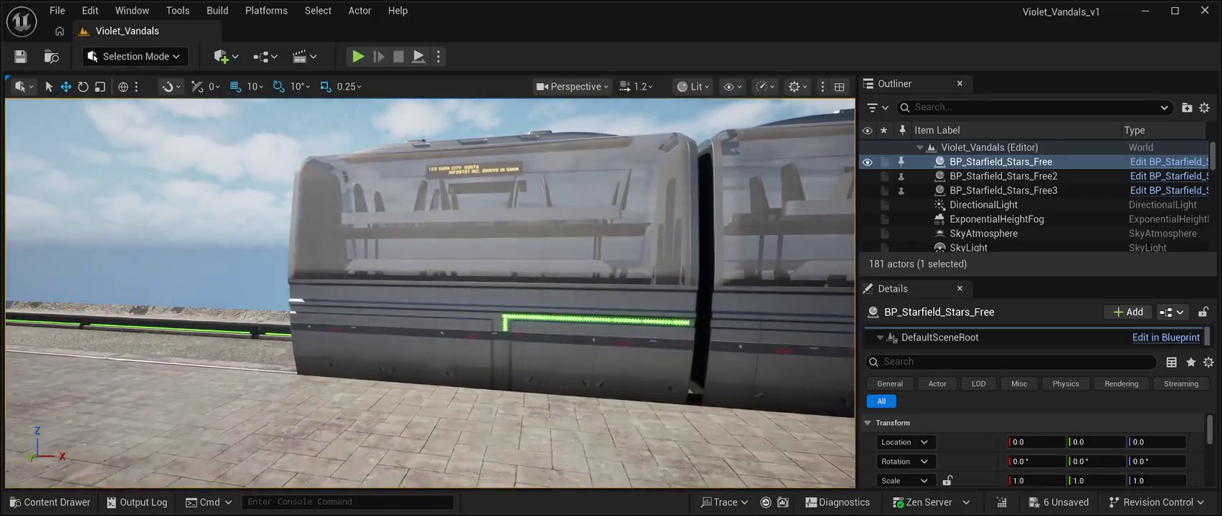
- Duplicate the last train car and slide the copy left along the rail
{"action": "left_click", "coordinate": [494, 286]}
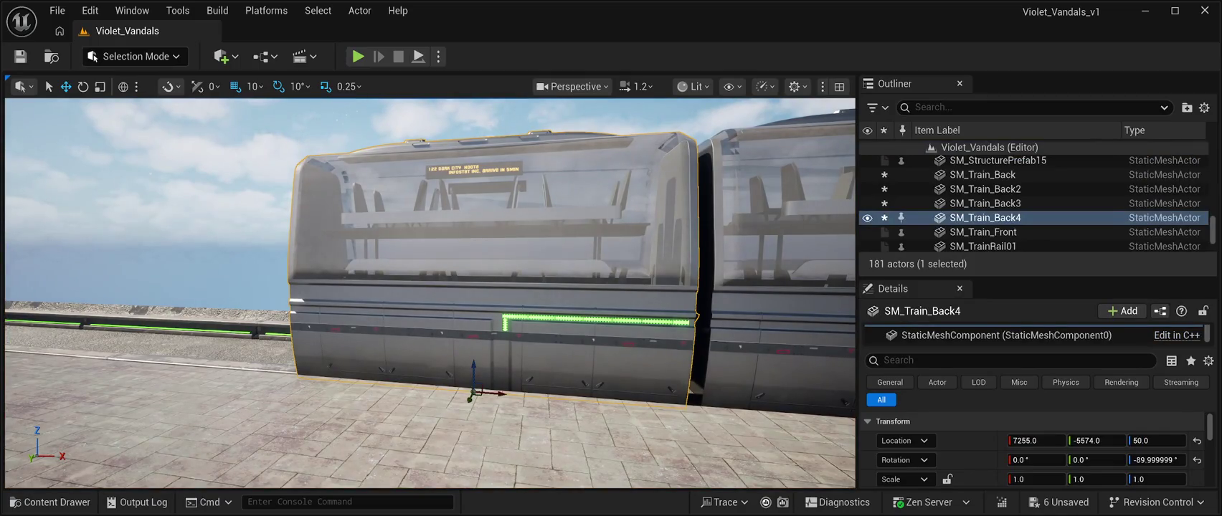
{"action": "key", "text": "ctrl+d"}
{"action": "left_click_drag", "start_coordinate": [479, 387], "coordinate": [194, 343]}
{"action": "key", "text": "f"}
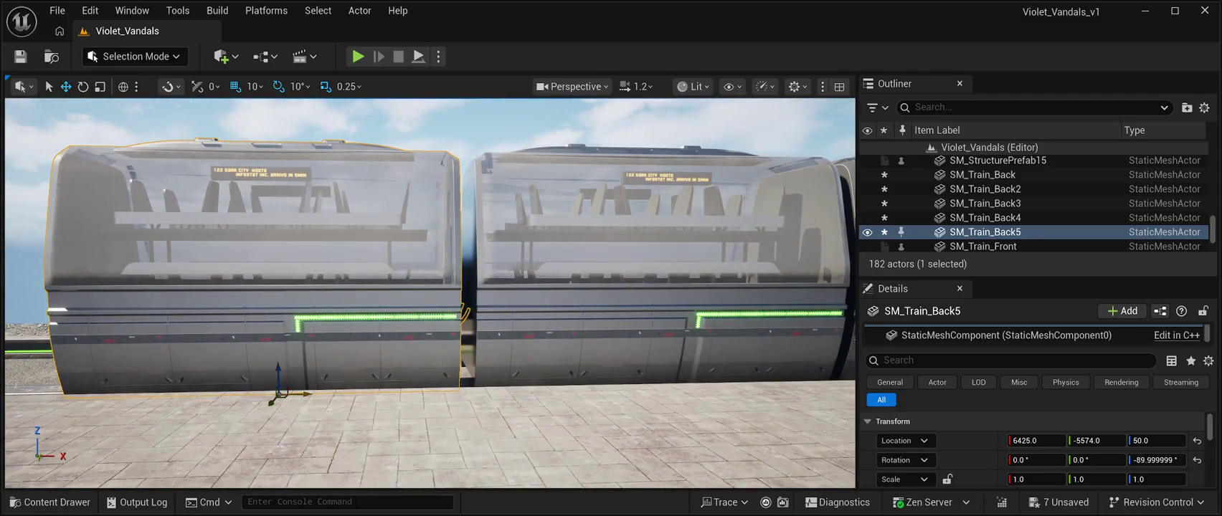
{"action": "left_click_drag", "start_coordinate": [305, 394], "coordinate": [315, 394]}
{"action": "scroll", "coordinate": [430, 294], "scroll_direction": "up", "scroll_amount": 5}
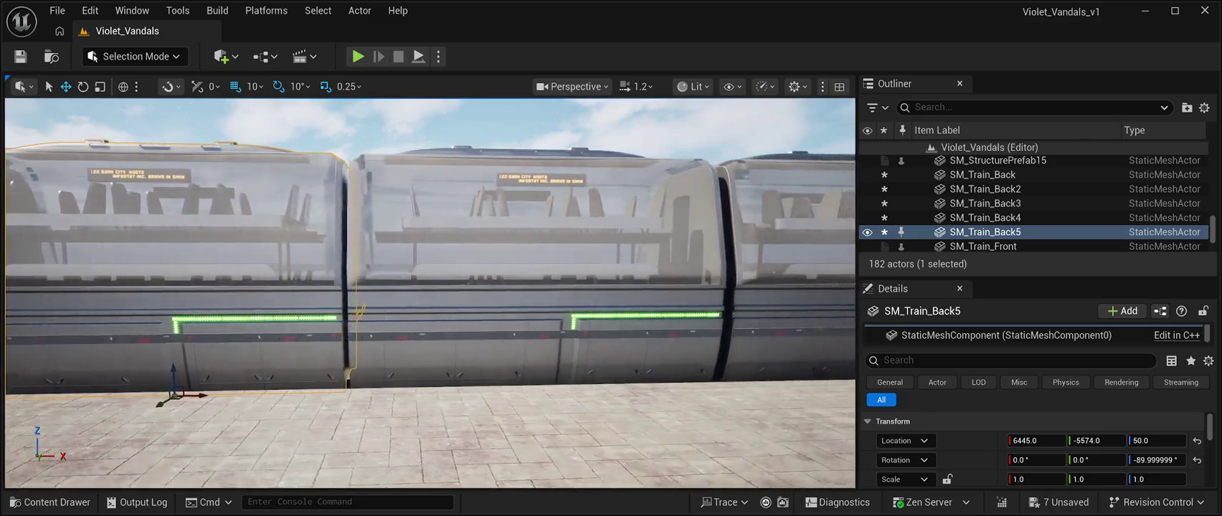
- Set the new car's Location X to about 6433, flush against the previous car
{"action": "left_click", "coordinate": [1036, 441]}
{"action": "type", "text": "6435"}
{"action": "key", "text": "Return"}
{"action": "type", "text": "6434"}
{"action": "key", "text": "Return"}
{"action": "scroll", "coordinate": [430, 294], "scroll_direction": "up", "scroll_amount": 3}
{"action": "key", "text": "Right"}
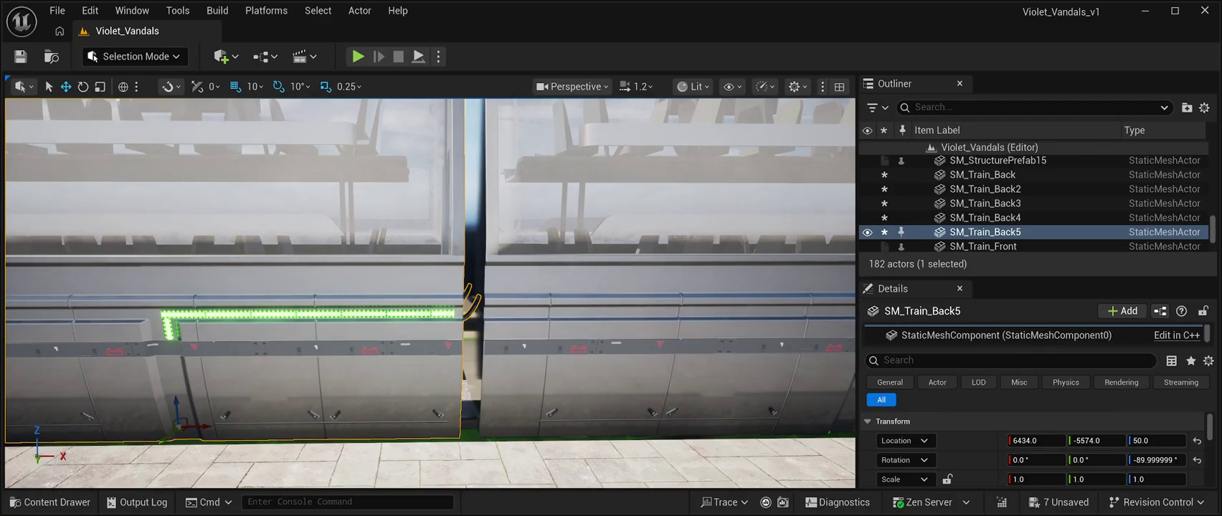
{"action": "left_click_drag", "start_coordinate": [1036, 440], "coordinate": [1035, 440]}
- Save the level and start a Play In Editor test
{"action": "key", "text": "w"}
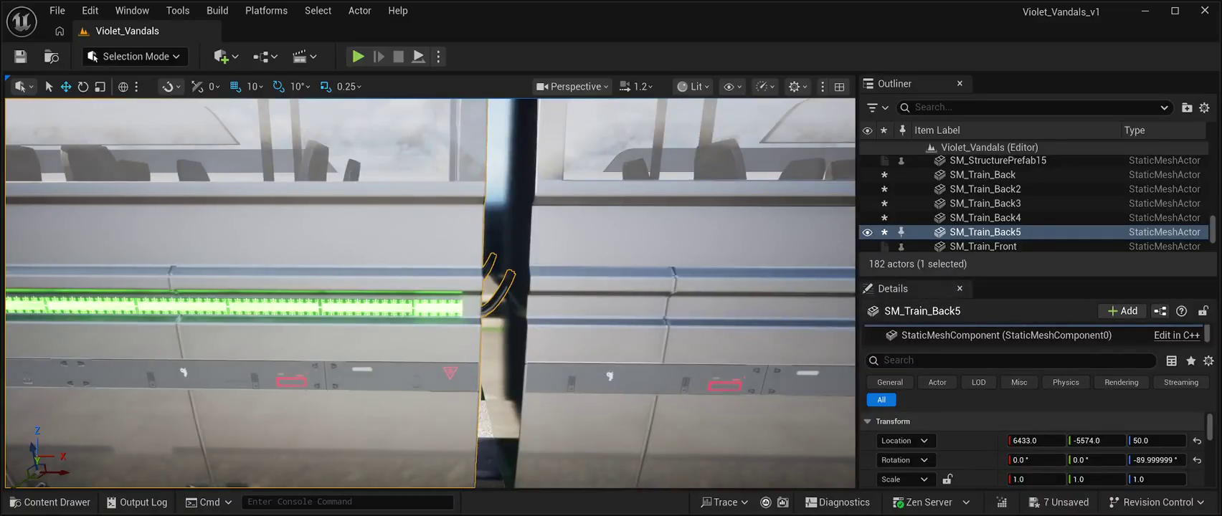
{"action": "key", "text": "s"}
{"action": "key", "text": "ctrl+s"}
{"action": "key", "text": "alt+p"}
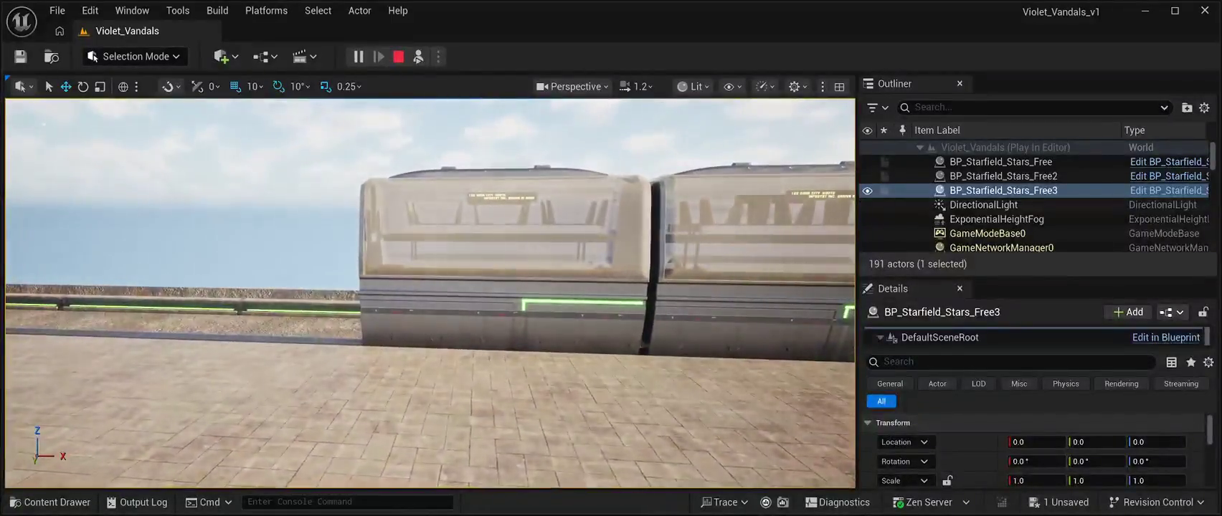
- Stop the play test and select the last rear car, SM_Train_Back5
{"action": "key", "text": "Escape"}
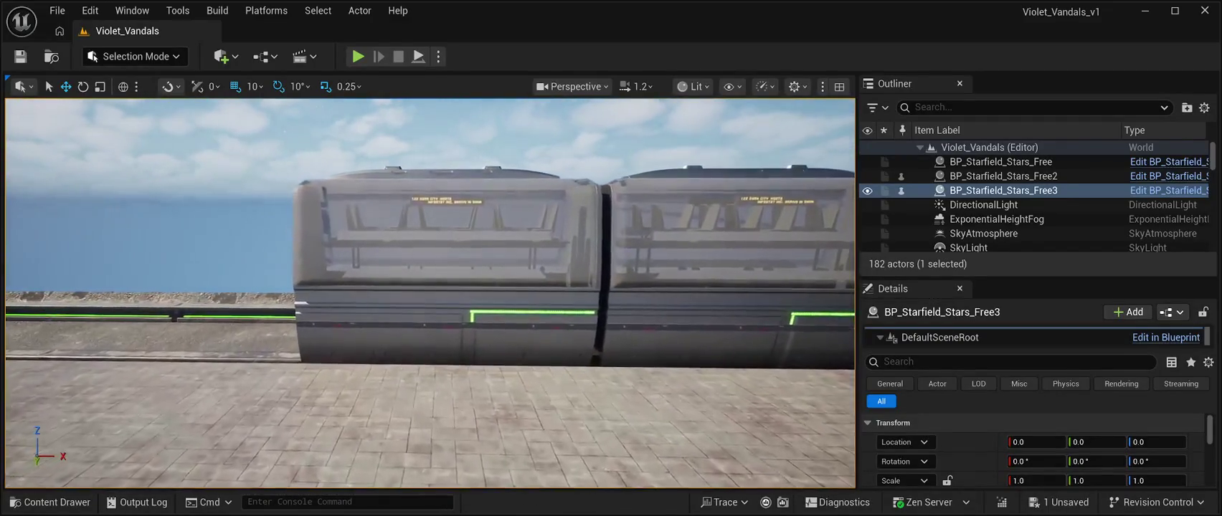
{"action": "left_click", "coordinate": [445, 273]}
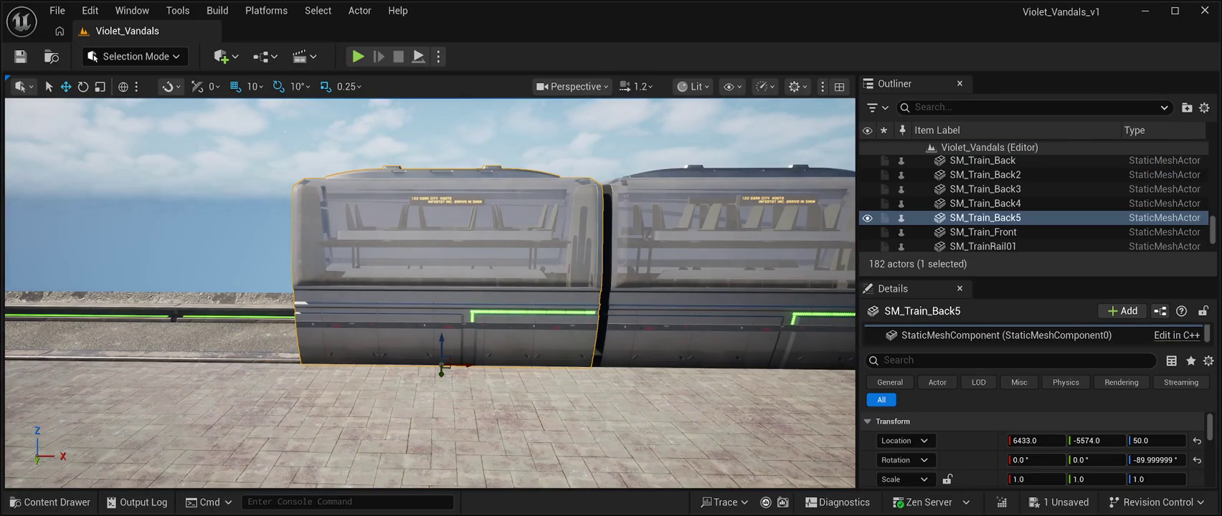
- Duplicate SM_Train_Back5 and position the copy at X 5612, flush against the previous car
{"action": "key", "text": "ctrl+d"}
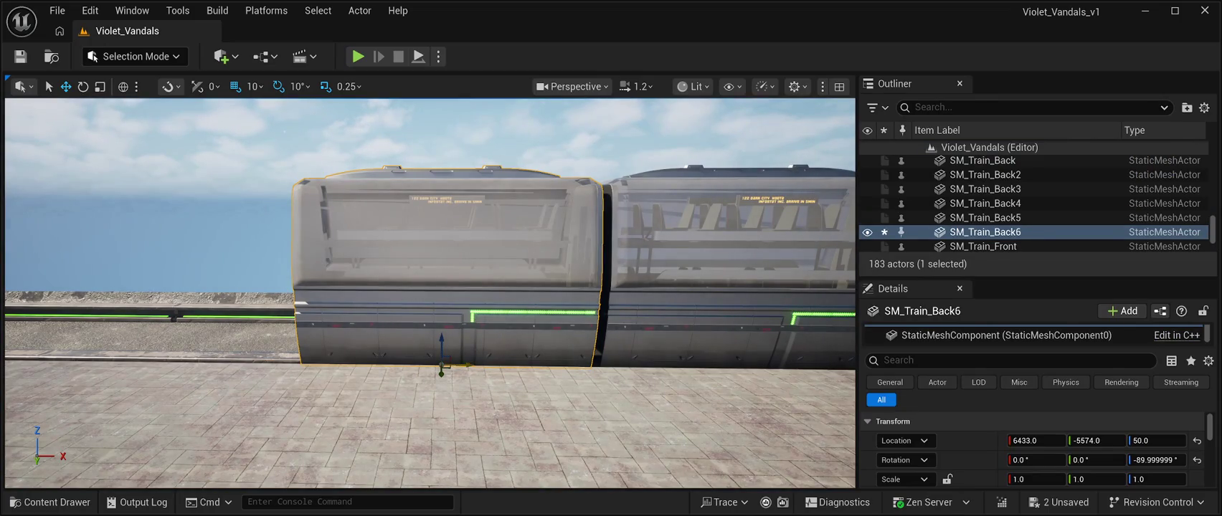
{"action": "left_click_drag", "start_coordinate": [468, 366], "coordinate": [208, 365]}
{"action": "scroll", "coordinate": [430, 294], "scroll_direction": "up", "scroll_amount": 5}
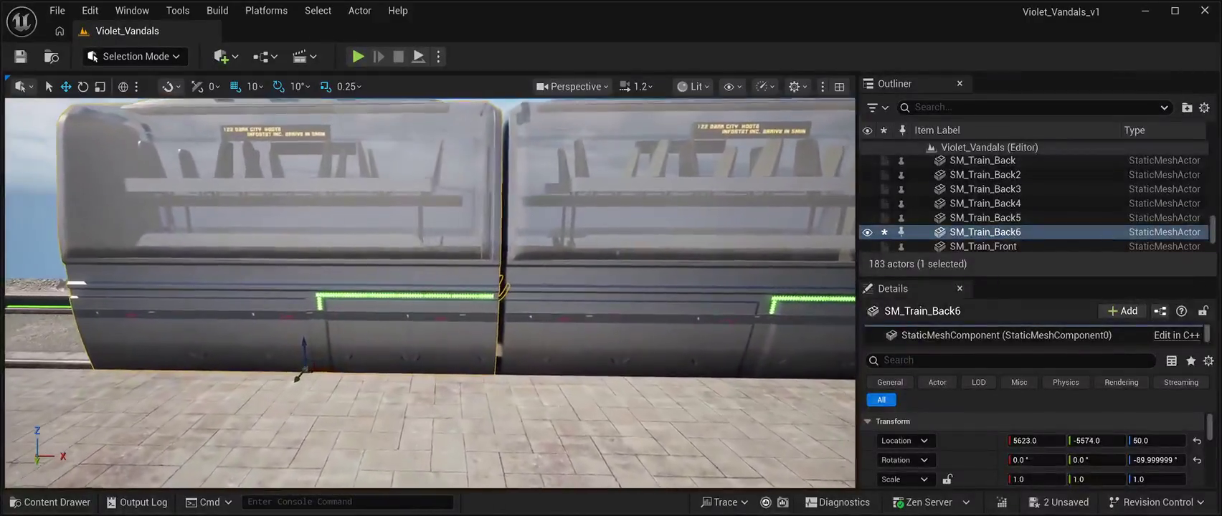
{"action": "left_click_drag", "start_coordinate": [1036, 440], "coordinate": [1038, 440]}
{"action": "scroll", "coordinate": [430, 294], "scroll_direction": "up", "scroll_amount": 5}
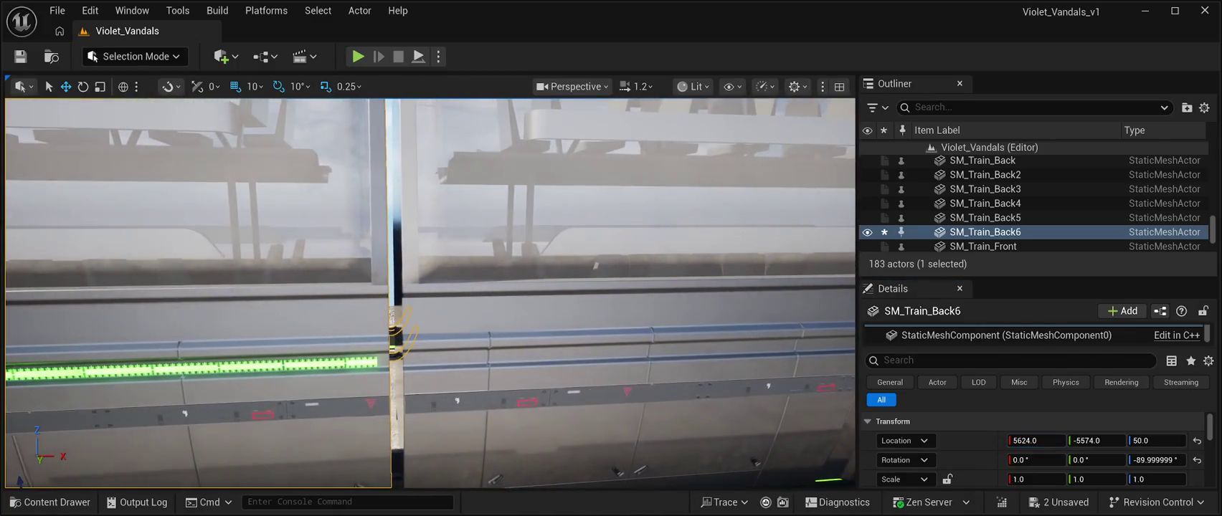
{"action": "key", "text": "Left"}
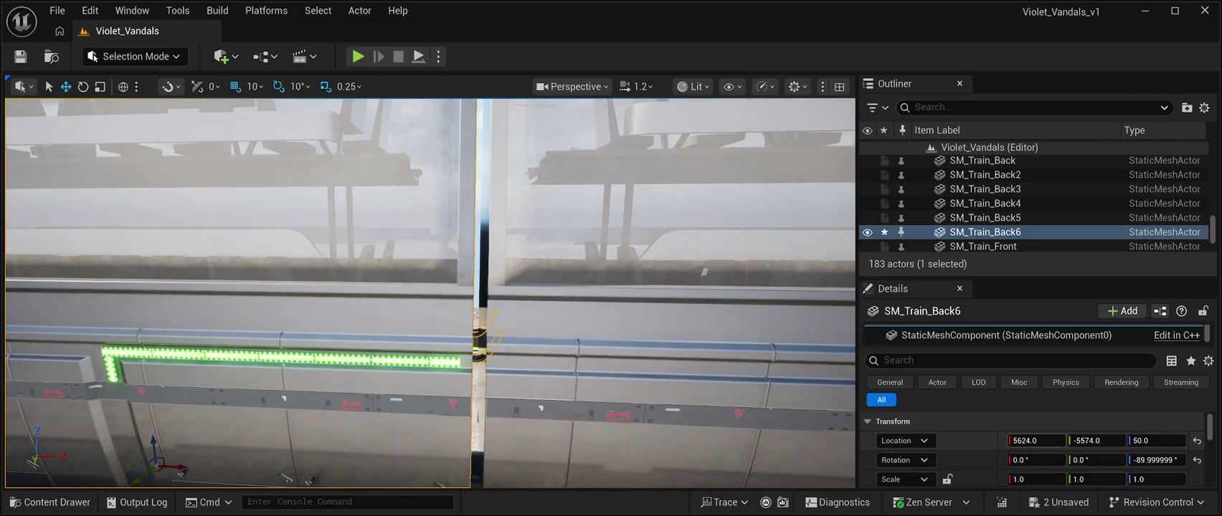
{"action": "left_click_drag", "start_coordinate": [1036, 441], "coordinate": [1025, 441]}
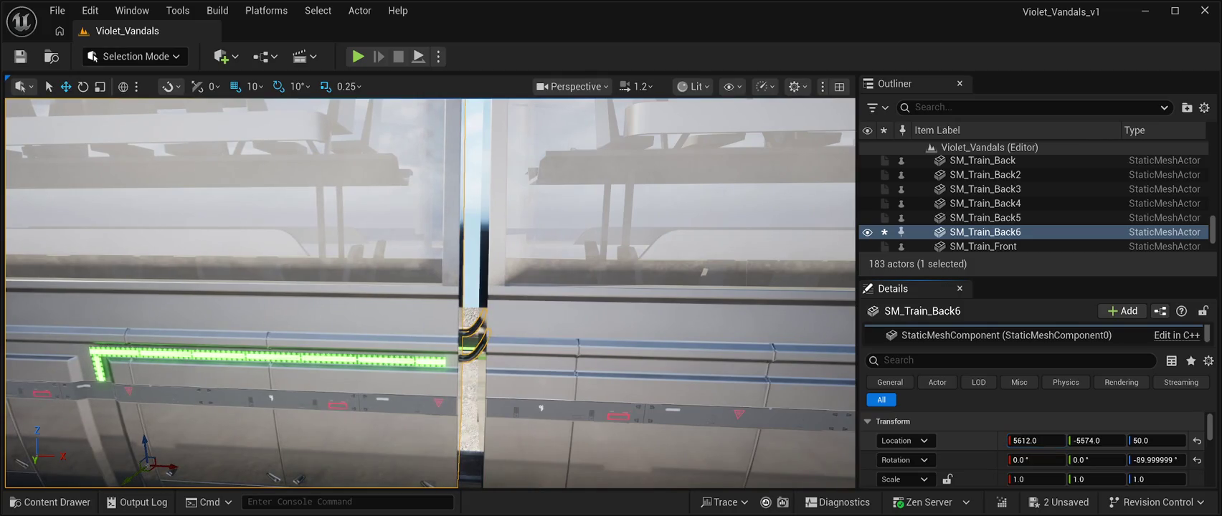
{"action": "key", "text": "f"}
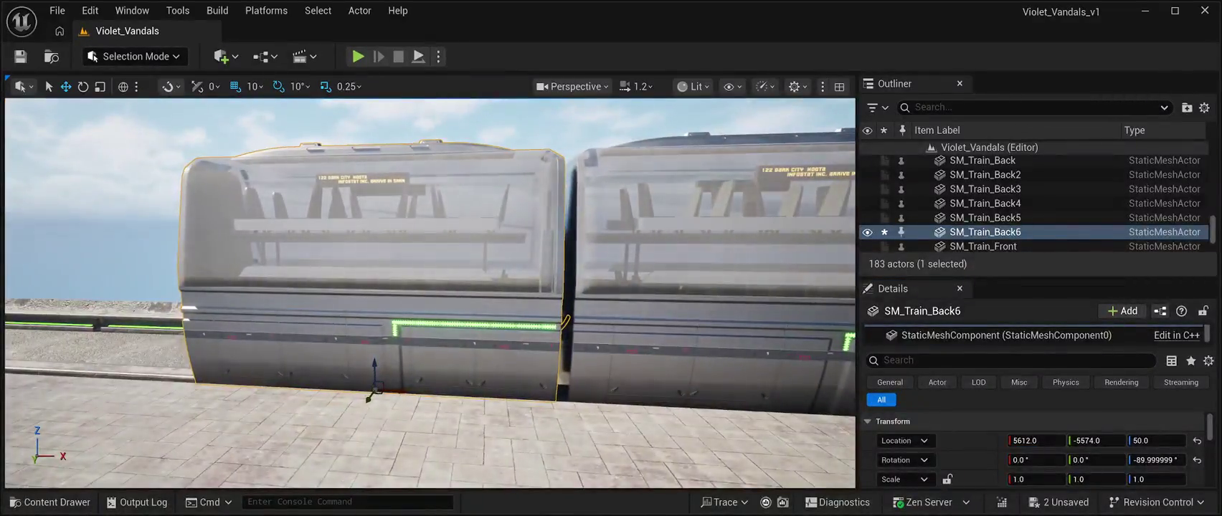
- Save the level and select the newest car at the end of the row
{"action": "key", "text": "ctrl+s"}
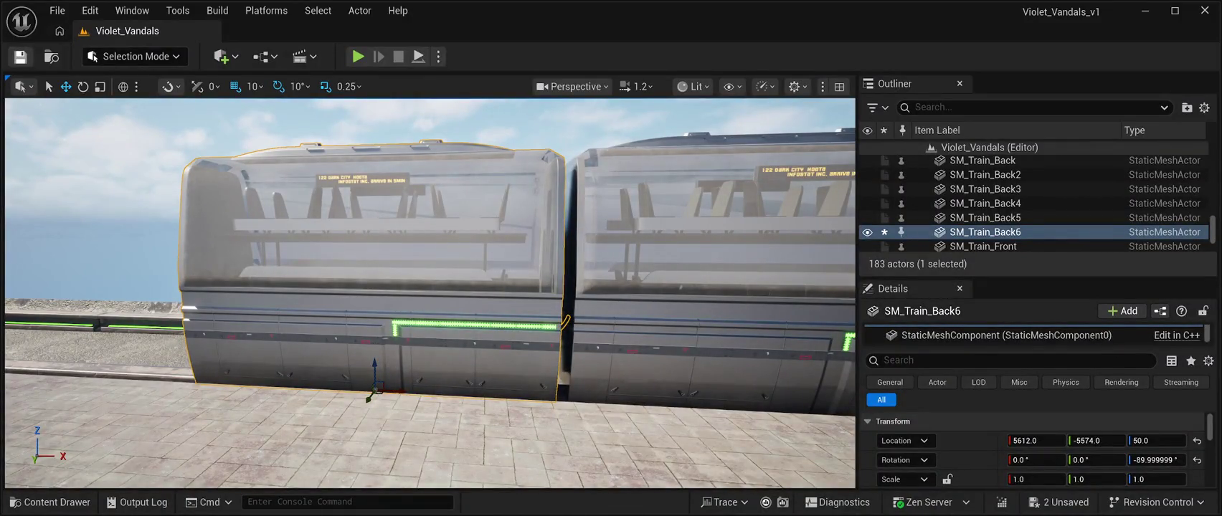
{"action": "double_click", "coordinate": [1001, 162]}
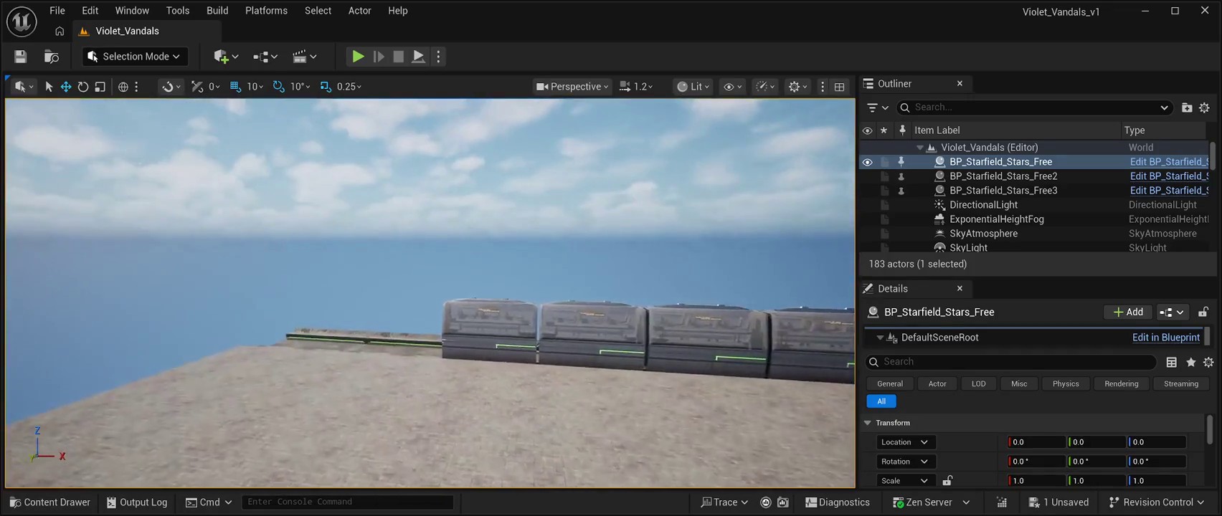
{"action": "left_click", "coordinate": [488, 287]}
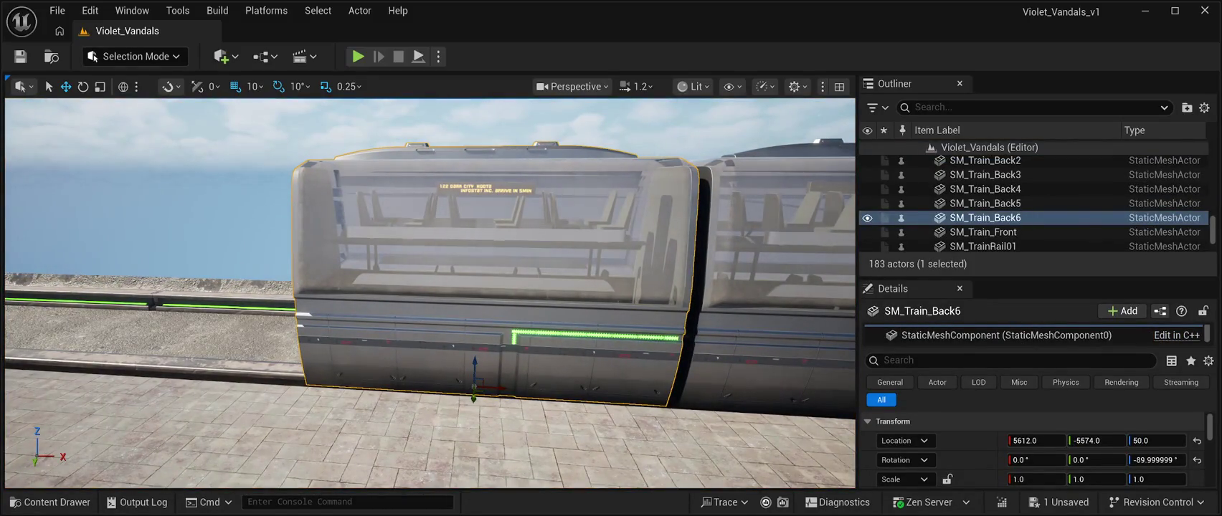
- Duplicate SM_Train_Back6 into SM_Train_Back7 at X 4790 and save the level
{"action": "key", "text": "ctrl+d"}
{"action": "left_click_drag", "start_coordinate": [495, 388], "coordinate": [193, 346]}
{"action": "key", "text": "d"}
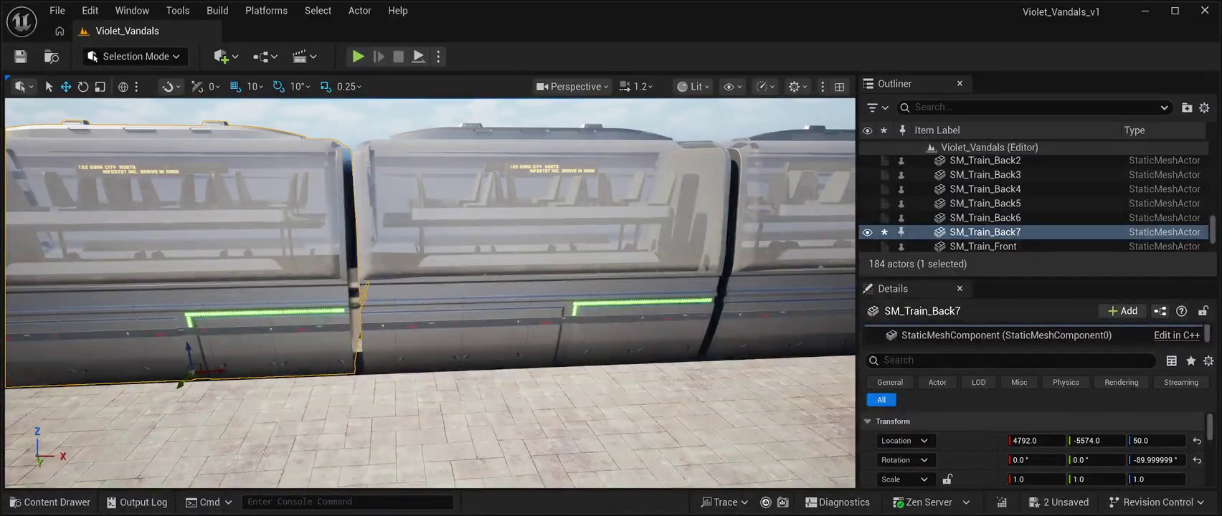
{"action": "key", "text": "a"}
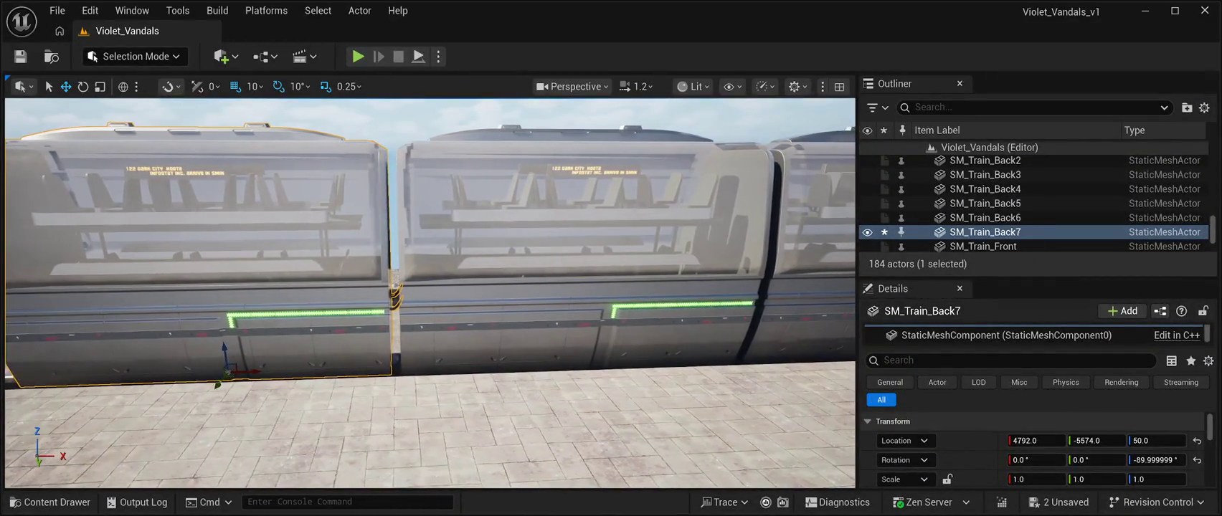
{"action": "left_click_drag", "start_coordinate": [1033, 440], "coordinate": [1030, 441]}
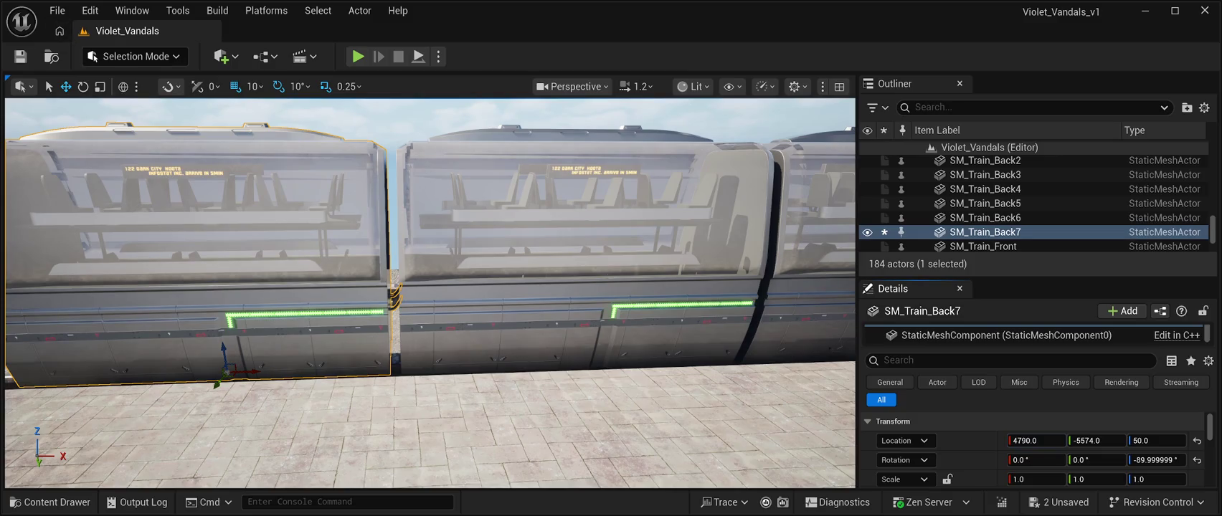
{"action": "left_click", "coordinate": [20, 56]}
- Alt-drag a further copy, SM_Train_Back8, to X 3967 and save the level
{"action": "scroll", "coordinate": [430, 294], "scroll_direction": "down", "scroll_amount": 3}
{"action": "scroll", "coordinate": [430, 294], "scroll_direction": "down", "scroll_amount": 3}
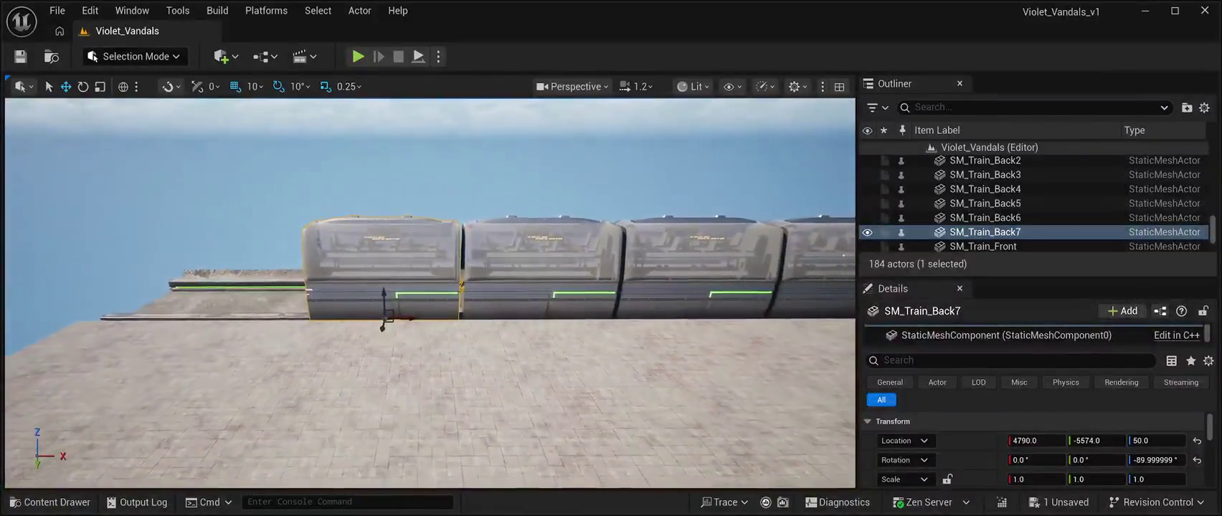
{"action": "left_click_drag", "start_coordinate": [412, 318], "coordinate": [247, 316]}
{"action": "scroll", "coordinate": [248, 317], "scroll_direction": "up", "scroll_amount": 3}
{"action": "left_click_drag", "start_coordinate": [430, 301], "coordinate": [437, 281]}
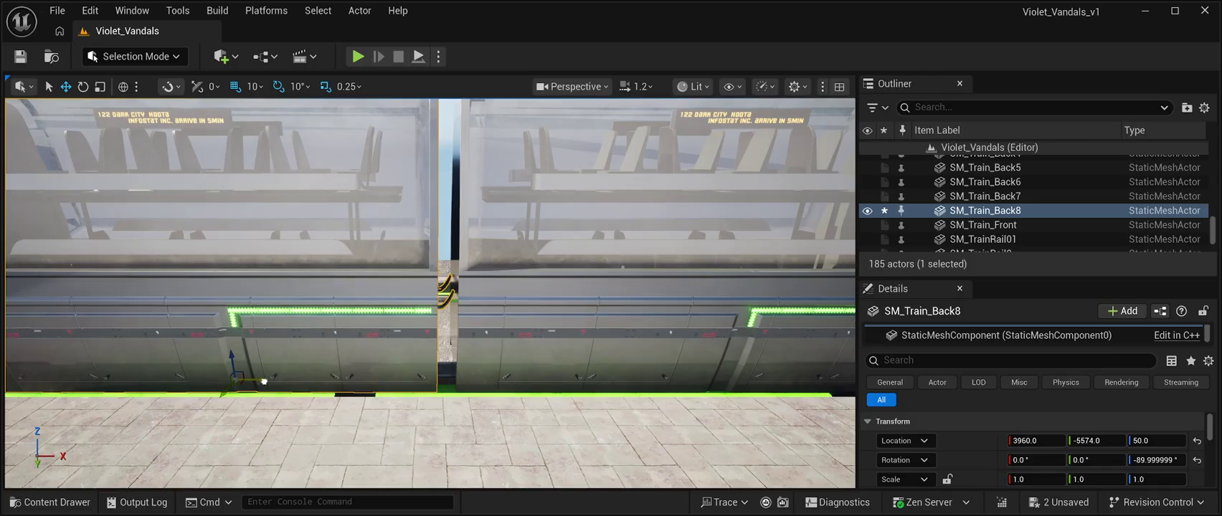
{"action": "left_click_drag", "start_coordinate": [264, 382], "coordinate": [266, 382]}
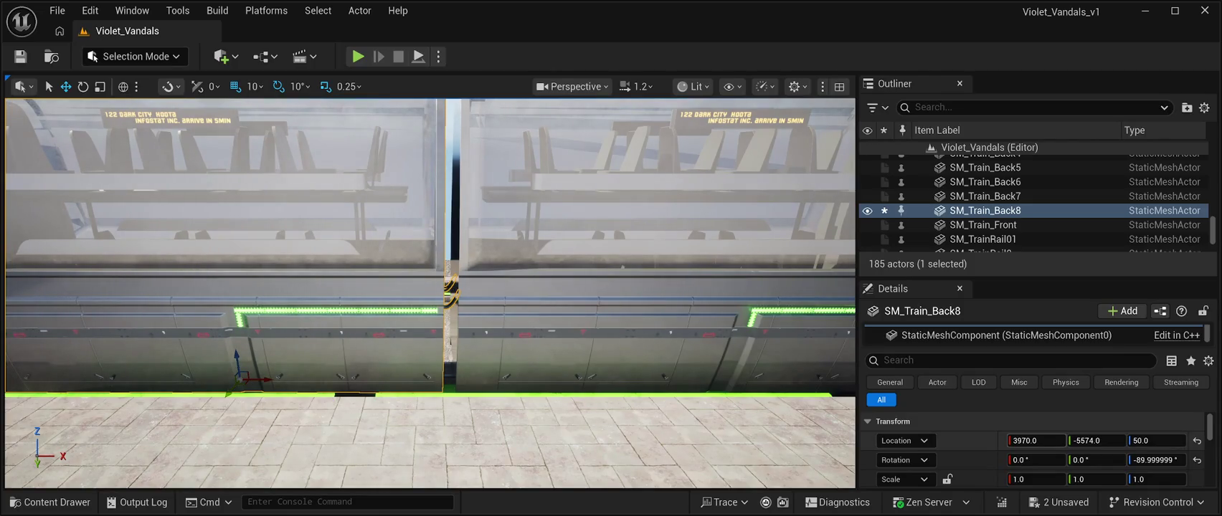
{"action": "left_click_drag", "start_coordinate": [1036, 440], "coordinate": [1032, 441]}
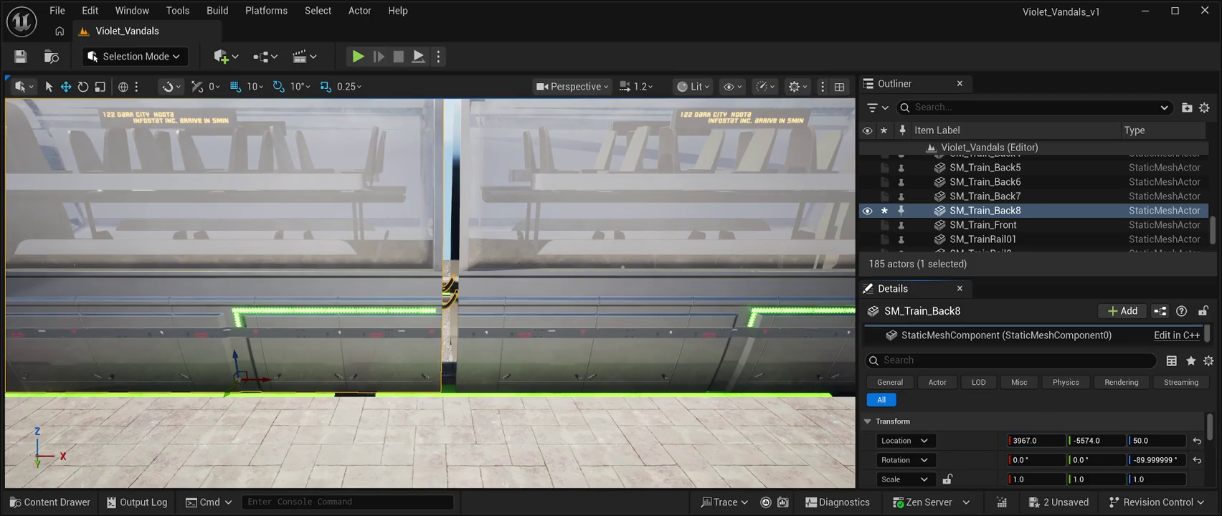
{"action": "left_click", "coordinate": [20, 56]}
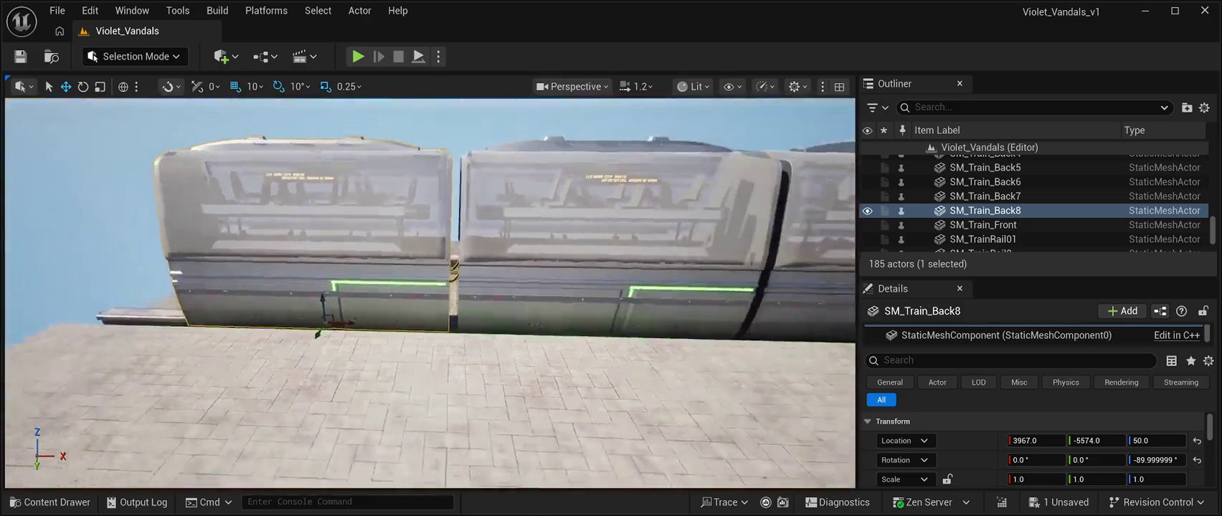
{"action": "left_click", "coordinate": [1000, 161]}
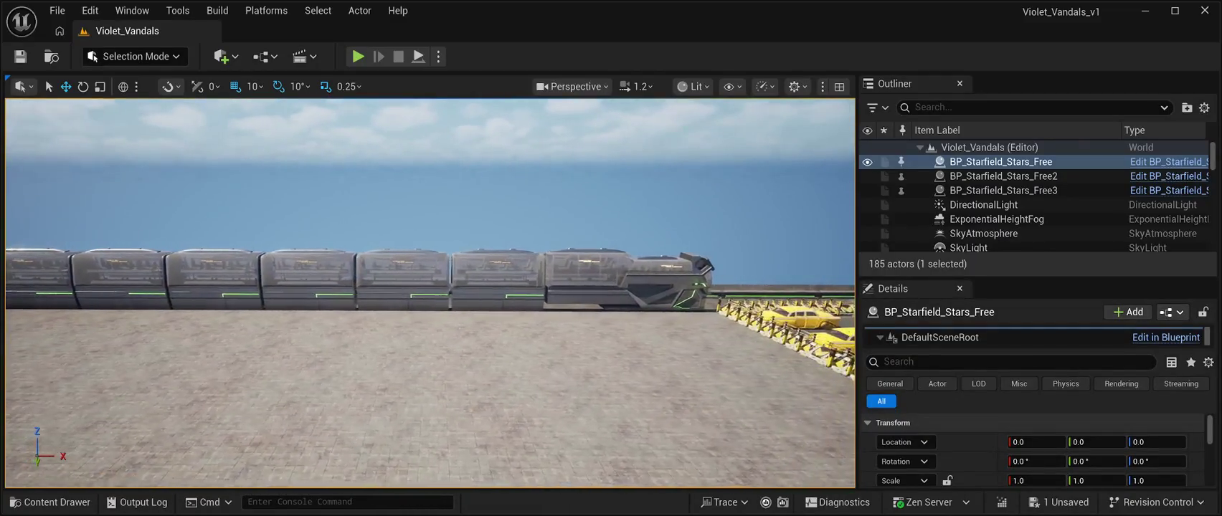
{"action": "left_click", "coordinate": [646, 279]}
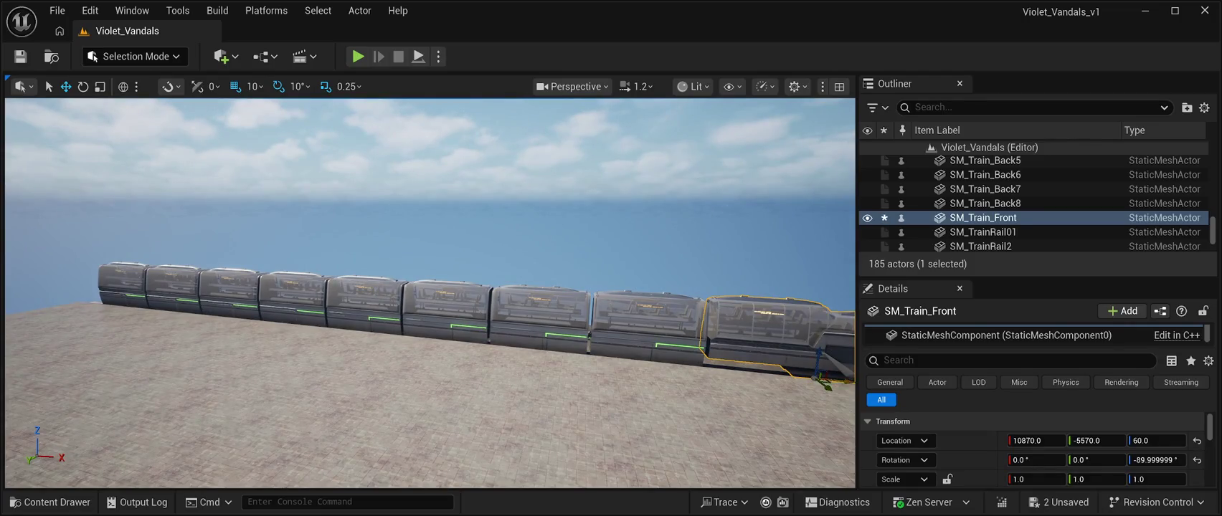
- Add SM_Train_Back through SM_Train_Back8 to the front car's selection and duplicate all nine cars
{"action": "left_click", "coordinate": [645, 316], "text": "ctrl"}
{"action": "left_click", "coordinate": [537, 308], "text": "ctrl"}
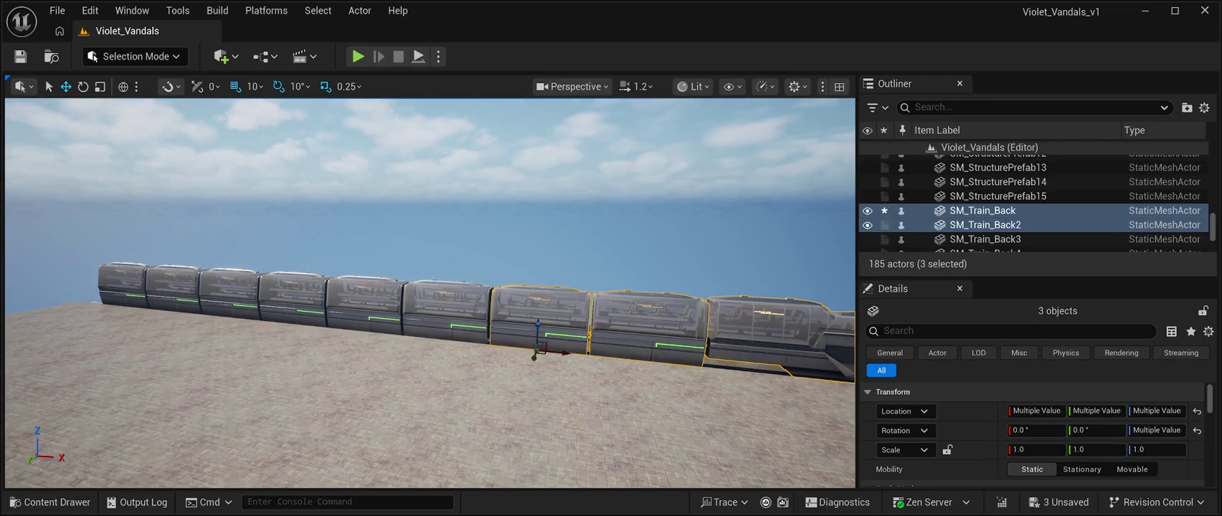
{"action": "left_click", "coordinate": [444, 308], "text": "ctrl"}
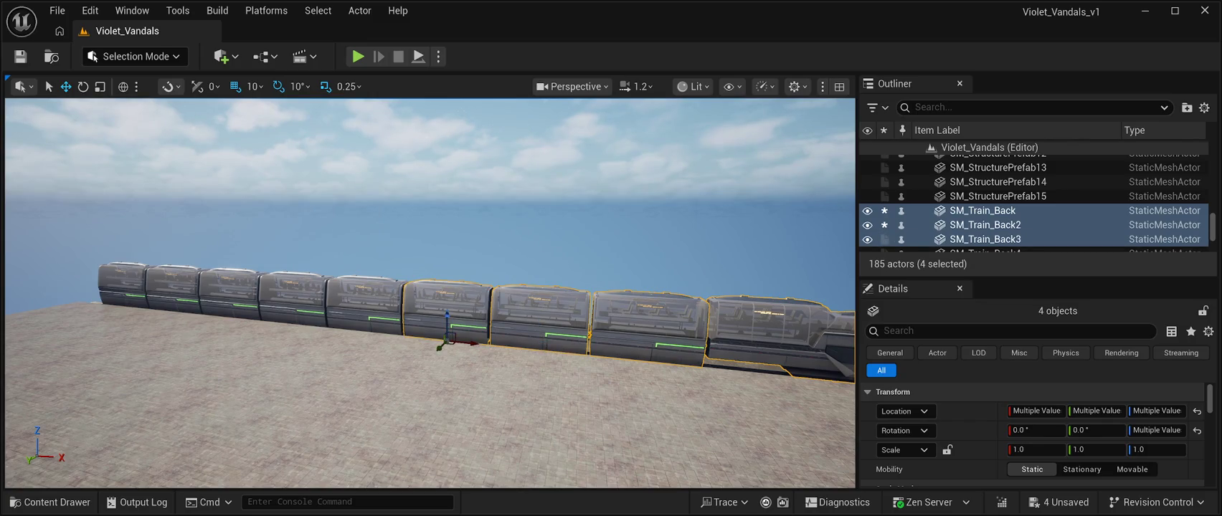
{"action": "left_click", "coordinate": [362, 305], "text": "ctrl"}
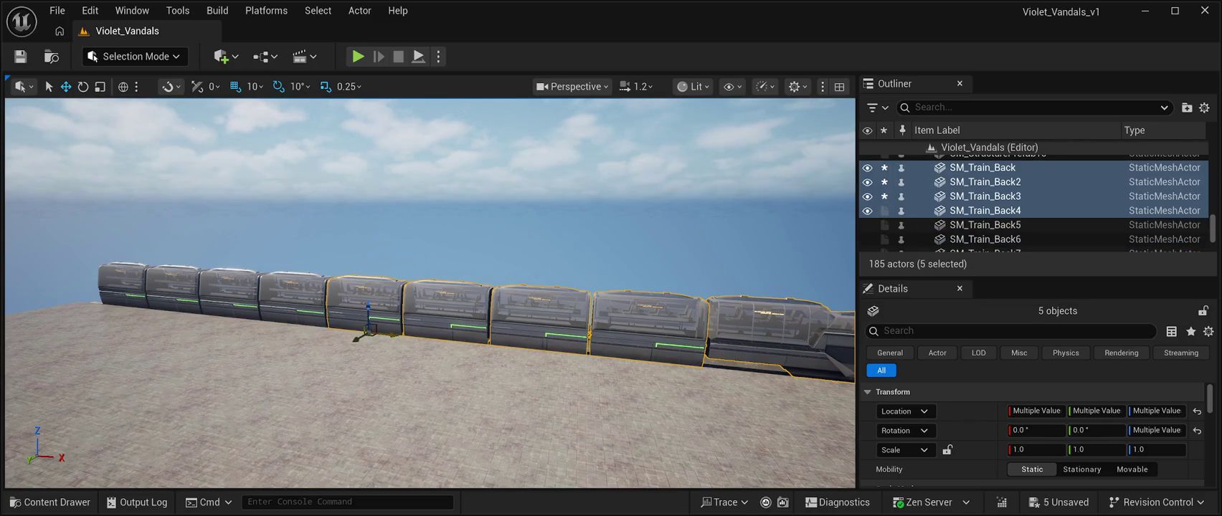
{"action": "left_click", "coordinate": [294, 301], "text": "ctrl"}
{"action": "left_click", "coordinate": [230, 294], "text": "ctrl"}
{"action": "left_click", "coordinate": [173, 290], "text": "ctrl"}
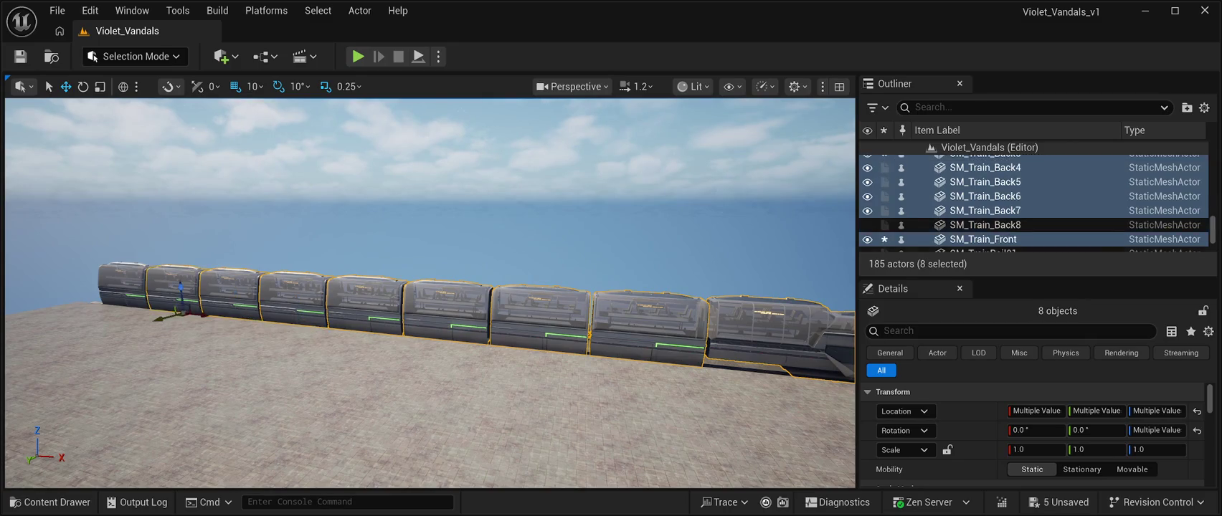
{"action": "left_click", "coordinate": [130, 285], "text": "ctrl"}
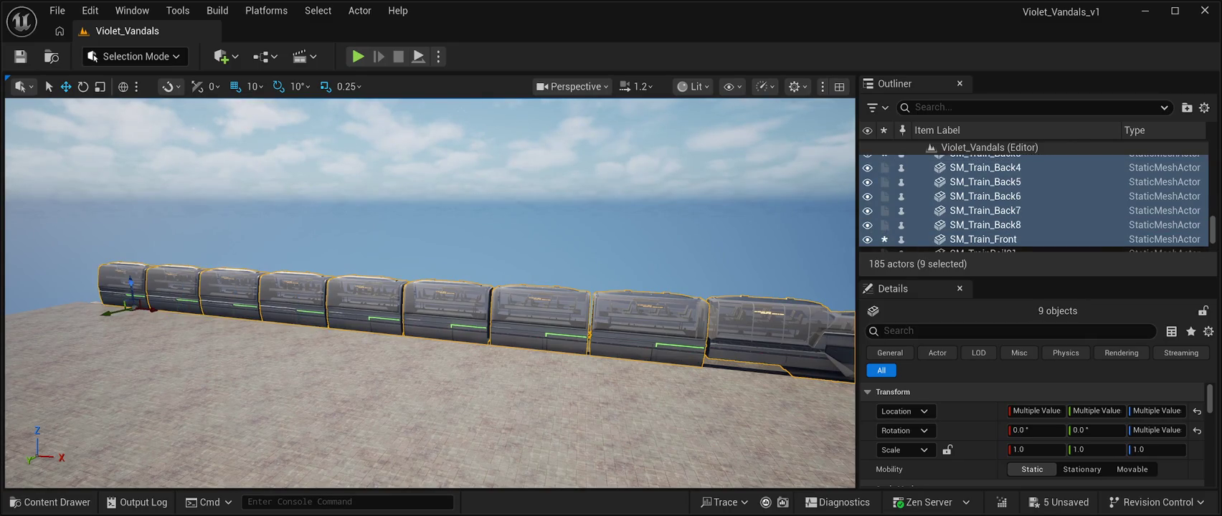
{"action": "mouse_move", "coordinate": [431, 287]}
{"action": "left_mouse_down"}
{"action": "mouse_move", "coordinate": [445, 201]}
{"action": "mouse_move", "coordinate": [531, 301]}
{"action": "mouse_move", "coordinate": [495, 387]}
{"action": "mouse_move", "coordinate": [420, 481]}
{"action": "left_mouse_up"}
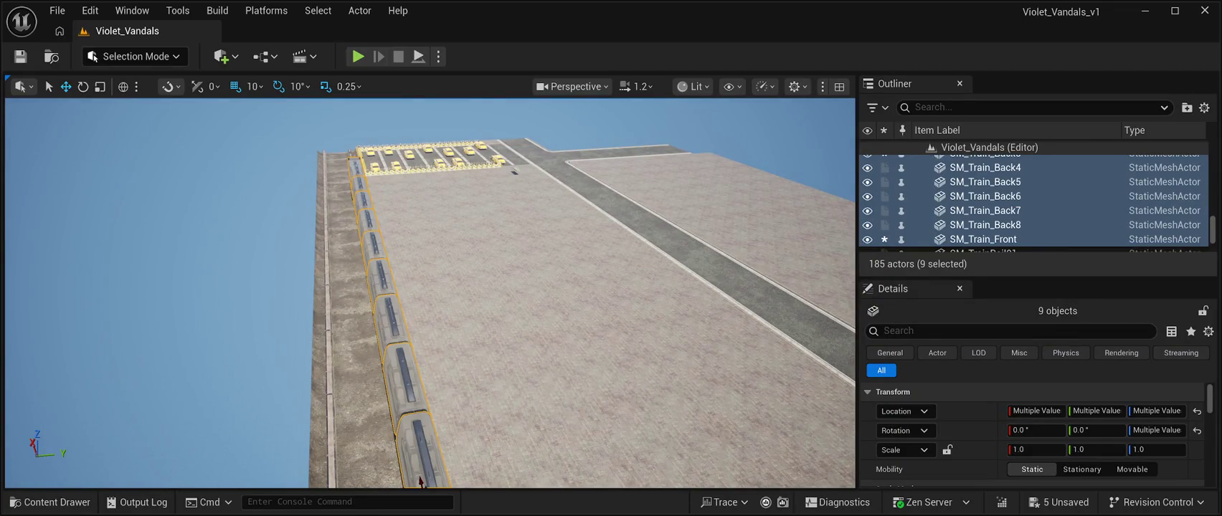
{"action": "key", "text": "ctrl+d"}
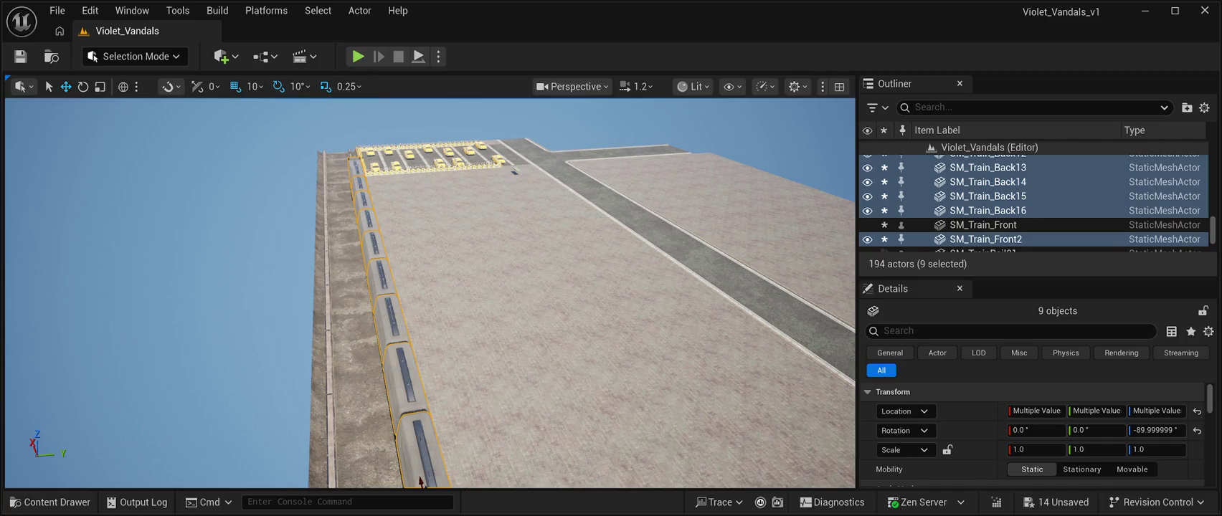
- Shift the copied nine-car train onto the parallel rail, turn it 180°, and slide it along the track
{"action": "left_click_drag", "start_coordinate": [421, 482], "coordinate": [420, 459]}
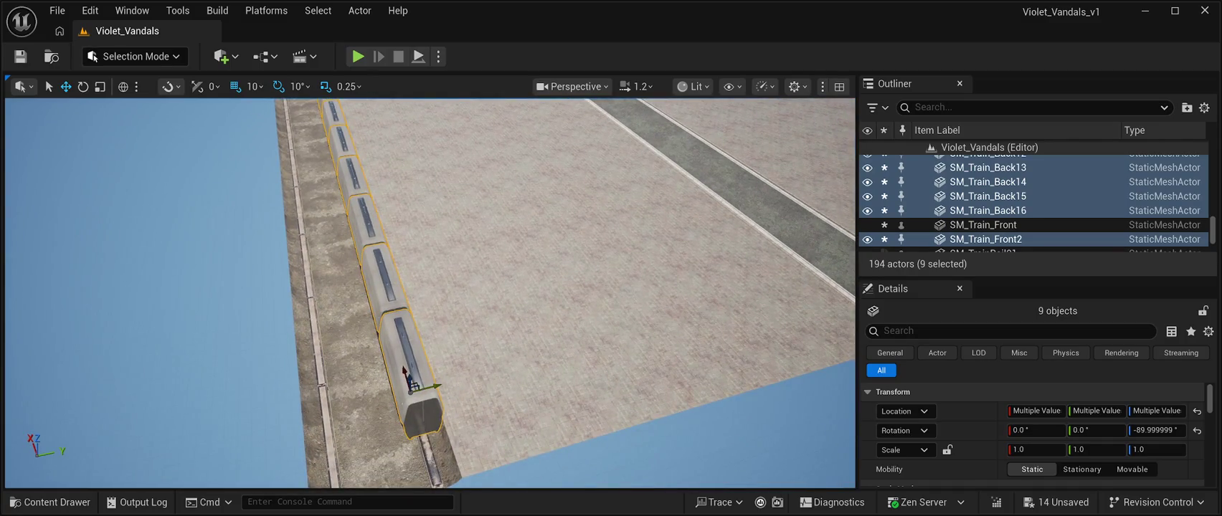
{"action": "left_click_drag", "start_coordinate": [432, 386], "coordinate": [347, 395]}
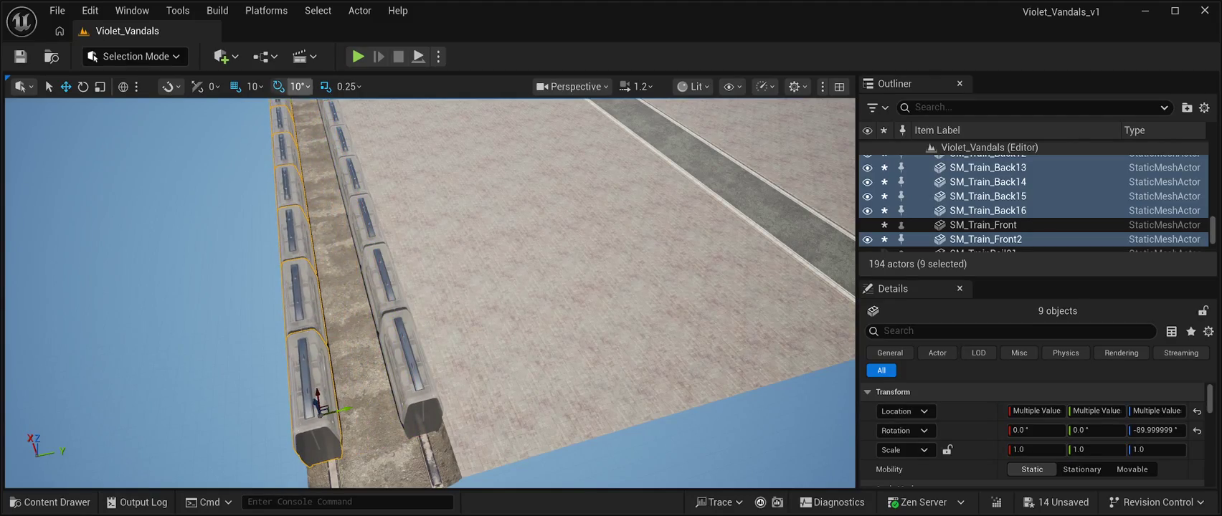
{"action": "left_click", "coordinate": [83, 86]}
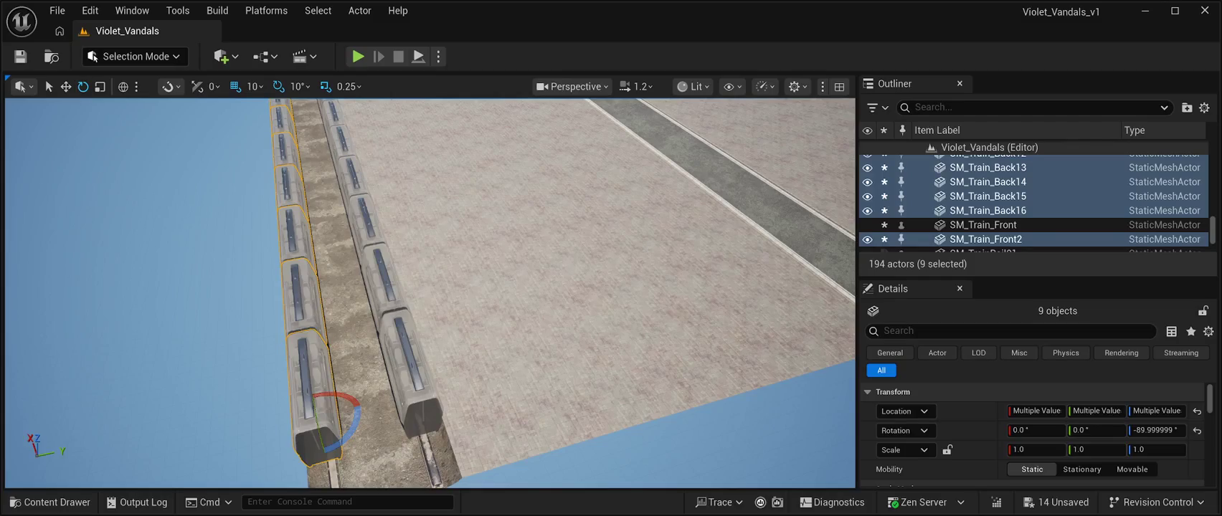
{"action": "left_click_drag", "start_coordinate": [358, 416], "coordinate": [353, 473]}
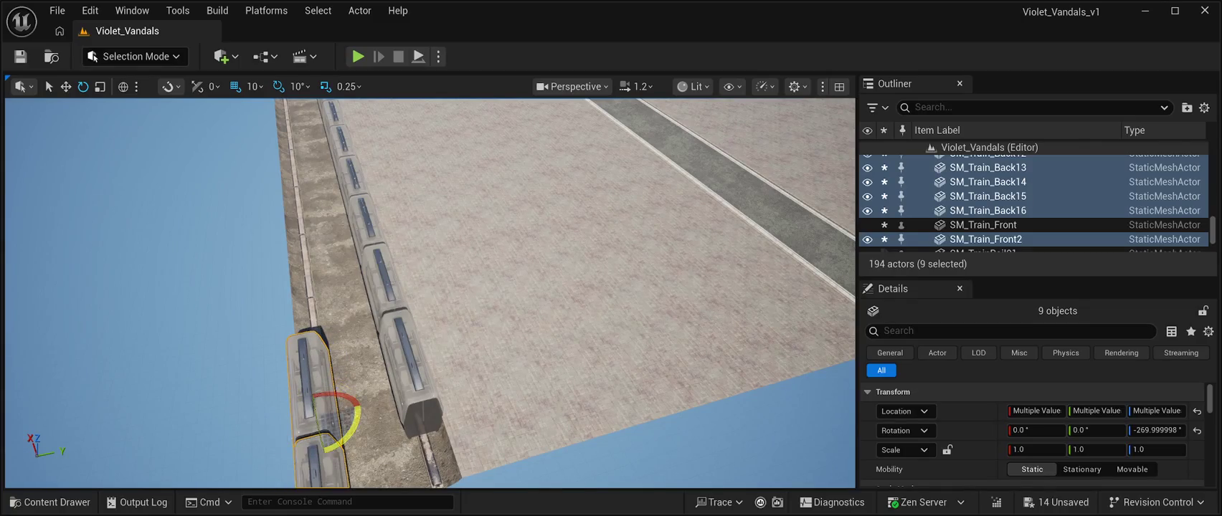
{"action": "key", "text": "w"}
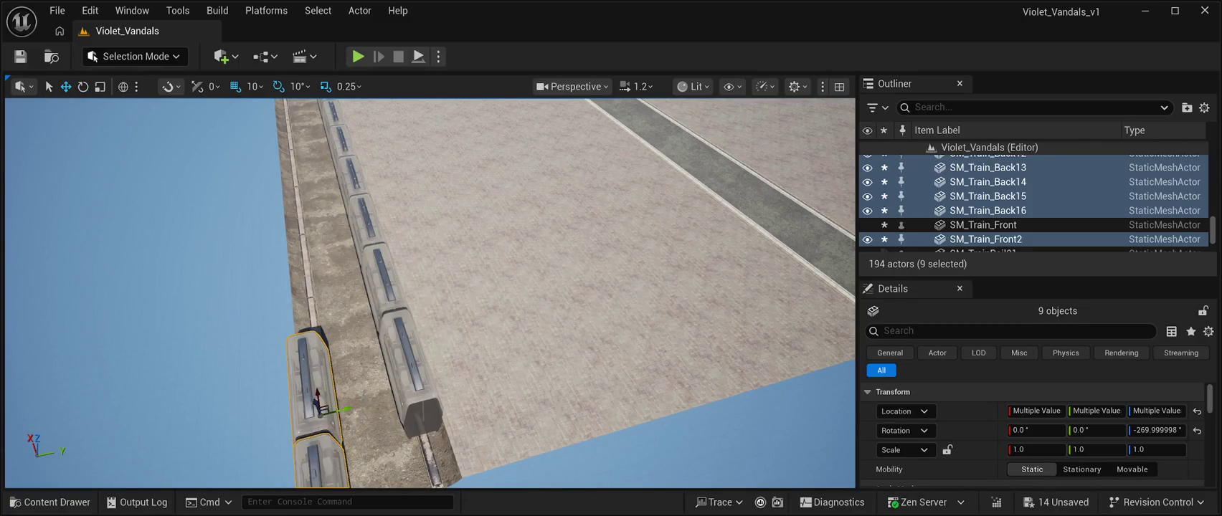
{"action": "left_click_drag", "start_coordinate": [318, 393], "coordinate": [286, 122]}
{"action": "mouse_move", "coordinate": [526, 204]}
{"action": "left_mouse_down"}
{"action": "mouse_move", "coordinate": [514, 216]}
{"action": "mouse_move", "coordinate": [534, 195]}
{"action": "mouse_move", "coordinate": [477, 255]}
{"action": "left_mouse_up"}
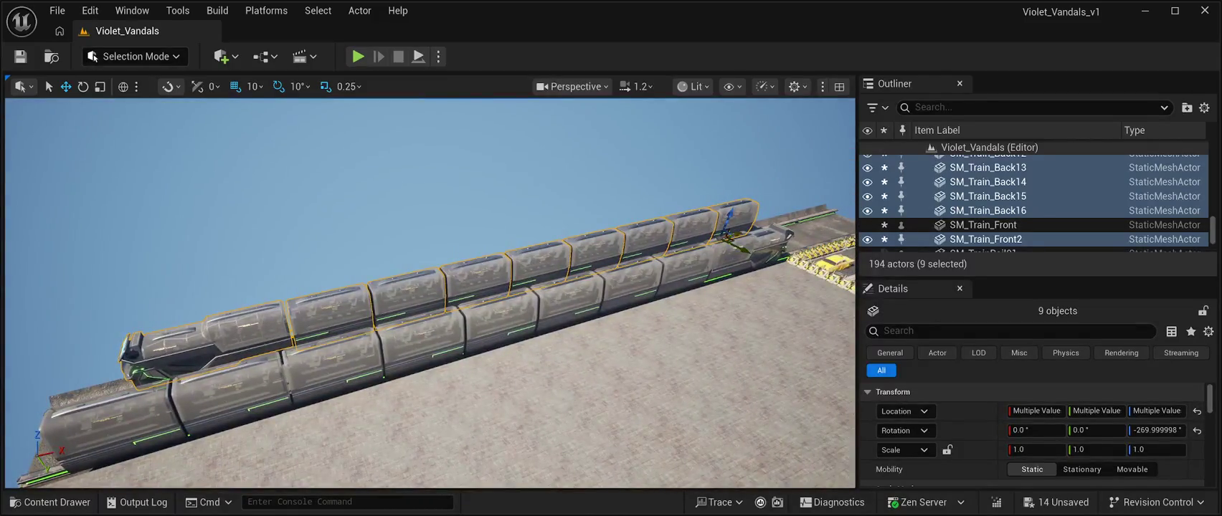
- Slide the duplicate train back along its rail and inspect it from beneath
{"action": "left_click_drag", "start_coordinate": [740, 231], "coordinate": [715, 233]}
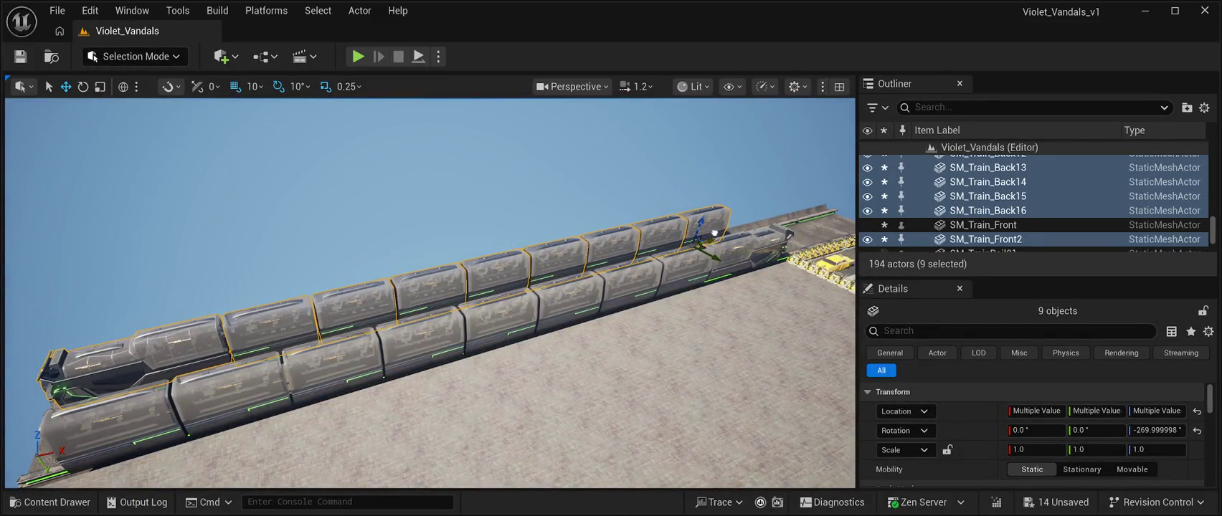
{"action": "left_click_drag", "start_coordinate": [715, 233], "coordinate": [473, 298]}
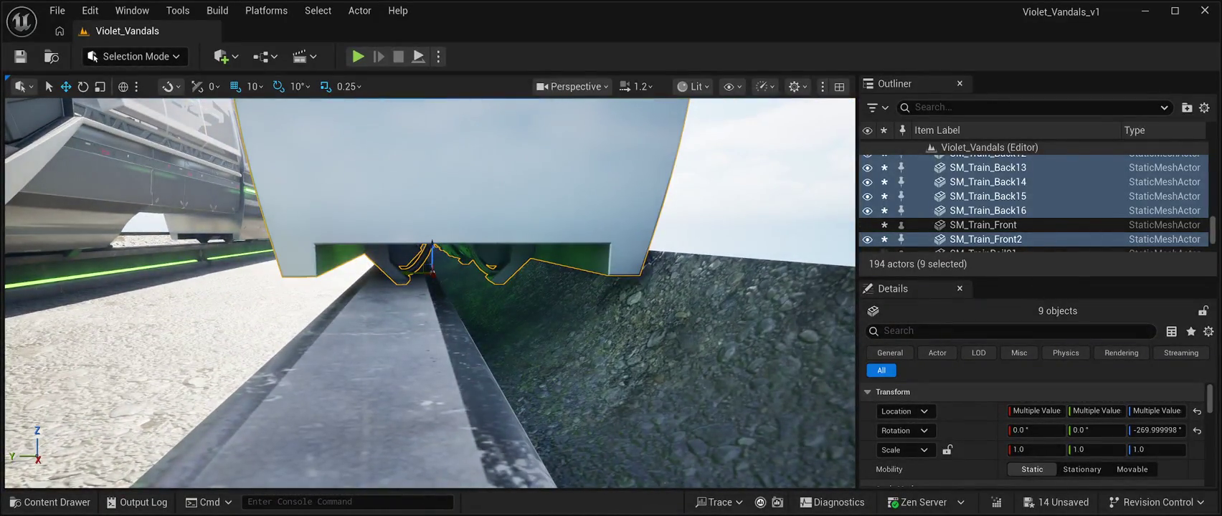
{"action": "left_click_drag", "start_coordinate": [474, 298], "coordinate": [451, 297]}
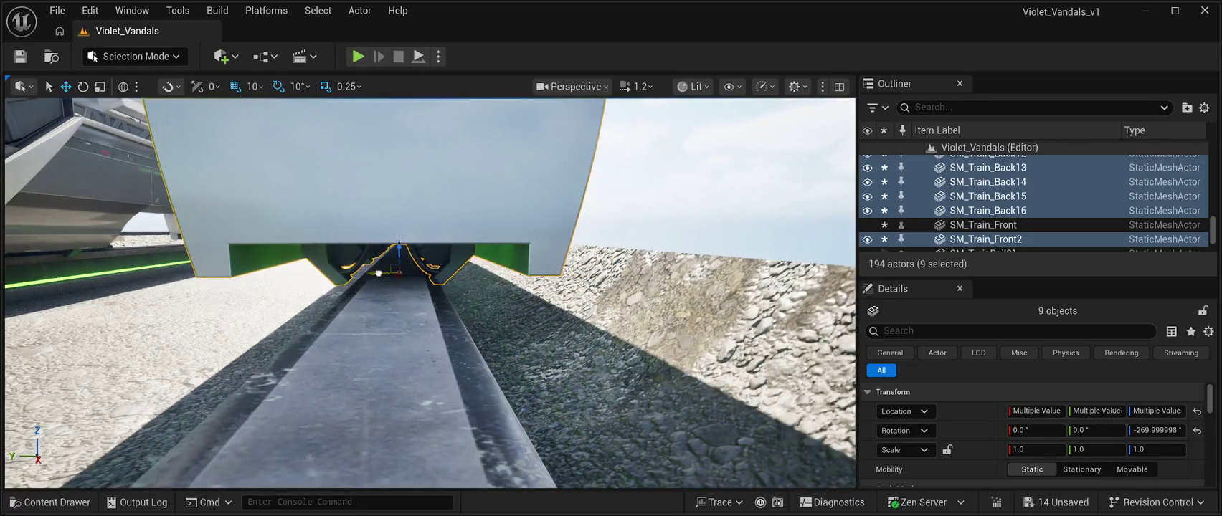
{"action": "left_click_drag", "start_coordinate": [379, 273], "coordinate": [380, 273]}
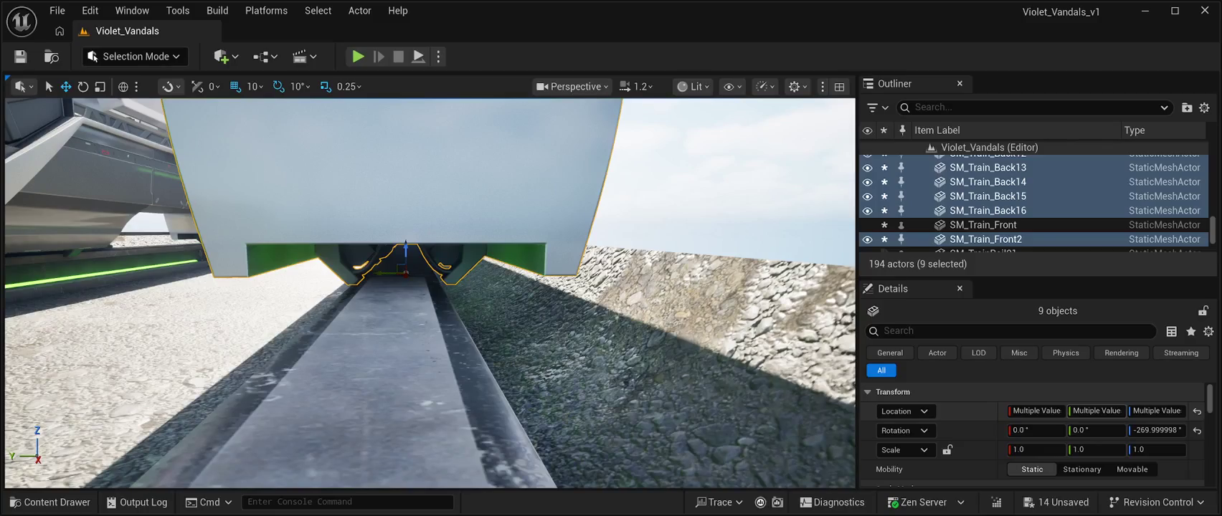
{"action": "scroll", "coordinate": [430, 294], "scroll_direction": "up", "scroll_amount": 5}
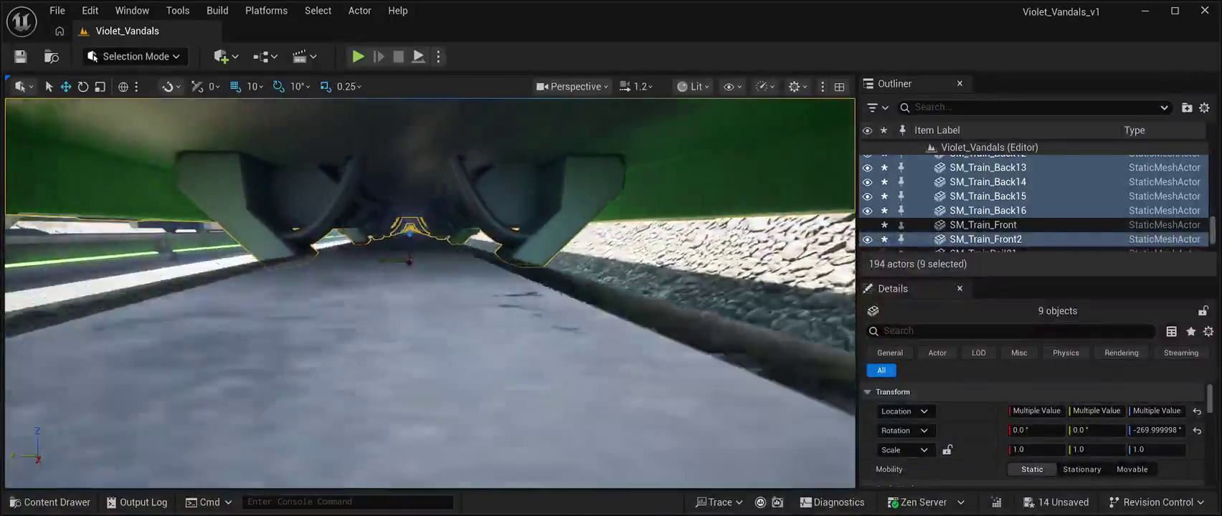
{"action": "mouse_move", "coordinate": [431, 294]}
{"action": "left_mouse_down"}
{"action": "mouse_move", "coordinate": [488, 280]}
{"action": "mouse_move", "coordinate": [430, 294]}
{"action": "left_mouse_up"}
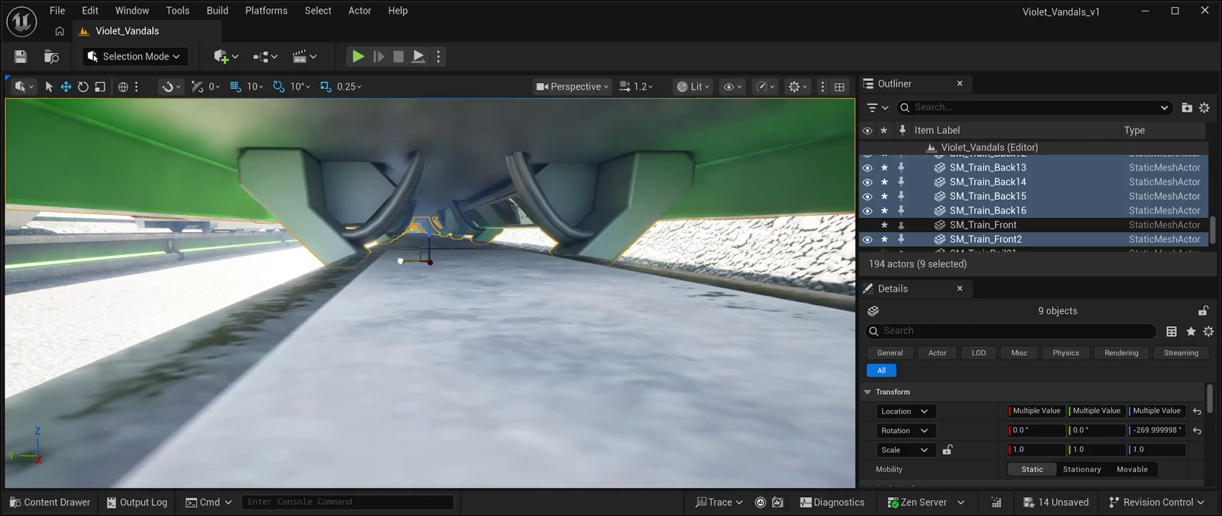
{"action": "left_click_drag", "start_coordinate": [430, 294], "coordinate": [420, 294]}
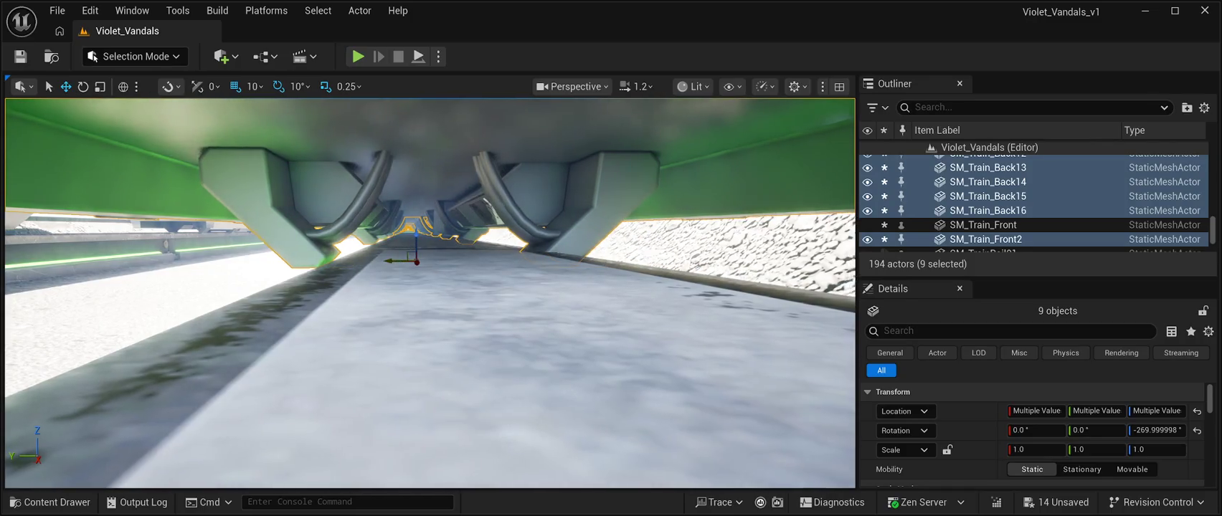
{"action": "scroll", "coordinate": [430, 294], "scroll_direction": "down", "scroll_amount": 5}
{"action": "scroll", "coordinate": [431, 294], "scroll_direction": "down", "scroll_amount": 1}
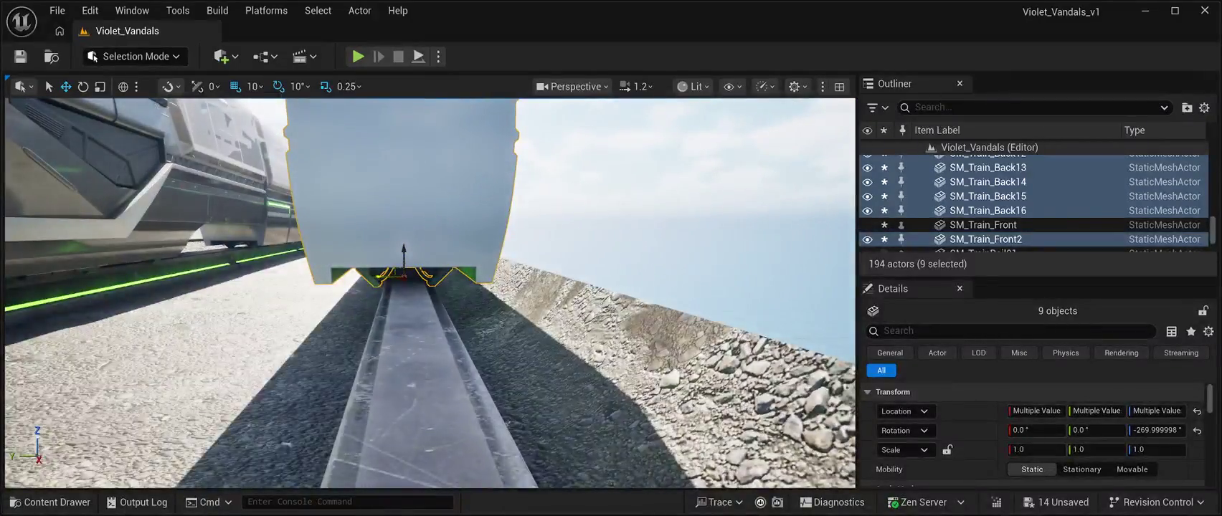
{"action": "scroll", "coordinate": [430, 294], "scroll_direction": "up", "scroll_amount": 1}
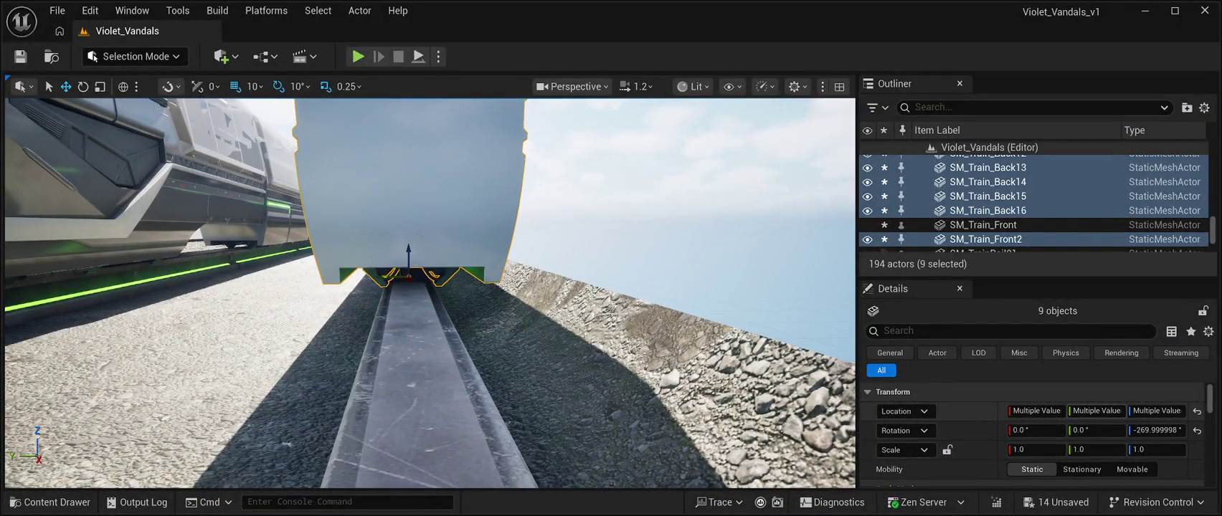
- Check the trains' Location Y field without changing it, then pan along the rail
{"action": "left_click", "coordinate": [1096, 411]}
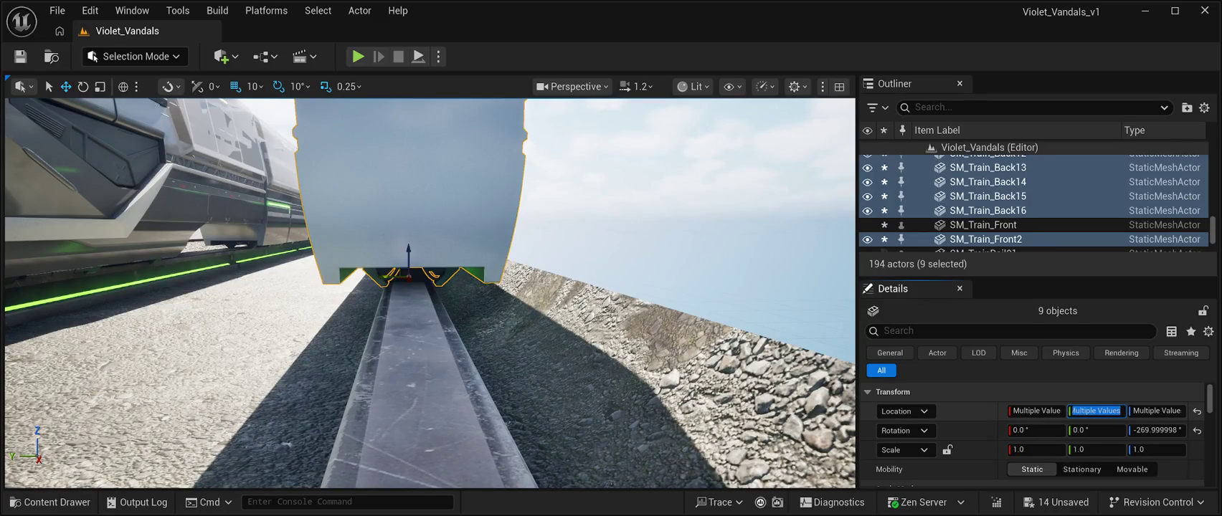
{"action": "left_click", "coordinate": [1110, 411]}
{"action": "key", "text": "Escape"}
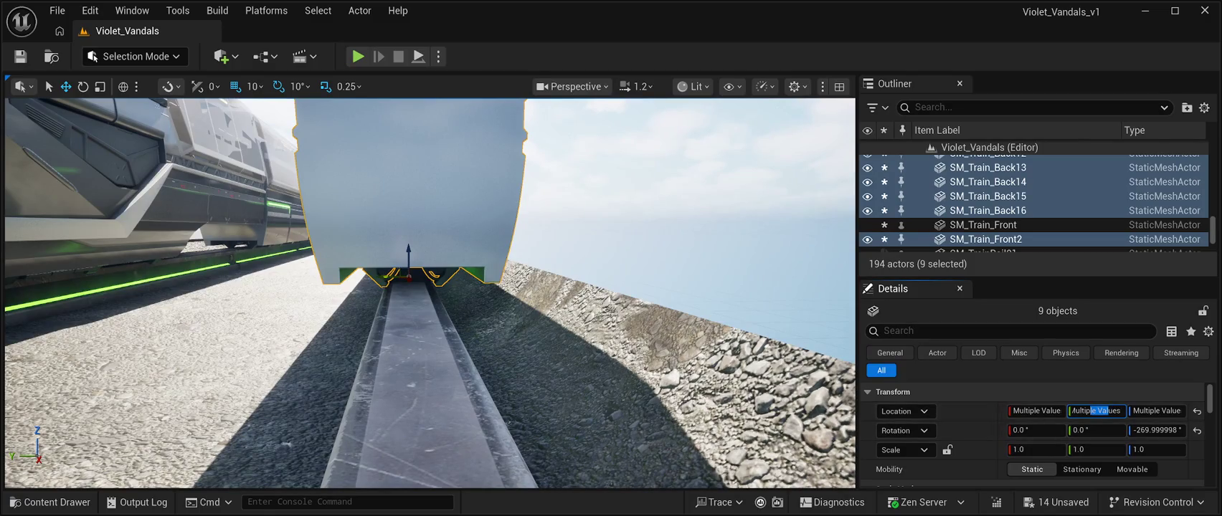
{"action": "key", "text": "d"}
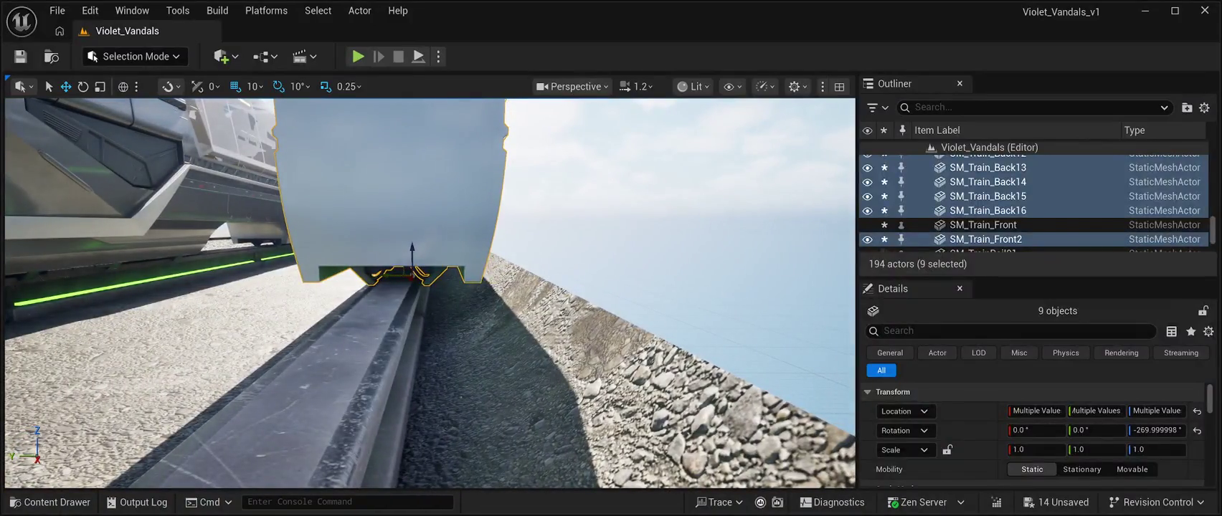
{"action": "left_click", "coordinate": [682, 180]}
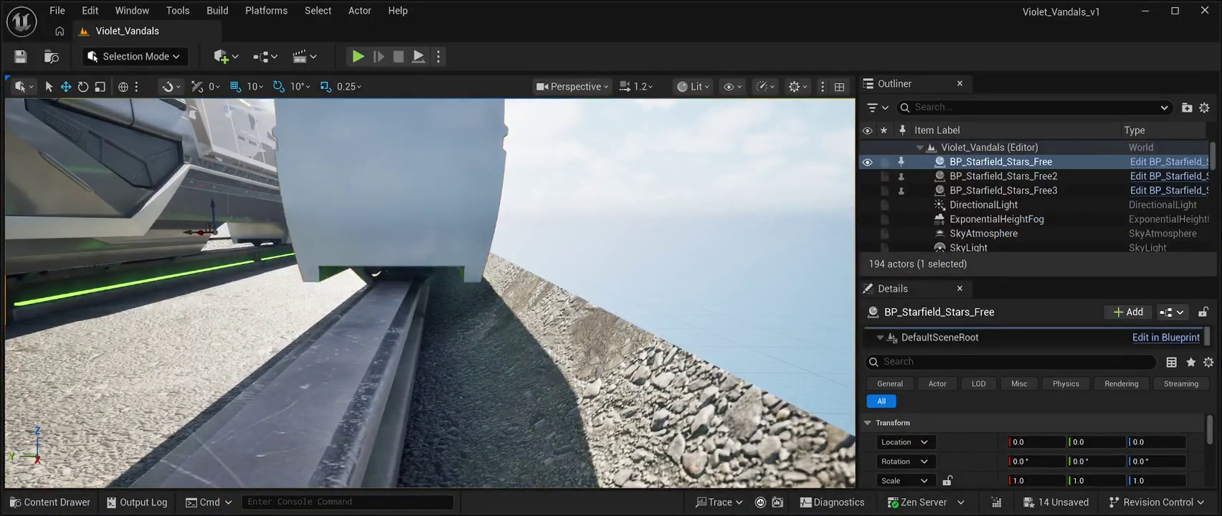
- Nudge SM_Train_Back16's Location Y from -6244.0 to -6240.0 to centre it on the rail
{"action": "key", "text": "a"}
{"action": "left_click", "coordinate": [545, 179]}
{"action": "key", "text": "w"}
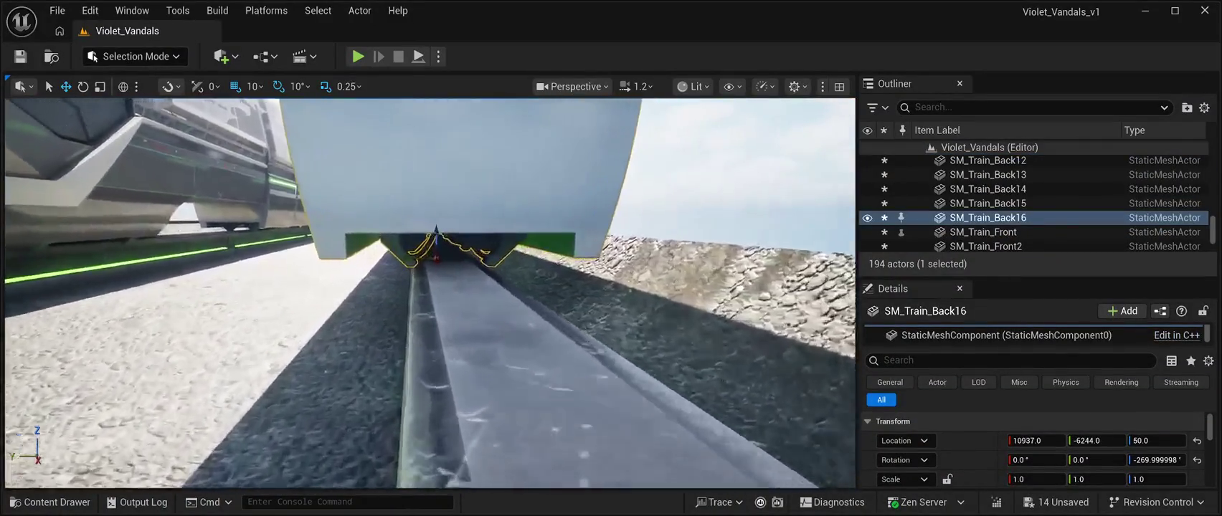
{"action": "key", "text": "d"}
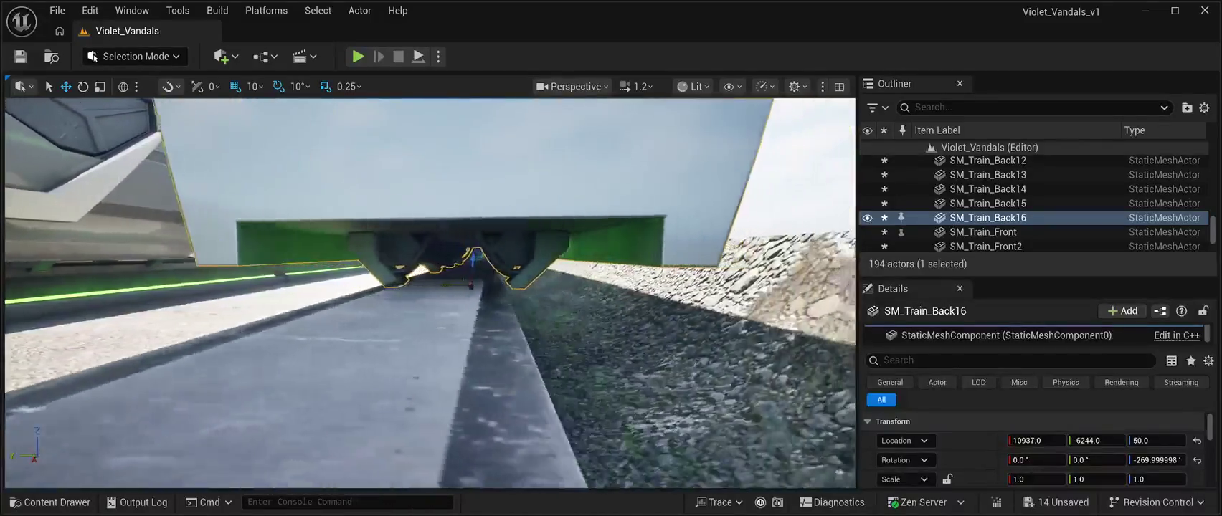
{"action": "key", "text": "a"}
{"action": "scroll", "coordinate": [431, 294], "scroll_direction": "down", "scroll_amount": 3}
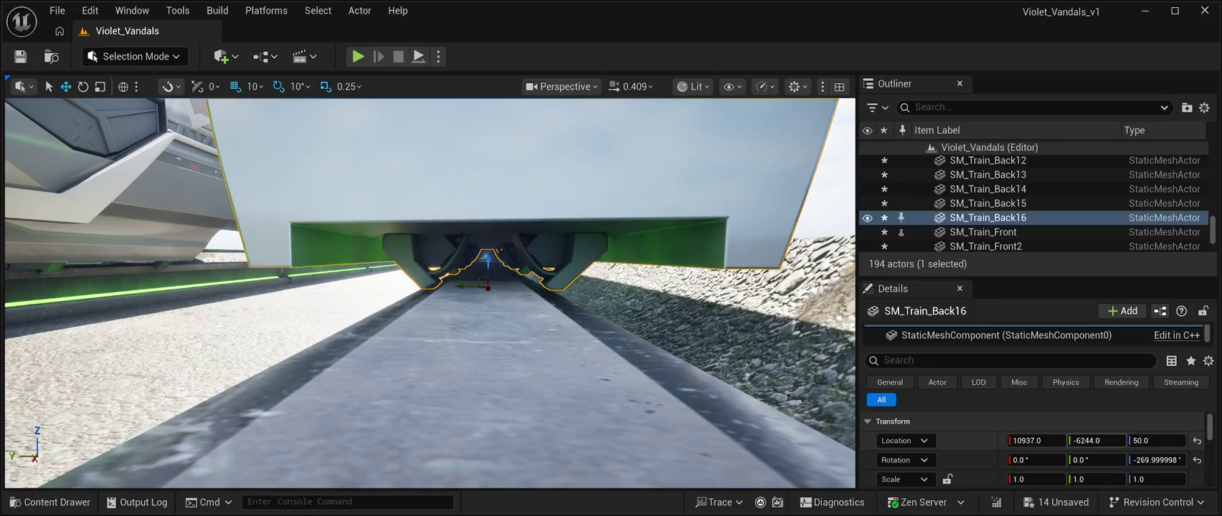
{"action": "left_click_drag", "start_coordinate": [1095, 440], "coordinate": [1097, 441]}
{"action": "type", "text": "-6240"}
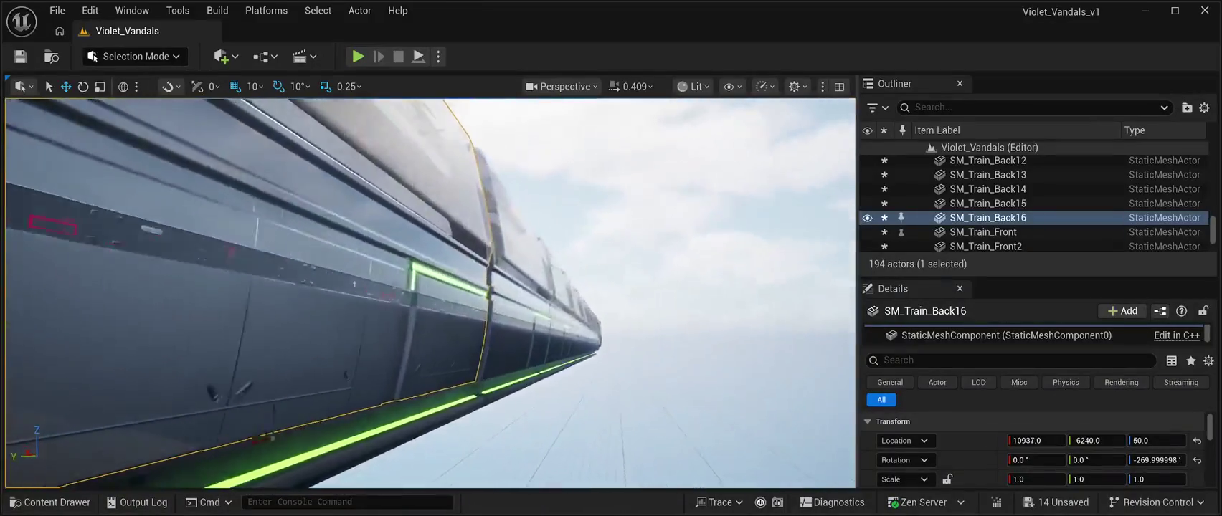
{"action": "left_click", "coordinate": [987, 203]}
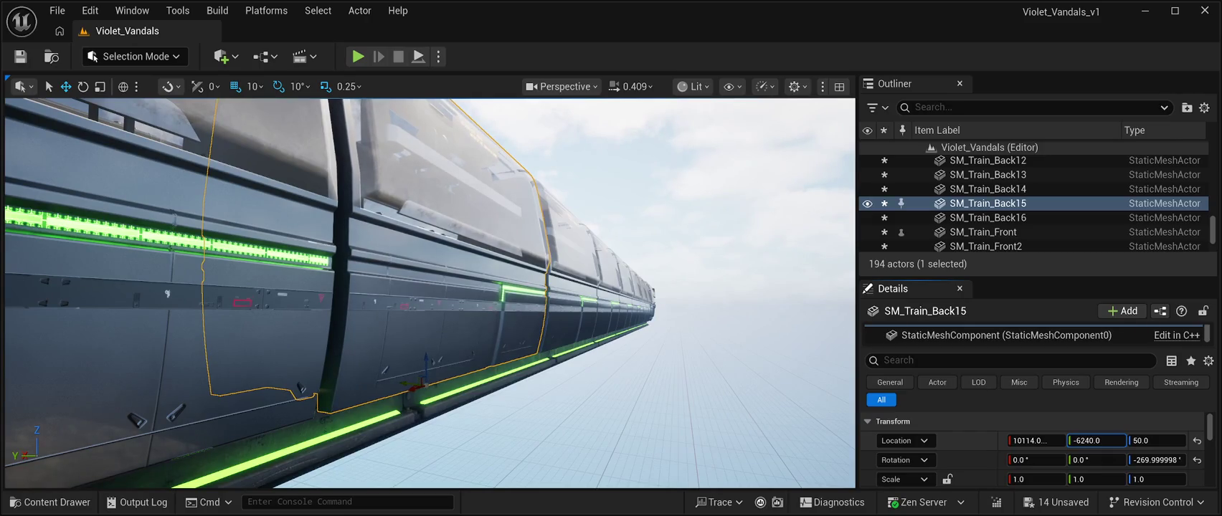
- Set SM_Train_Back14's Location Y to -6240 after viewing it from beneath
{"action": "key", "text": "Up"}
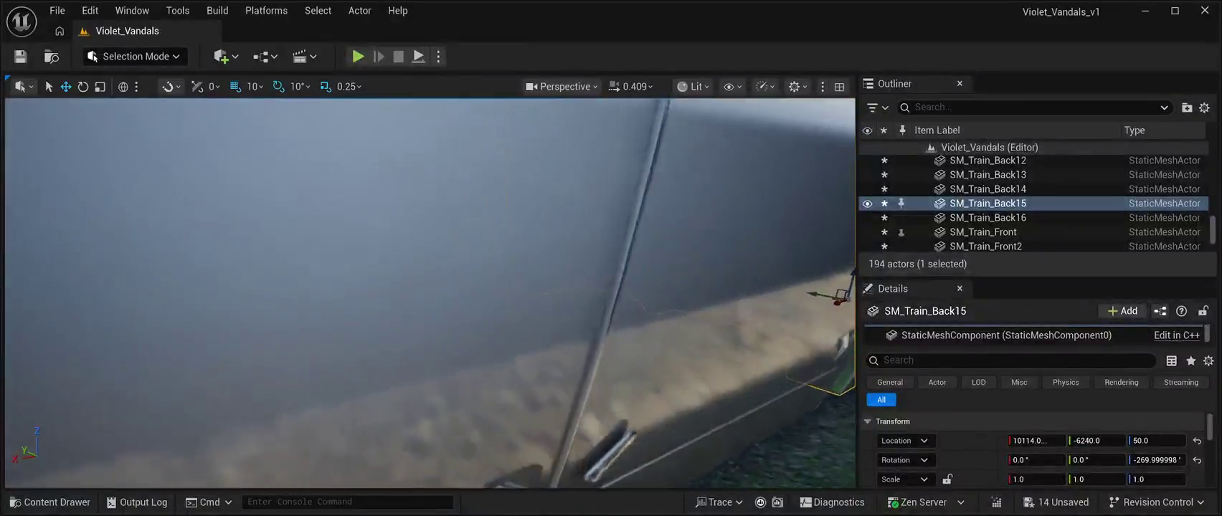
{"action": "key", "text": "Up"}
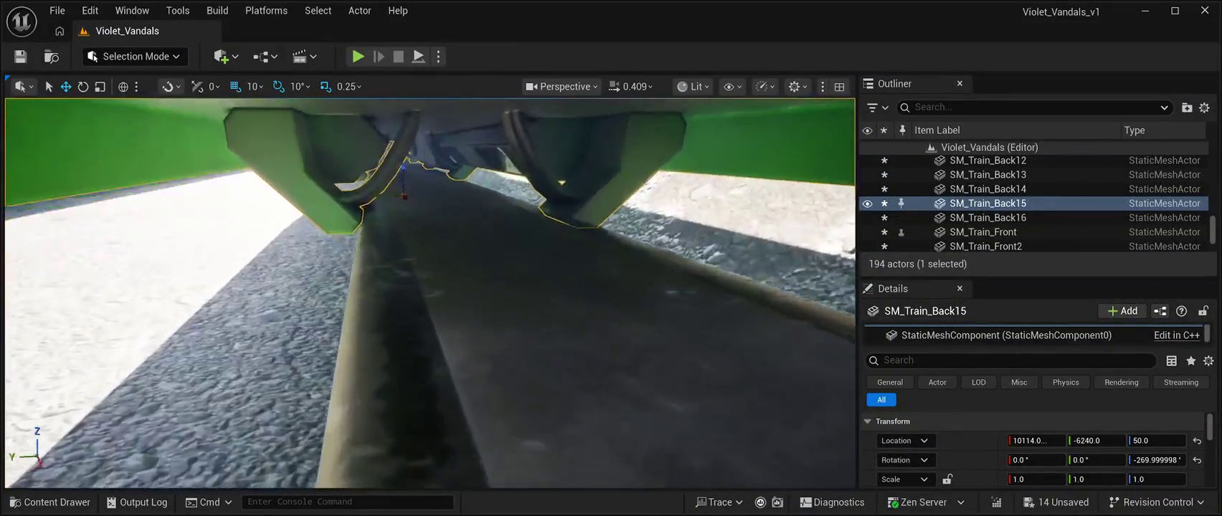
{"action": "key", "text": "Up"}
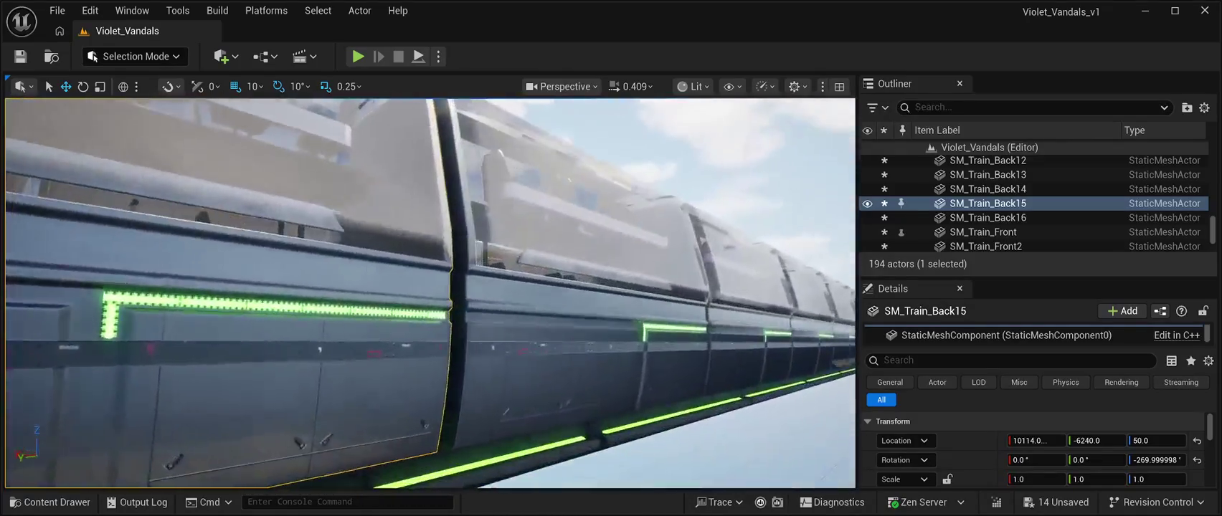
{"action": "left_click", "coordinate": [988, 188]}
{"action": "left_click", "coordinate": [1095, 440]}
{"action": "type", "text": "-6228"}
{"action": "key", "text": "Return"}
{"action": "type", "text": "-6237"}
{"action": "key", "text": "Return"}
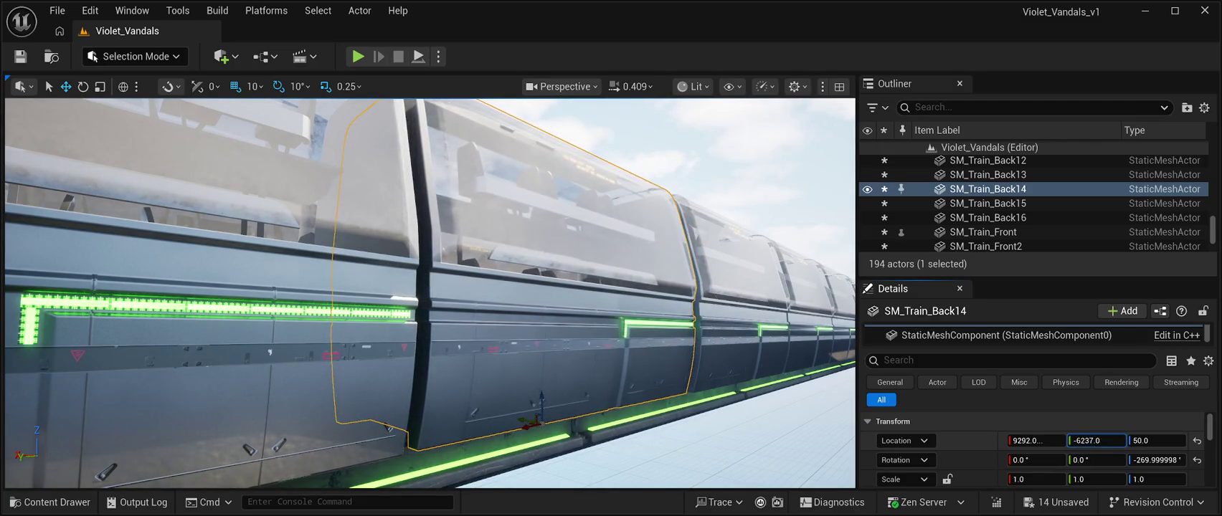
{"action": "type", "text": "-6240"}
{"action": "key", "text": "Return"}
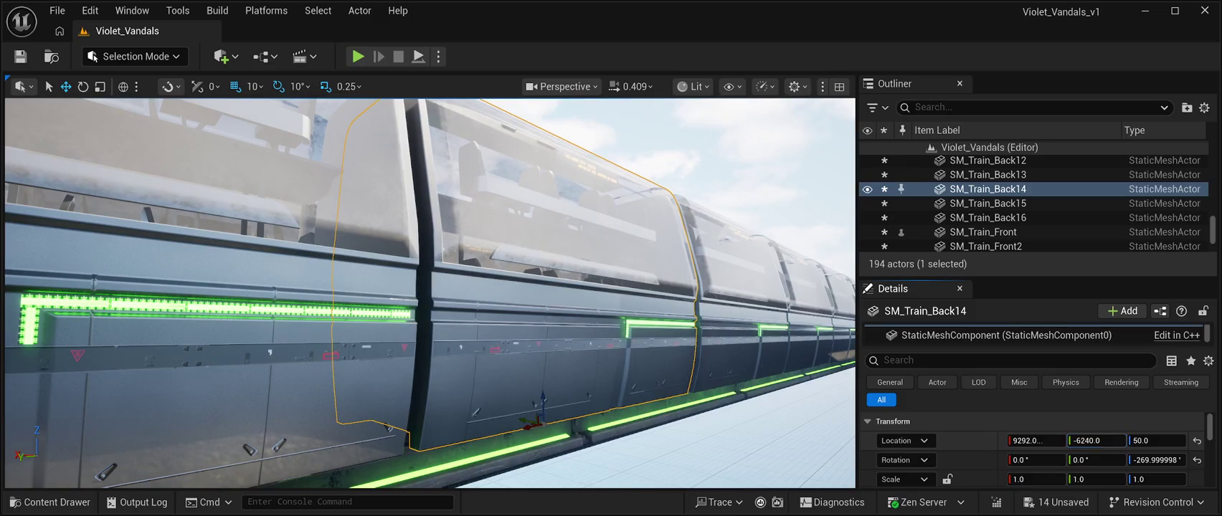
- Set SM_Train_Back13's Location Y to -6241
{"action": "left_click", "coordinate": [1001, 161]}
{"action": "left_click", "coordinate": [987, 217]}
{"action": "type", "text": "-6256"}
{"action": "key", "text": "Return"}
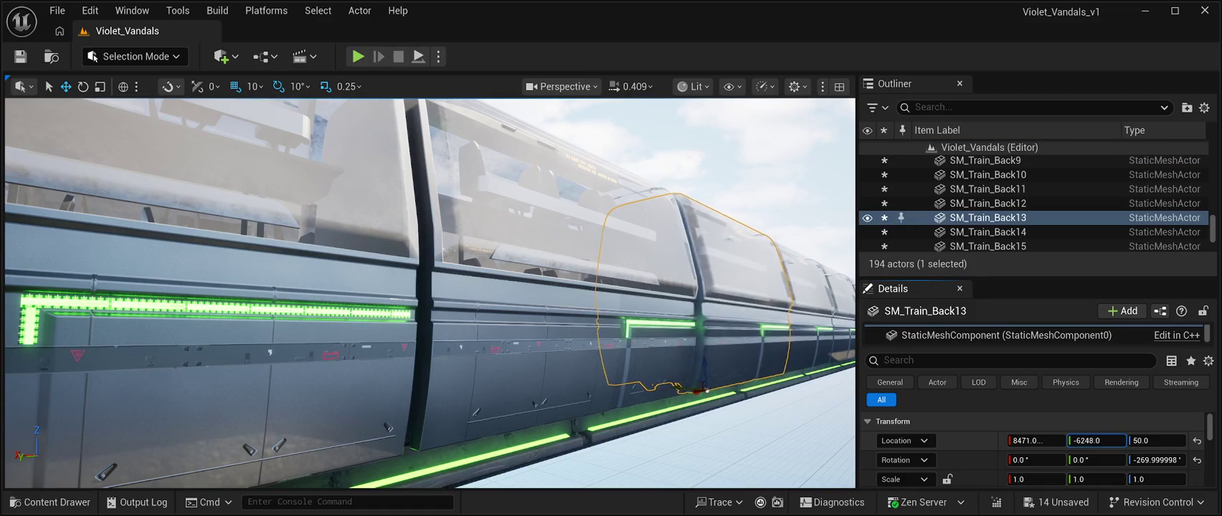
{"action": "type", "text": "-6241"}
{"action": "key", "text": "Return"}
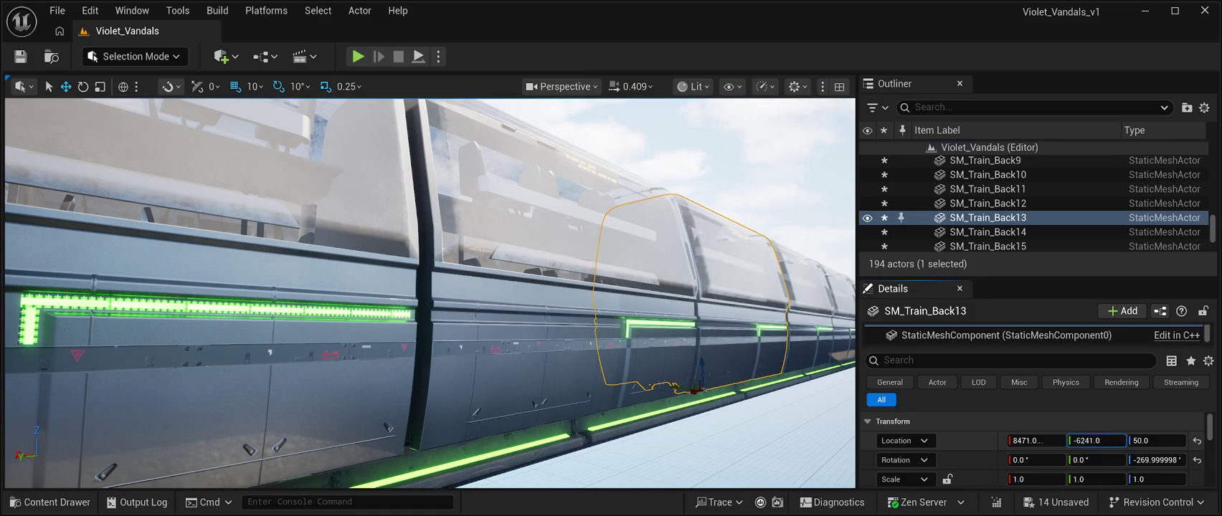
{"action": "left_click", "coordinate": [1000, 161]}
{"action": "key", "text": "f"}
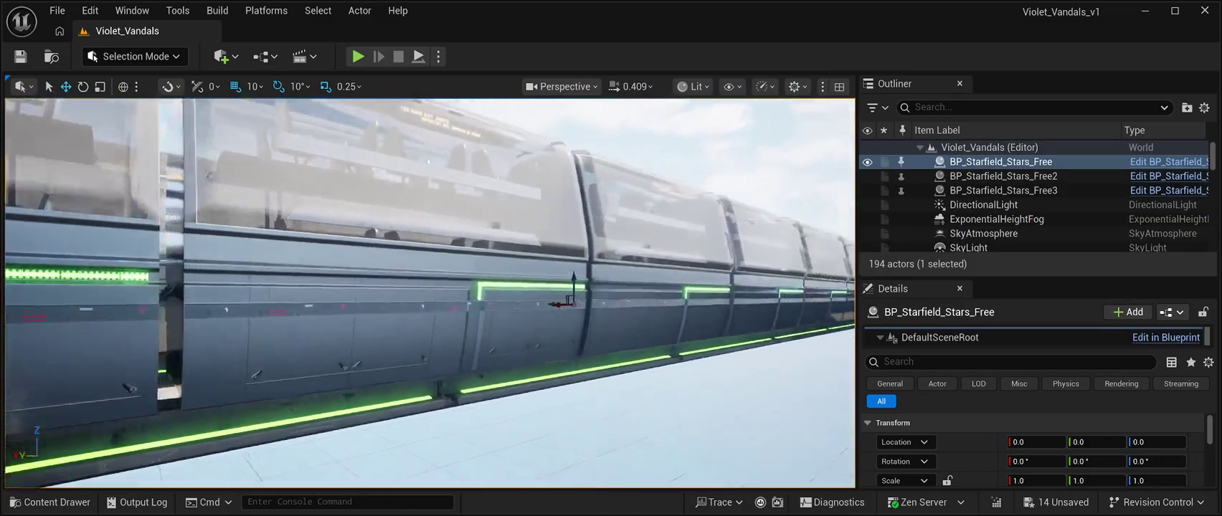
- Set SM_Train_Back12's Location Y to about -6239
{"action": "left_click", "coordinate": [635, 311]}
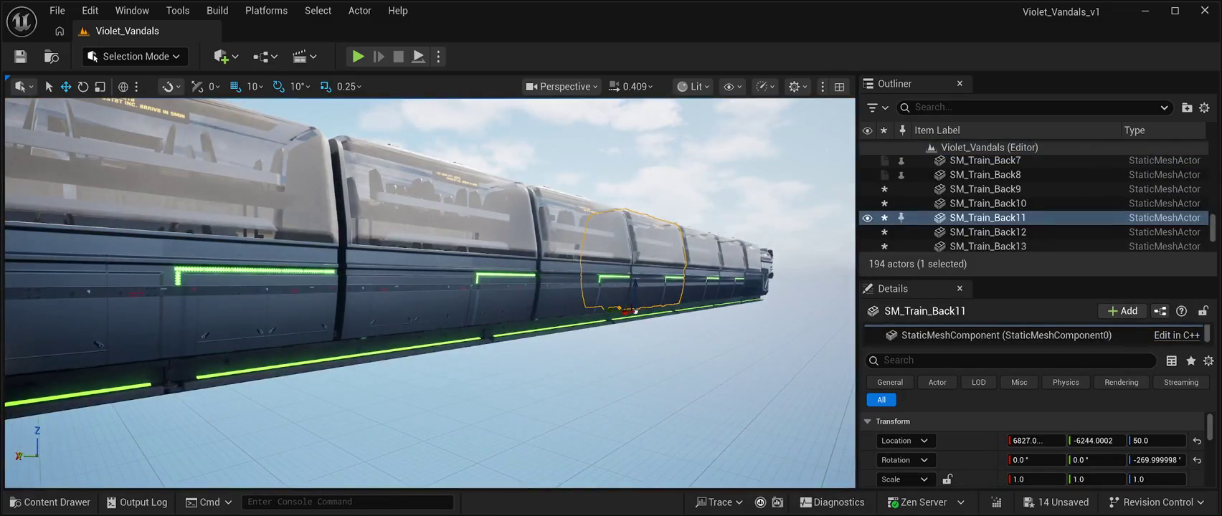
{"action": "left_click", "coordinate": [565, 320]}
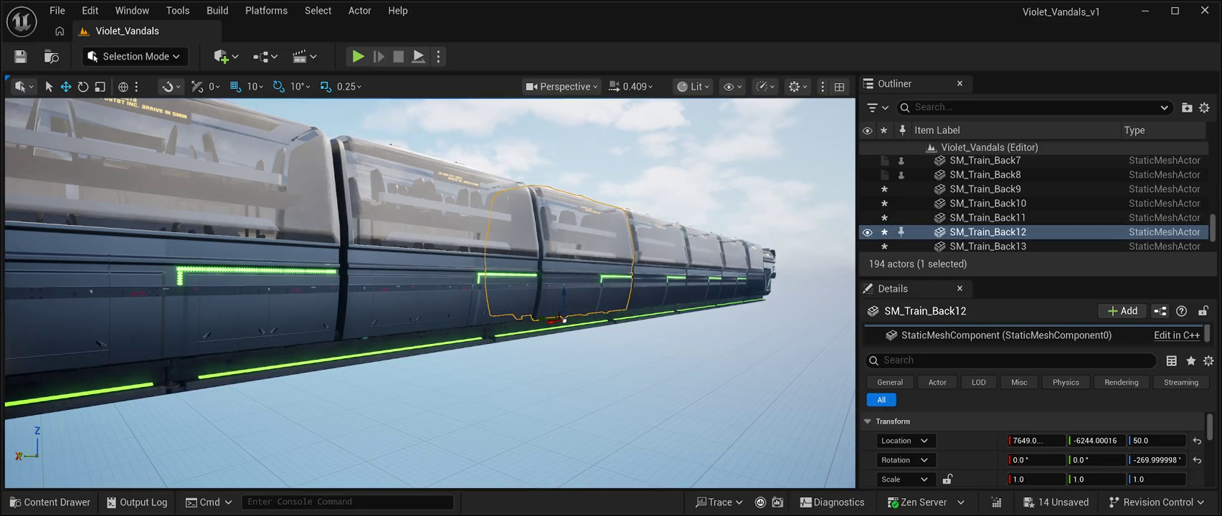
{"action": "left_click", "coordinate": [1096, 441]}
{"action": "type", "text": "-6260"}
{"action": "key", "text": "Return"}
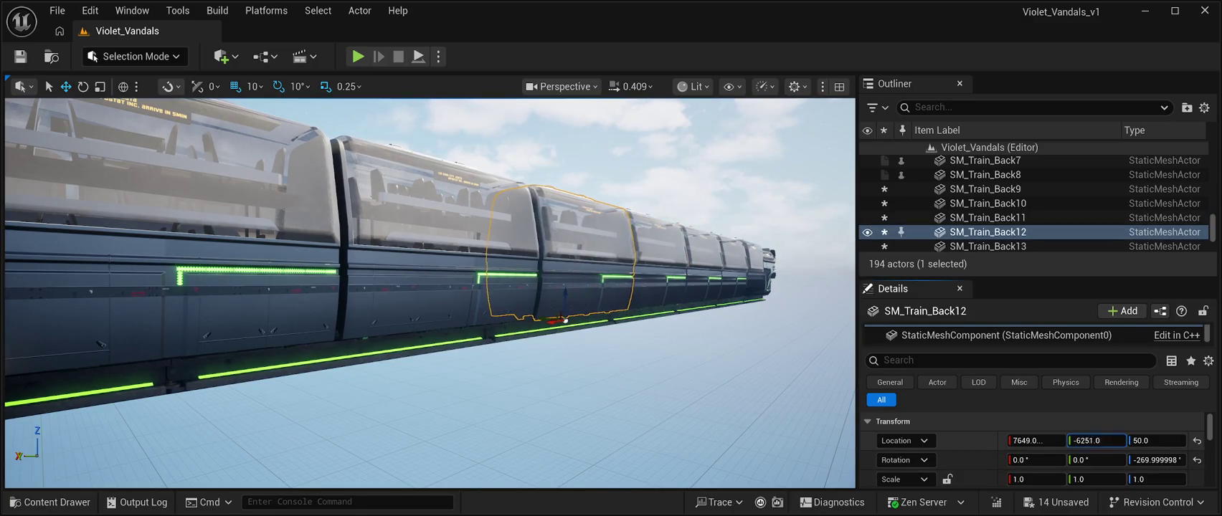
{"action": "left_click_drag", "start_coordinate": [567, 320], "coordinate": [562, 320]}
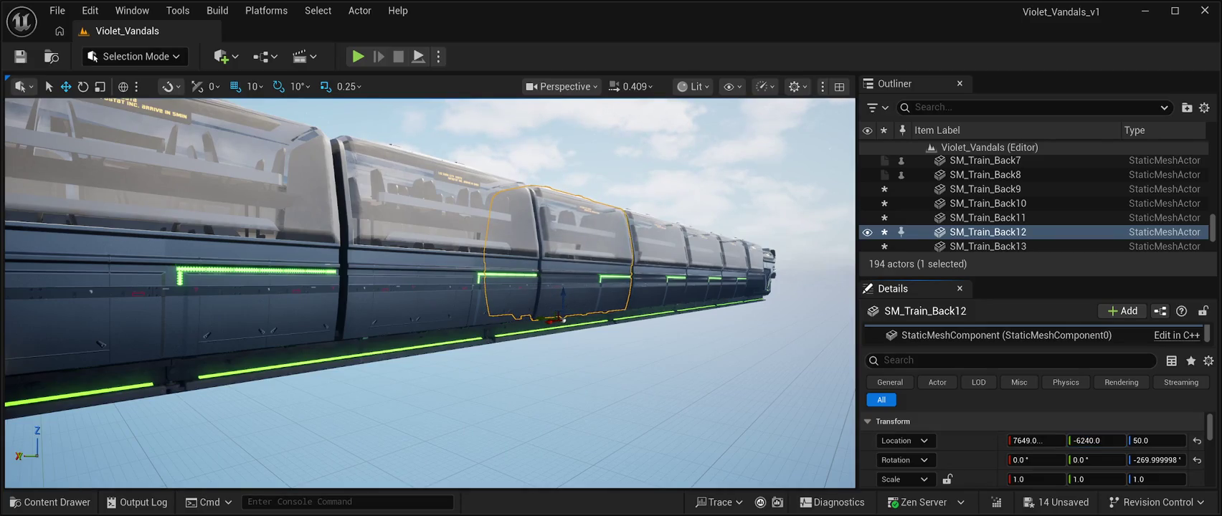
{"action": "left_click", "coordinate": [562, 321]}
- Shift SM_Train_Back11, SM_Train_Back9 (to -6240) and SM_Train_Front2 sideways along Y
{"action": "left_click", "coordinate": [431, 335]}
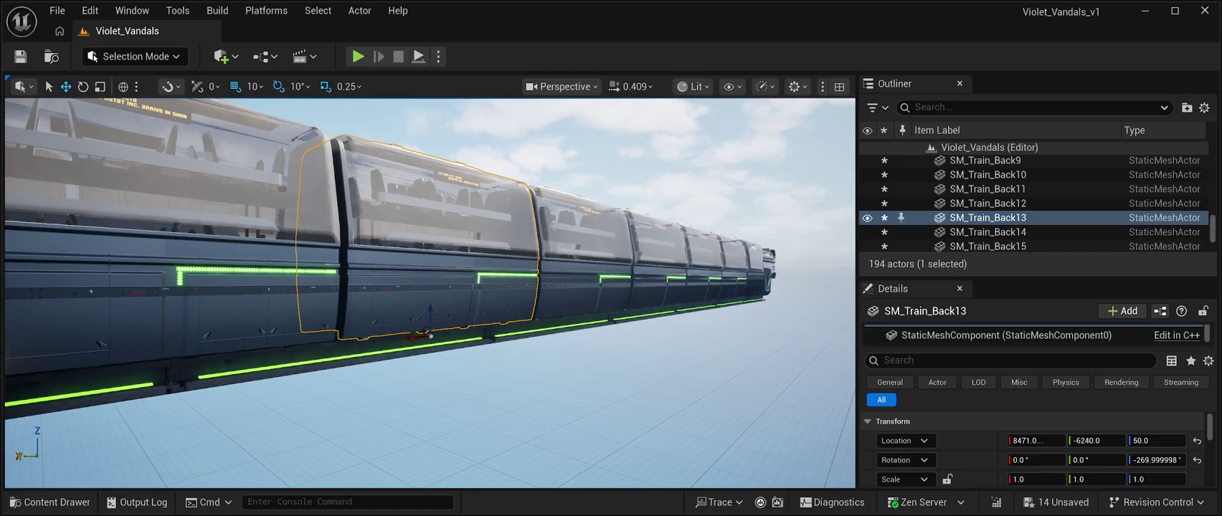
{"action": "left_click", "coordinate": [115, 372]}
{"action": "left_click", "coordinate": [637, 312]}
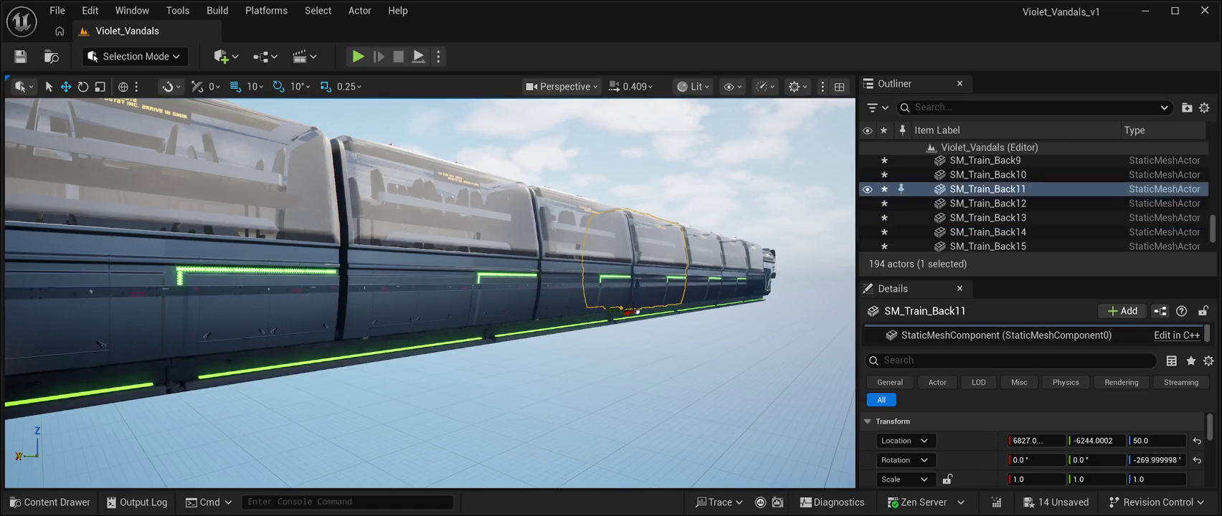
{"action": "mouse_move", "coordinate": [1094, 441]}
{"action": "left_mouse_down"}
{"action": "mouse_move", "coordinate": [1104, 441]}
{"action": "mouse_move", "coordinate": [1091, 441]}
{"action": "left_mouse_up"}
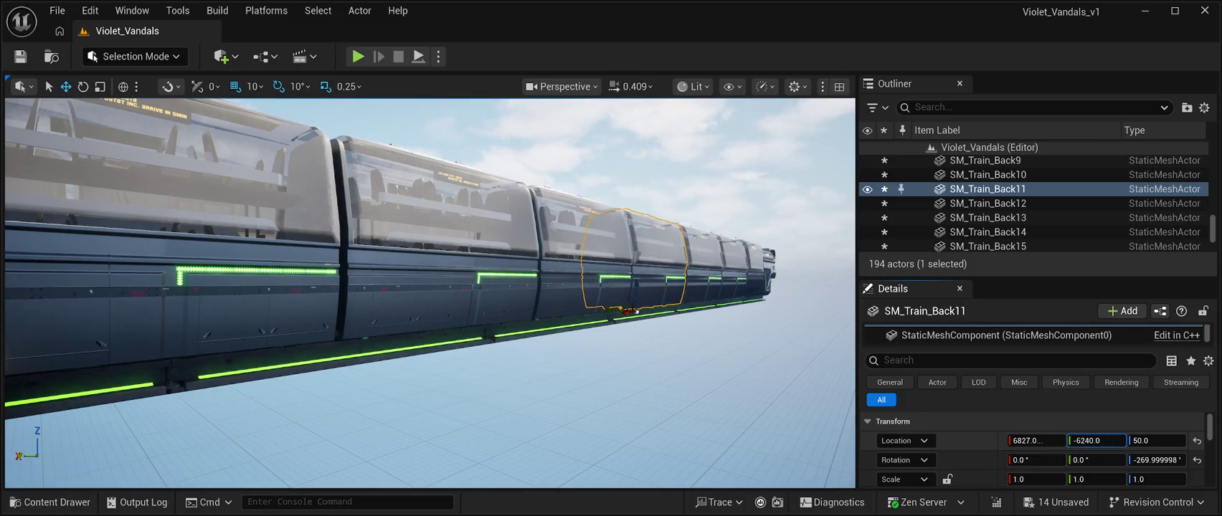
{"action": "left_click", "coordinate": [1001, 161]}
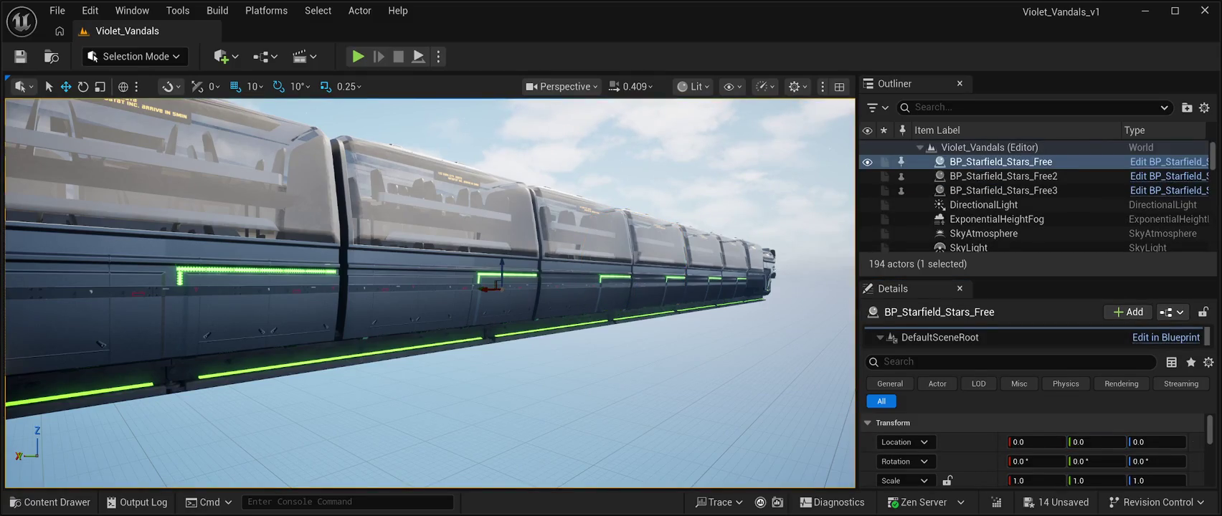
{"action": "left_click", "coordinate": [715, 302]}
{"action": "left_click_drag", "start_coordinate": [715, 301], "coordinate": [715, 302]}
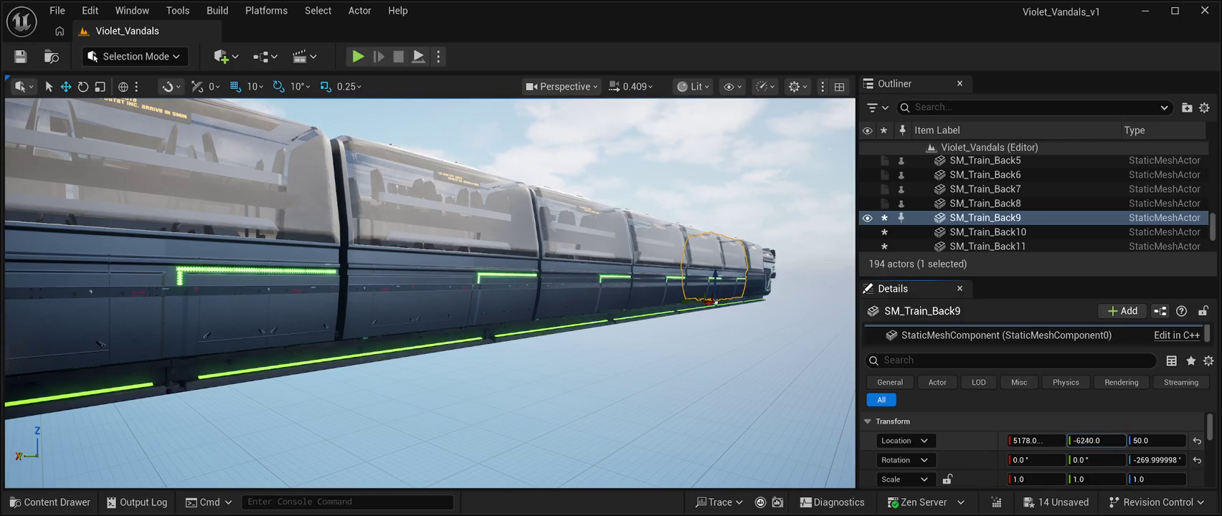
{"action": "left_click", "coordinate": [715, 302]}
{"action": "left_click", "coordinate": [745, 294]}
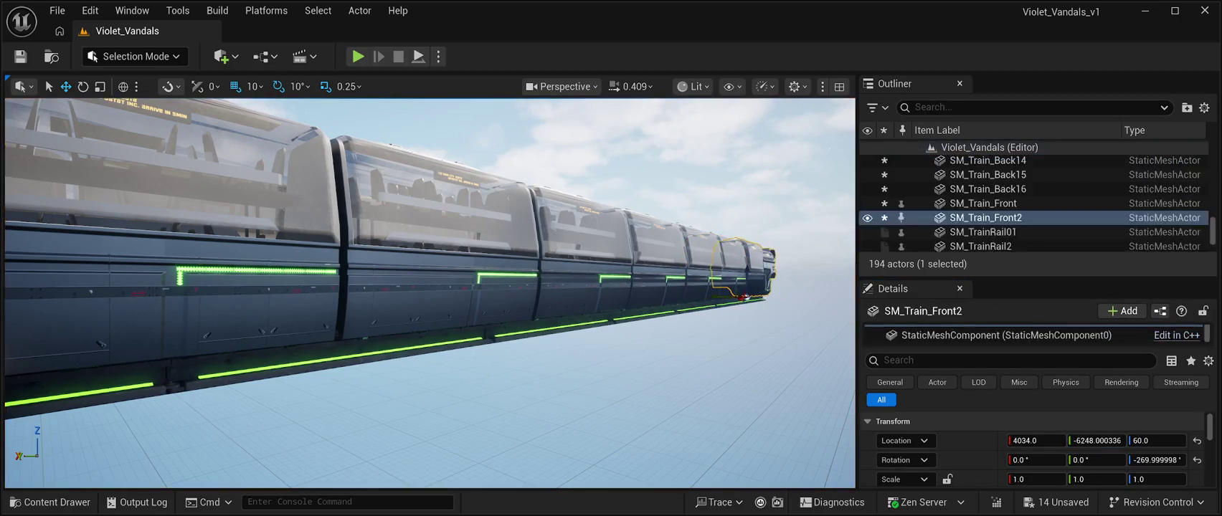
{"action": "left_click_drag", "start_coordinate": [1097, 440], "coordinate": [1104, 440]}
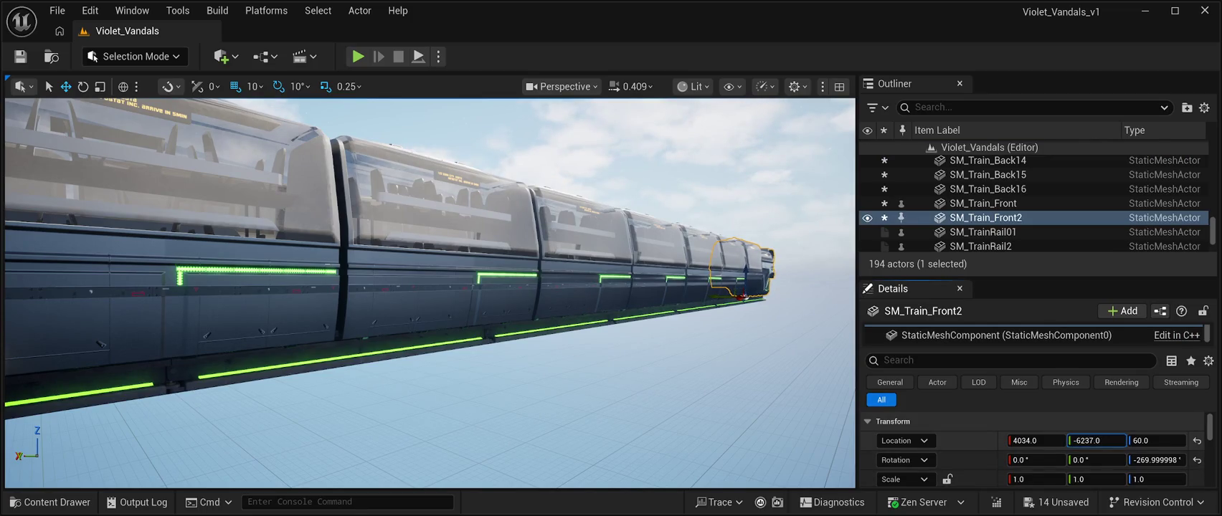
- Undo SM_Train_Front2's last Y change, save Violet_Vandals, and launch a Play In Editor test
{"action": "key", "text": "ctrl+z"}
{"action": "key", "text": "ctrl+z"}
{"action": "key", "text": "ctrl+z"}
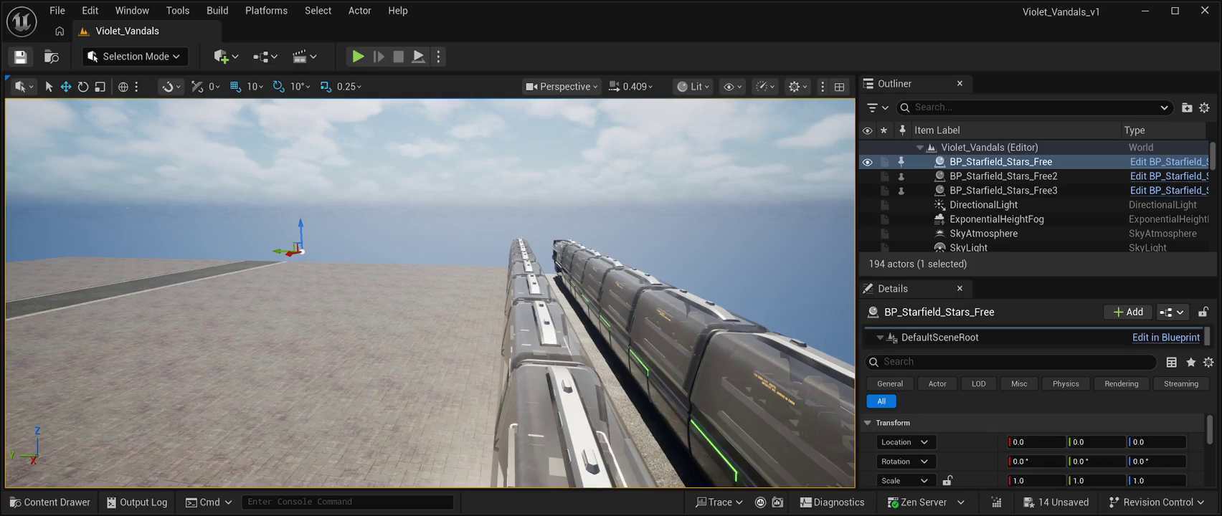
{"action": "left_click", "coordinate": [20, 58]}
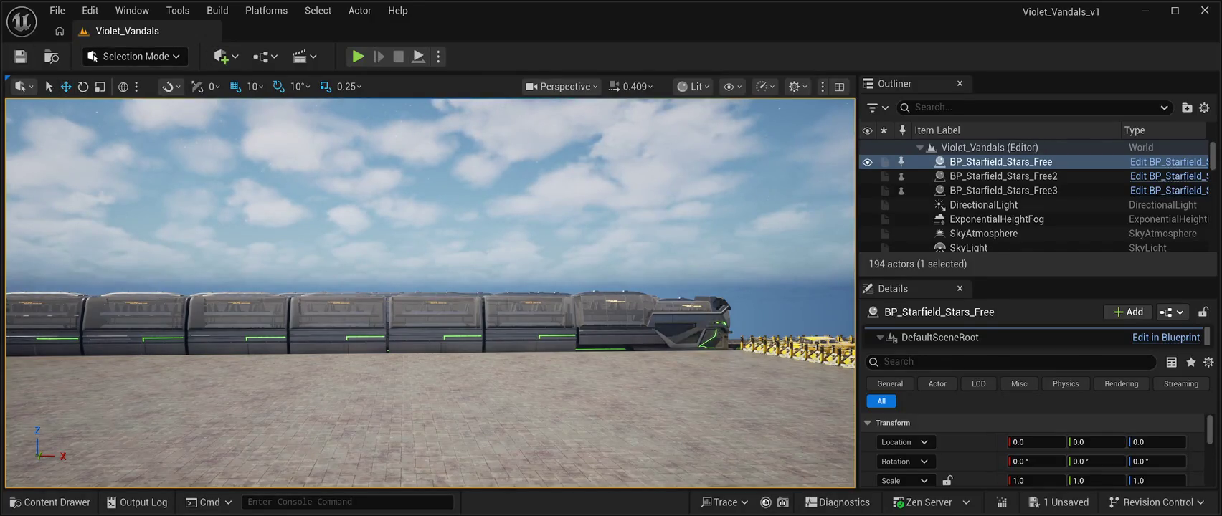
{"action": "key", "text": "alt+p"}
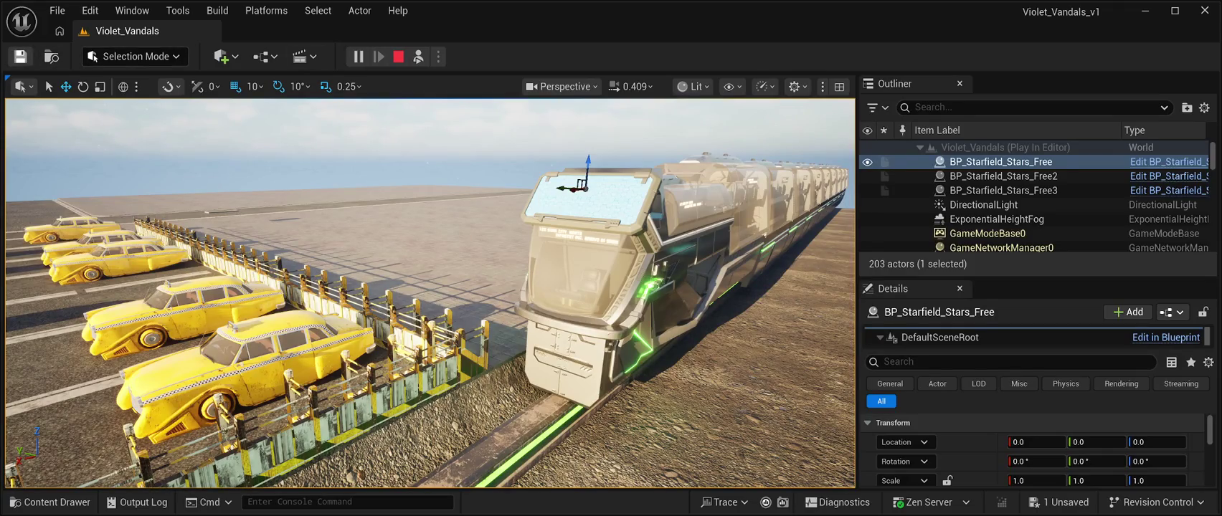
- Select the third starfield actor and stop the Play In Editor session
{"action": "left_click", "coordinate": [1003, 190]}
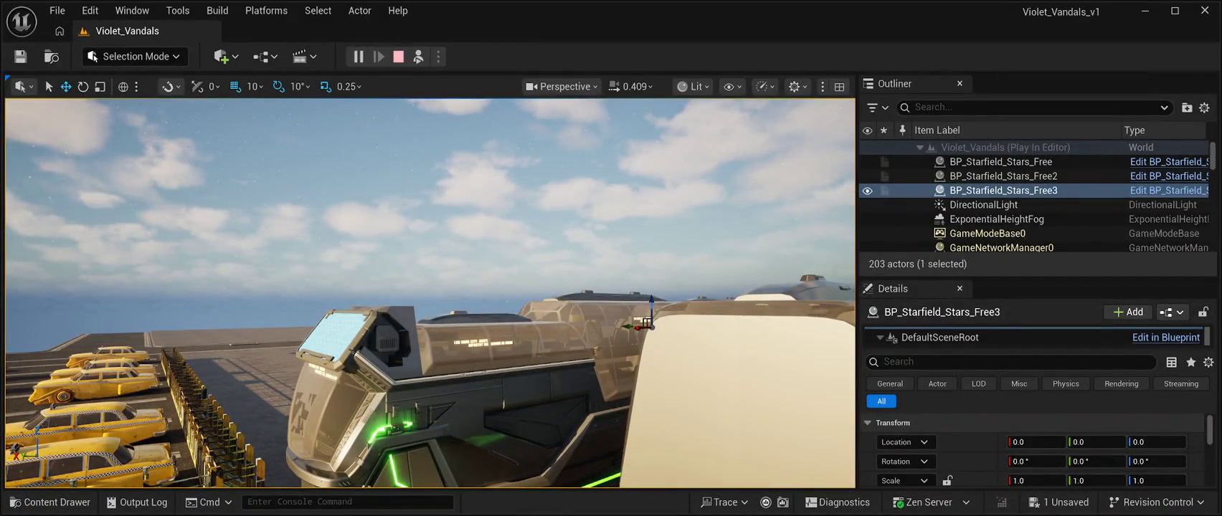
{"action": "left_click", "coordinate": [398, 56]}
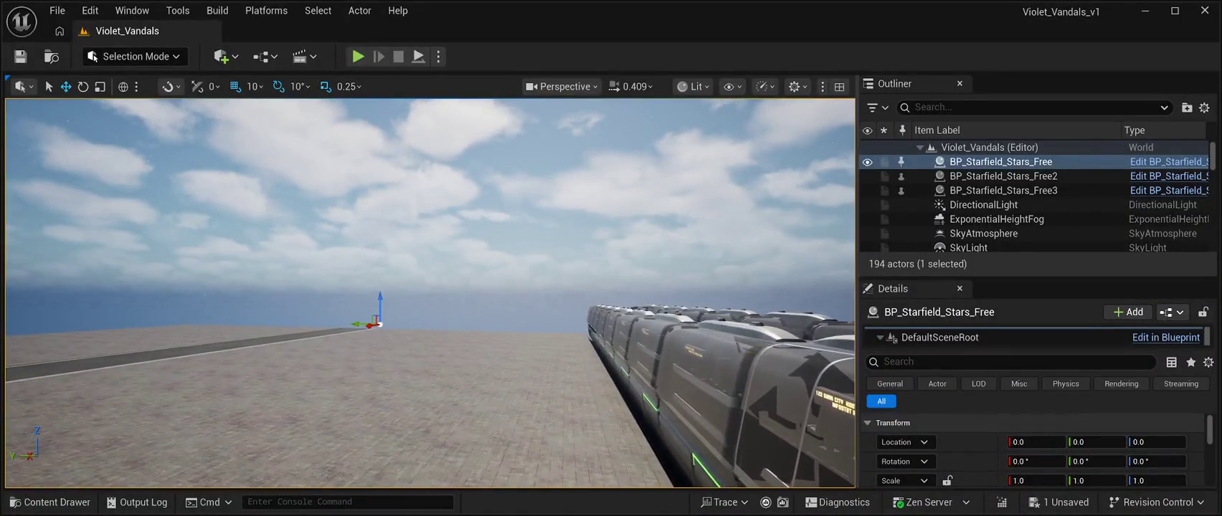
- Hide the first BP_Starfield_Stars actor, keep the other two visible, and frame the trains by the taxis
{"action": "left_click", "coordinate": [1001, 161]}
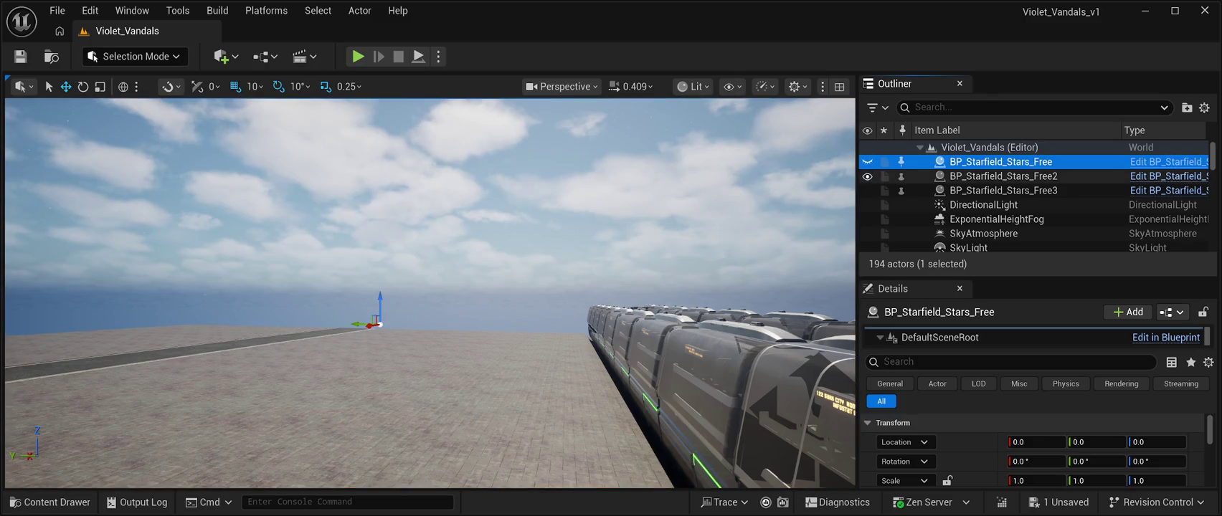
{"action": "left_click_drag", "start_coordinate": [867, 161], "coordinate": [866, 190]}
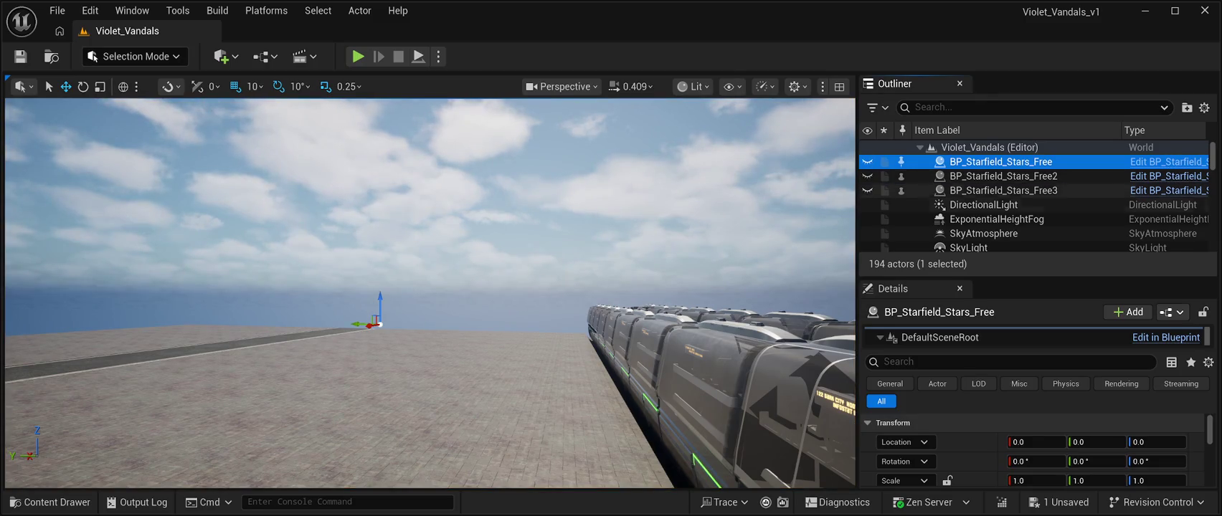
{"action": "left_click", "coordinate": [867, 190]}
{"action": "left_click", "coordinate": [867, 176]}
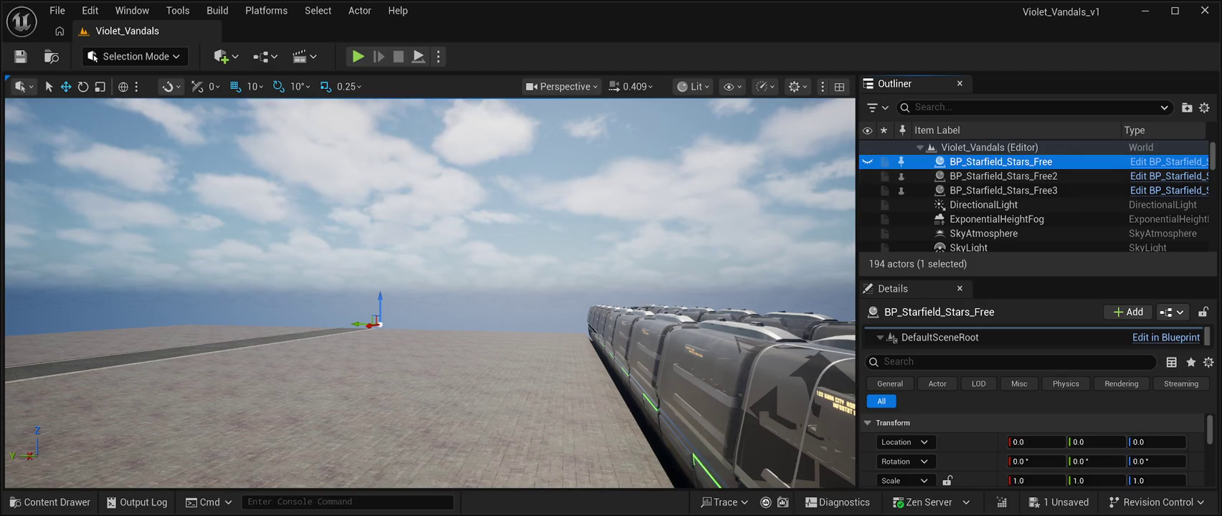
{"action": "left_click", "coordinate": [990, 147]}
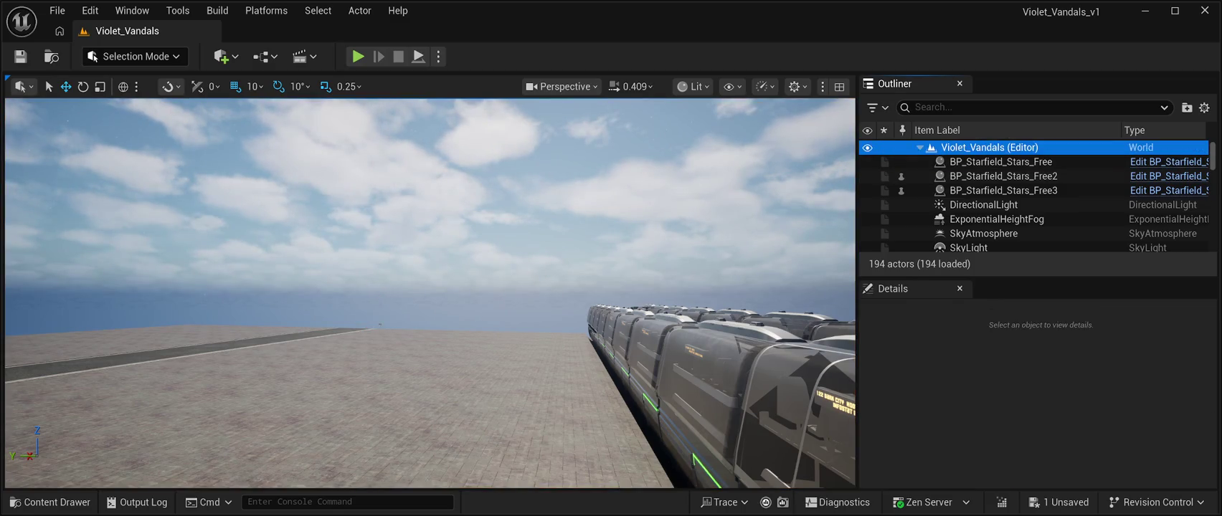
{"action": "mouse_move", "coordinate": [431, 286]}
{"action": "left_mouse_down"}
{"action": "mouse_move", "coordinate": [372, 258]}
{"action": "mouse_move", "coordinate": [431, 244]}
{"action": "mouse_move", "coordinate": [416, 284]}
{"action": "mouse_move", "coordinate": [401, 280]}
{"action": "mouse_move", "coordinate": [401, 244]}
{"action": "mouse_move", "coordinate": [430, 302]}
{"action": "mouse_move", "coordinate": [423, 315]}
{"action": "mouse_move", "coordinate": [387, 330]}
{"action": "mouse_move", "coordinate": [431, 301]}
{"action": "mouse_move", "coordinate": [430, 333]}
{"action": "left_mouse_up"}
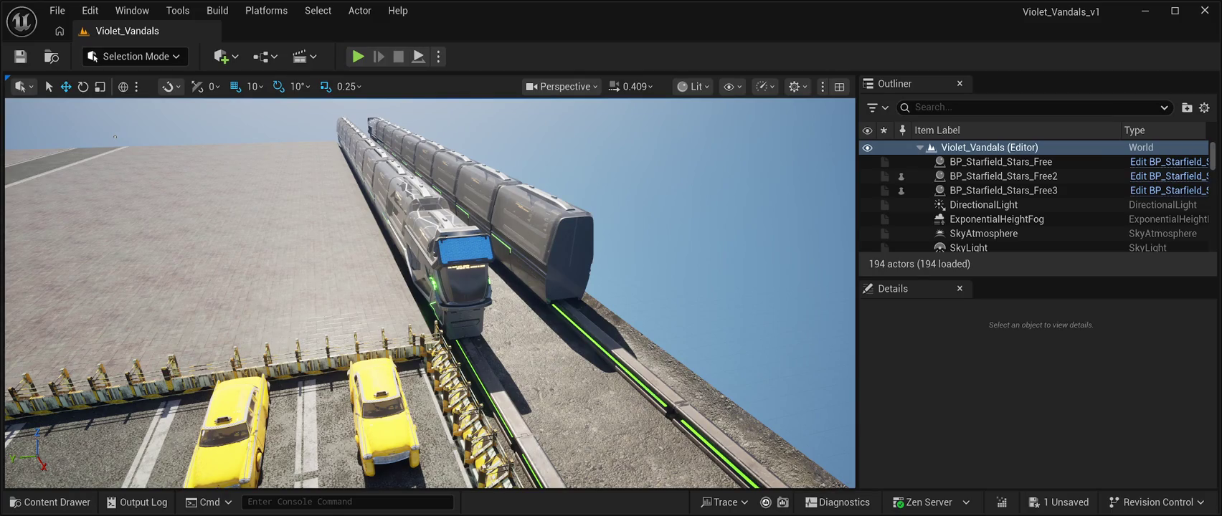
- Fly toward the trains, play-test the level, then return to editing
{"action": "mouse_move", "coordinate": [430, 287]}
{"action": "left_mouse_down"}
{"action": "mouse_move", "coordinate": [481, 271]}
{"action": "mouse_move", "coordinate": [459, 283]}
{"action": "left_mouse_up"}
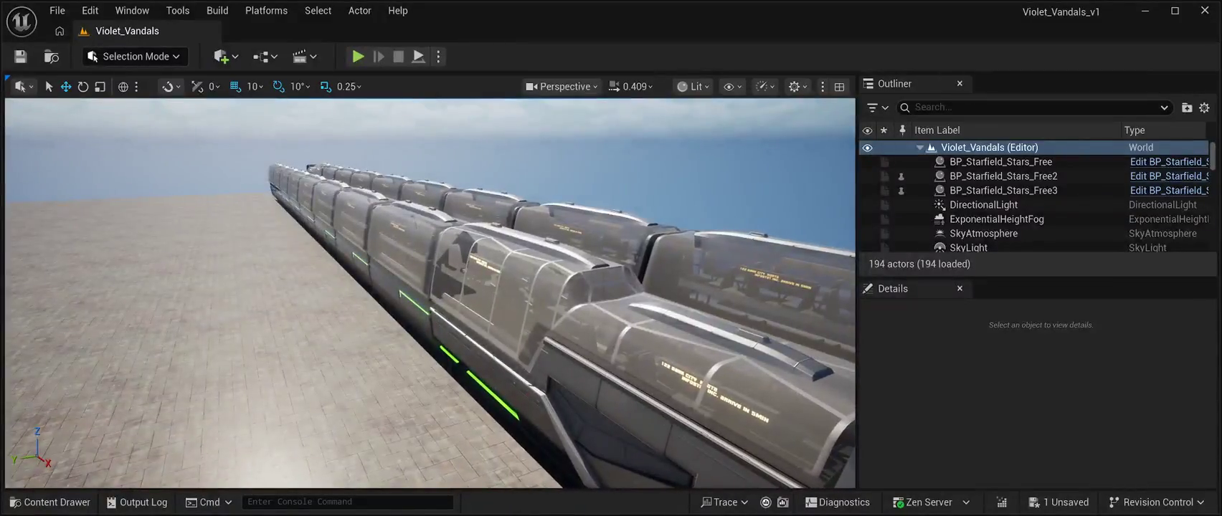
{"action": "key", "text": "alt+p"}
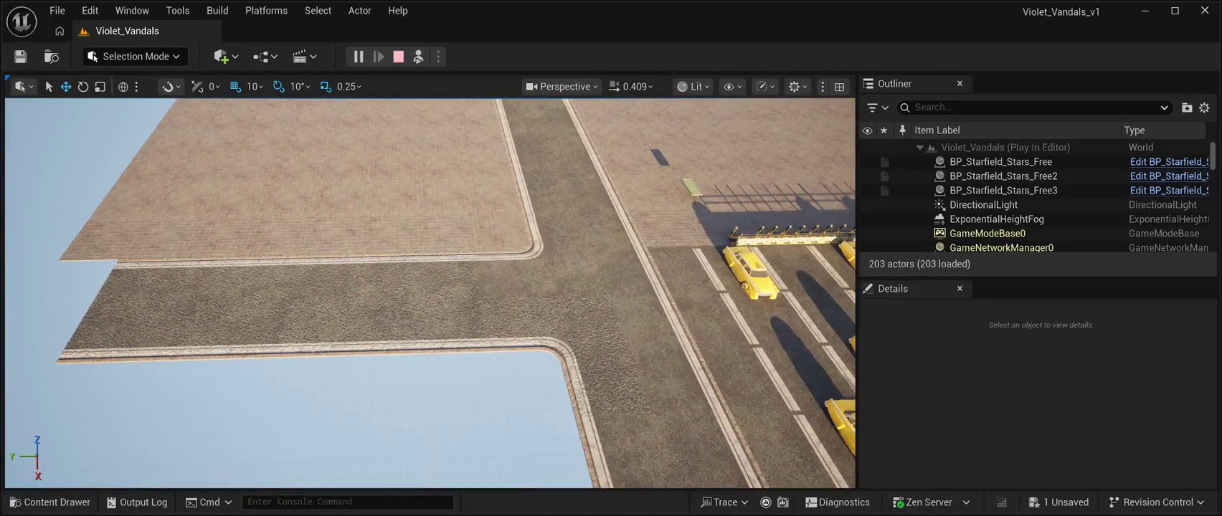
{"action": "key", "text": "Escape"}
- Duplicate the paving corner tile and rotate it into the lower road corner at the curb
{"action": "left_click", "coordinate": [499, 231]}
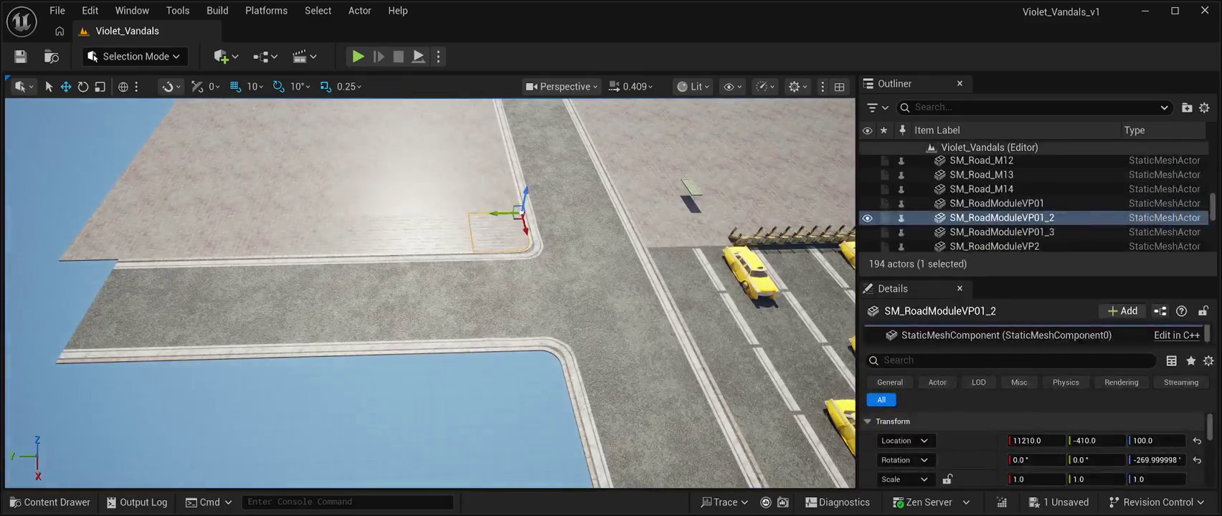
{"action": "key", "text": "ctrl+d"}
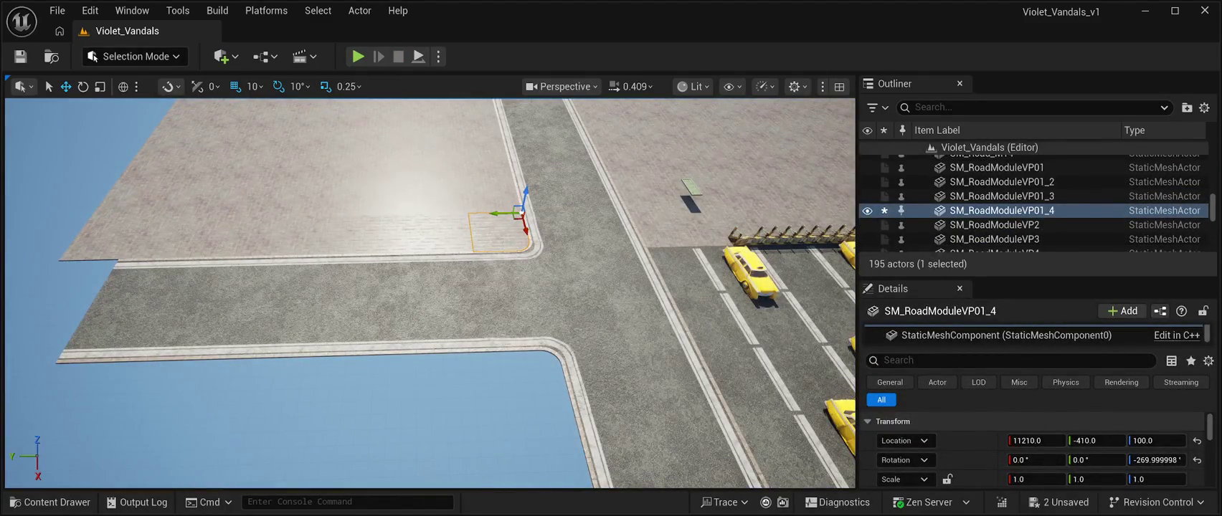
{"action": "left_click_drag", "start_coordinate": [498, 230], "coordinate": [514, 381]}
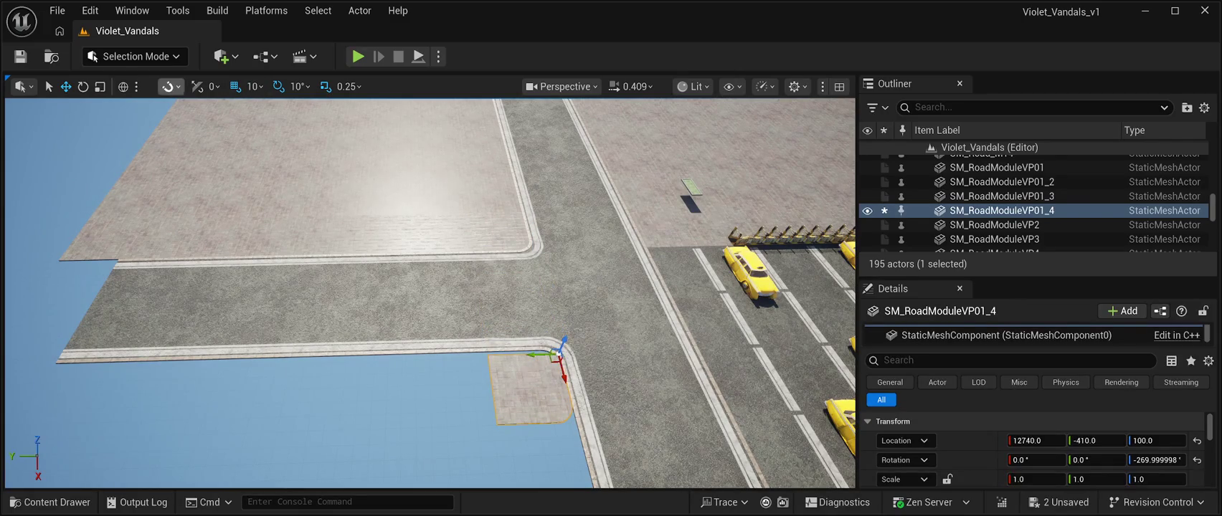
{"action": "left_click", "coordinate": [83, 86]}
{"action": "left_click_drag", "start_coordinate": [545, 383], "coordinate": [613, 387]}
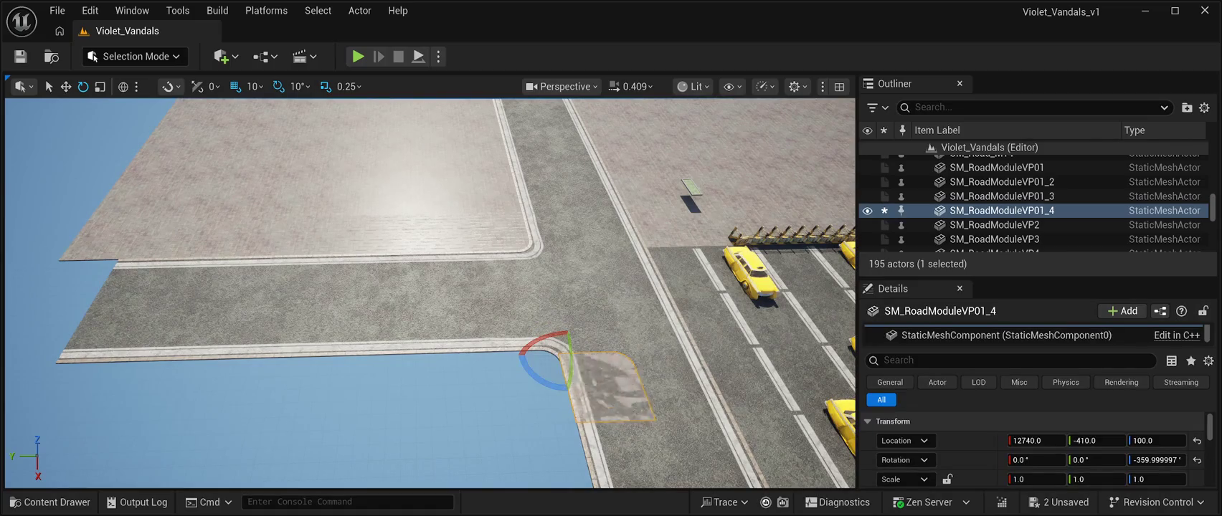
{"action": "left_click", "coordinate": [65, 86]}
{"action": "mouse_move", "coordinate": [534, 354]}
{"action": "left_mouse_down"}
{"action": "mouse_move", "coordinate": [457, 355]}
{"action": "mouse_move", "coordinate": [490, 369]}
{"action": "left_mouse_up"}
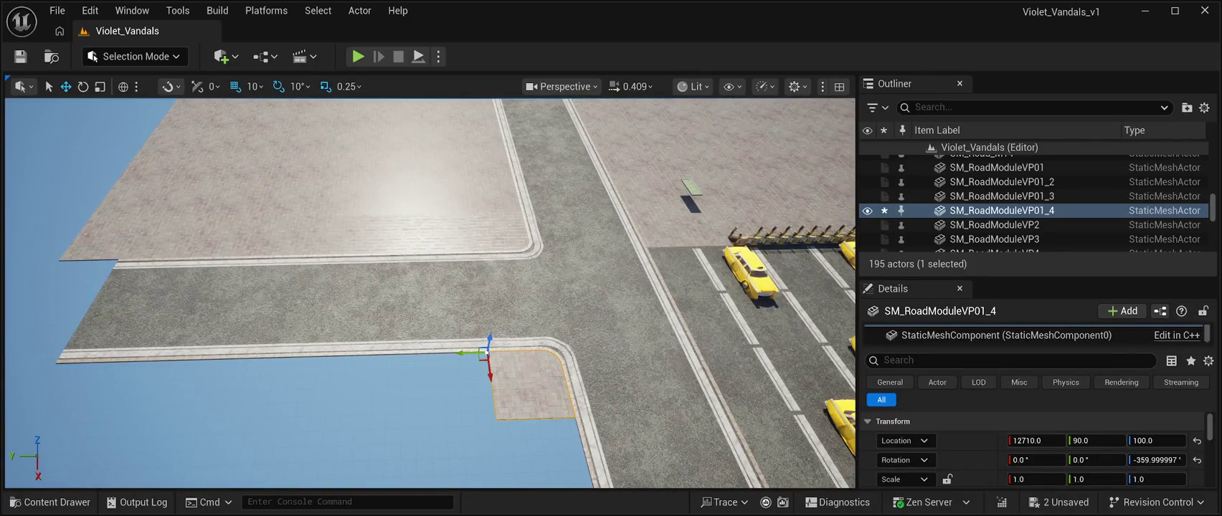
- Copy the plain paving tile three times to form a row beside the new corner
{"action": "left_click", "coordinate": [997, 167]}
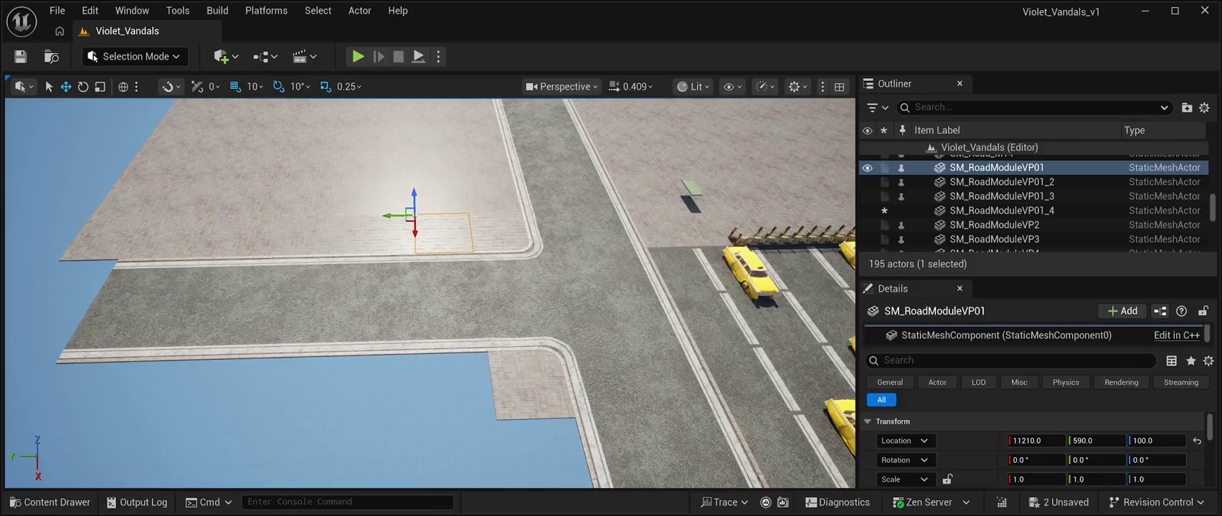
{"action": "key", "text": "ctrl+d"}
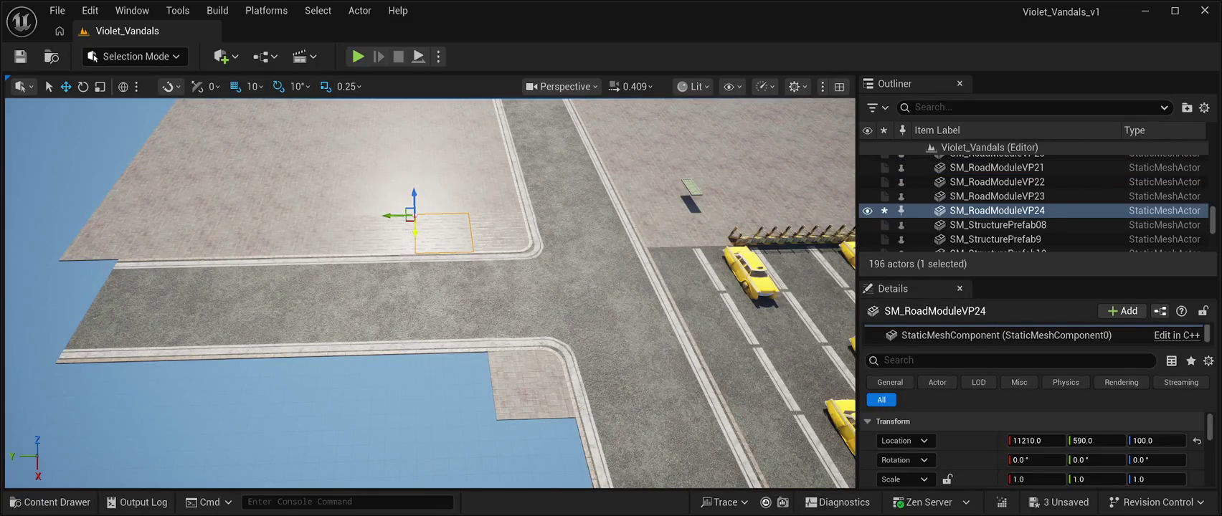
{"action": "left_click_drag", "start_coordinate": [415, 231], "coordinate": [449, 385]}
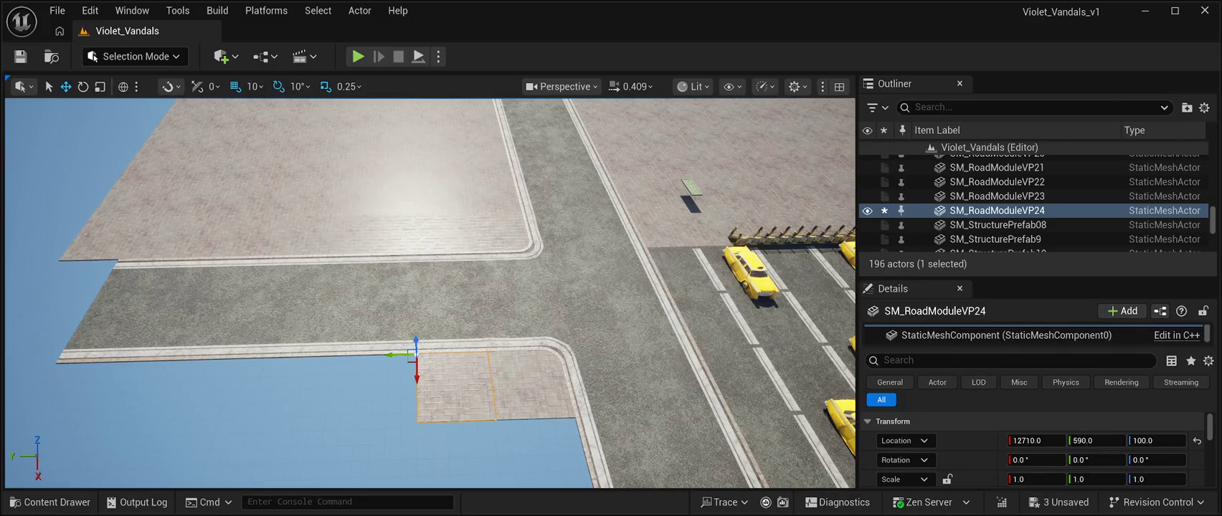
{"action": "key", "text": "ctrl+d"}
{"action": "left_click_drag", "start_coordinate": [397, 353], "coordinate": [325, 348]}
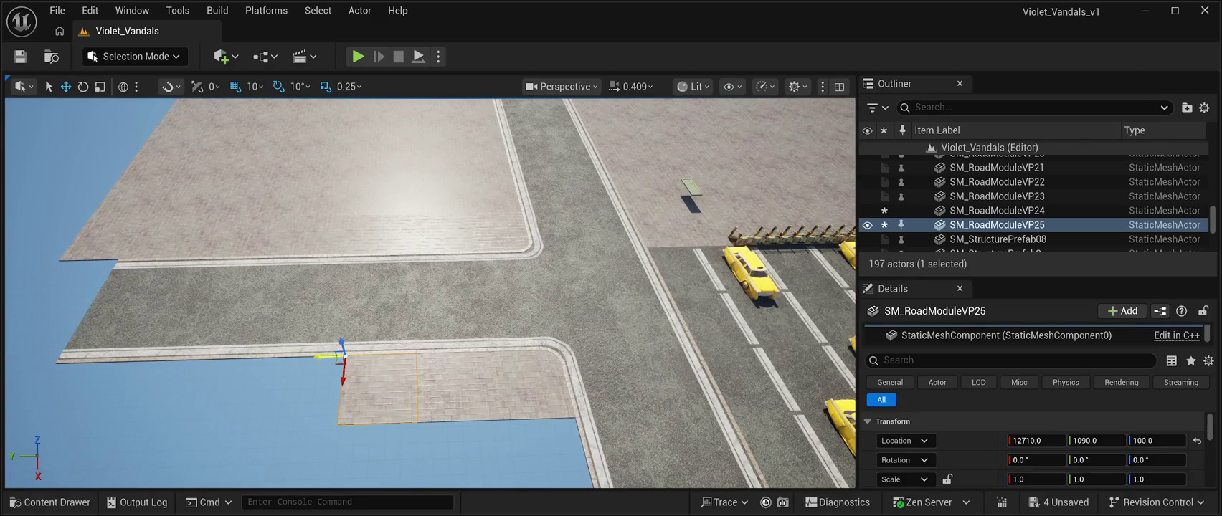
{"action": "key", "text": "a"}
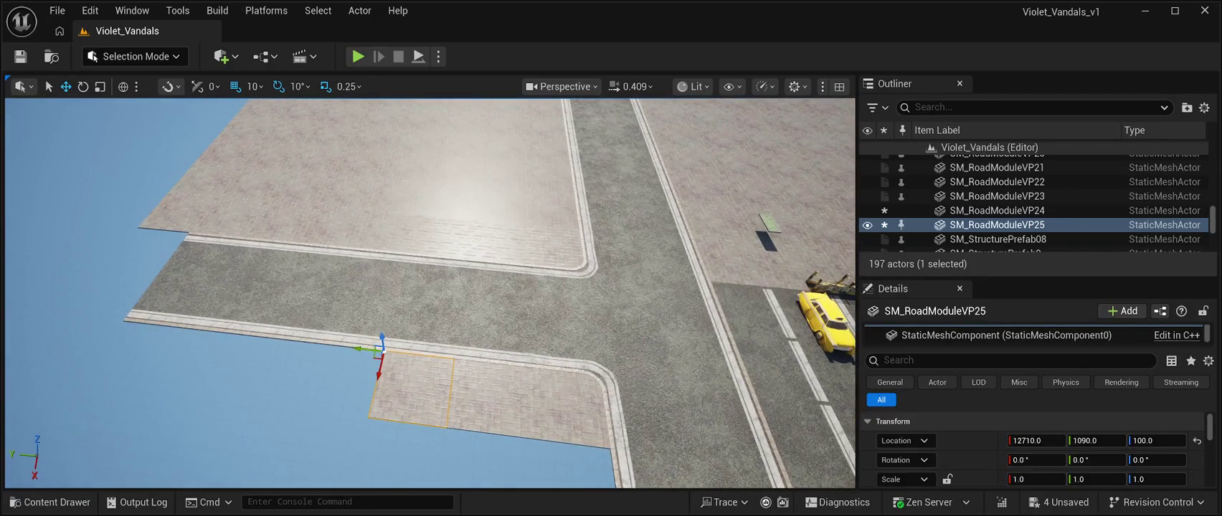
{"action": "key", "text": "ctrl+d"}
{"action": "left_click_drag", "start_coordinate": [362, 348], "coordinate": [295, 338]}
{"action": "key", "text": "f"}
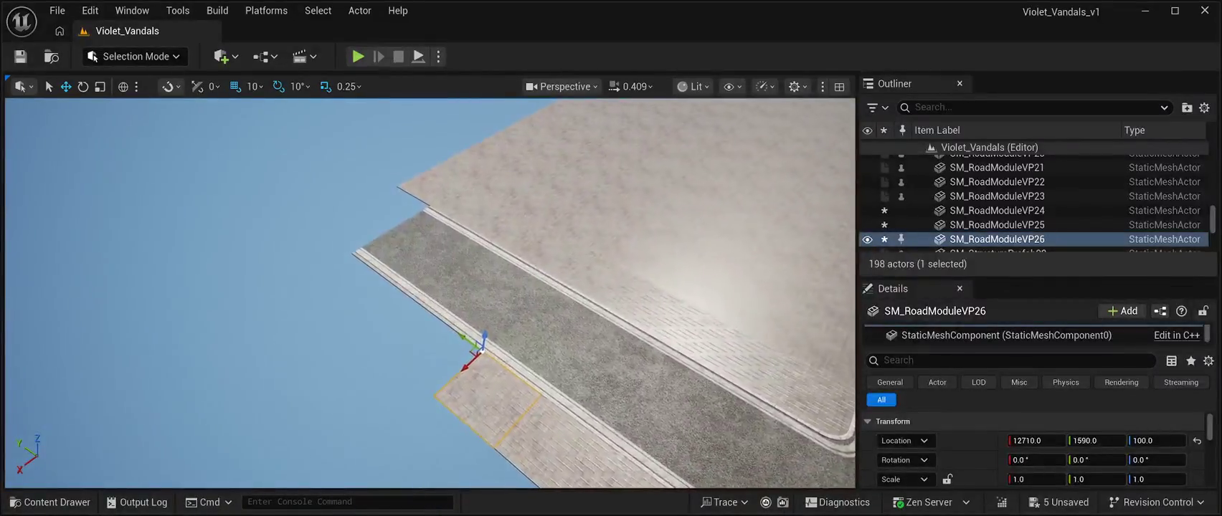
{"action": "left_click", "coordinate": [452, 245]}
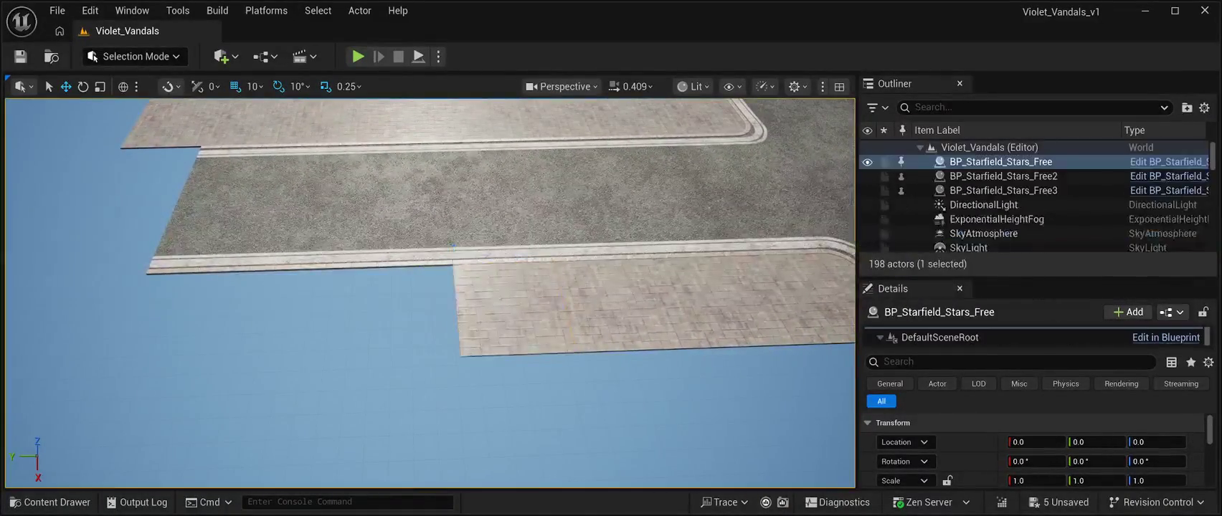
- Add copies of SM_RoadModuleVP26 to the end of the paving row along the side road
{"action": "left_click", "coordinate": [488, 301]}
{"action": "left_click_drag", "start_coordinate": [434, 266], "coordinate": [225, 271]}
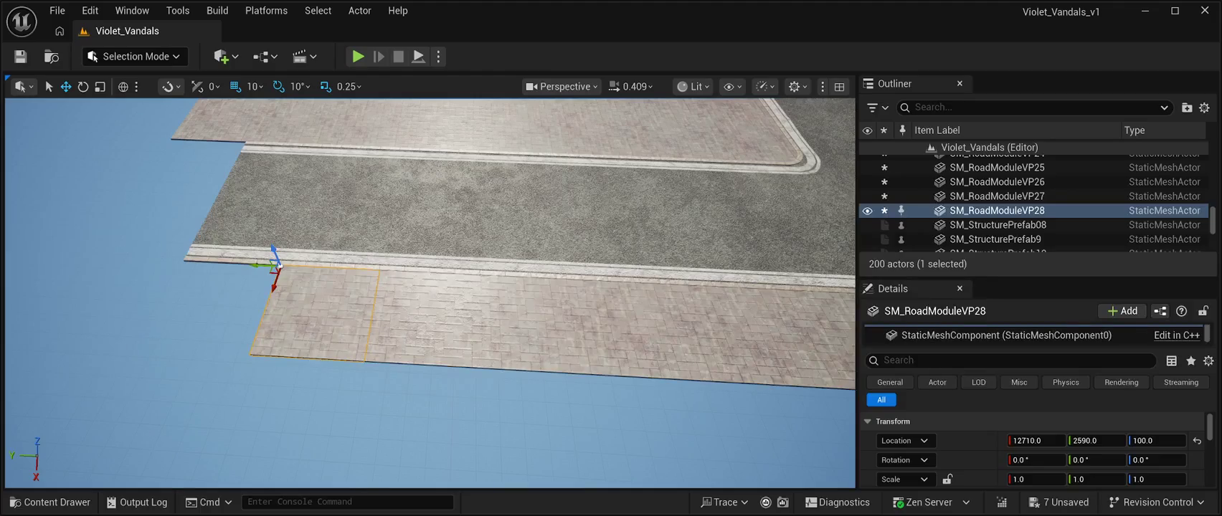
{"action": "key", "text": "ctrl+d"}
{"action": "left_click_drag", "start_coordinate": [258, 265], "coordinate": [159, 260]}
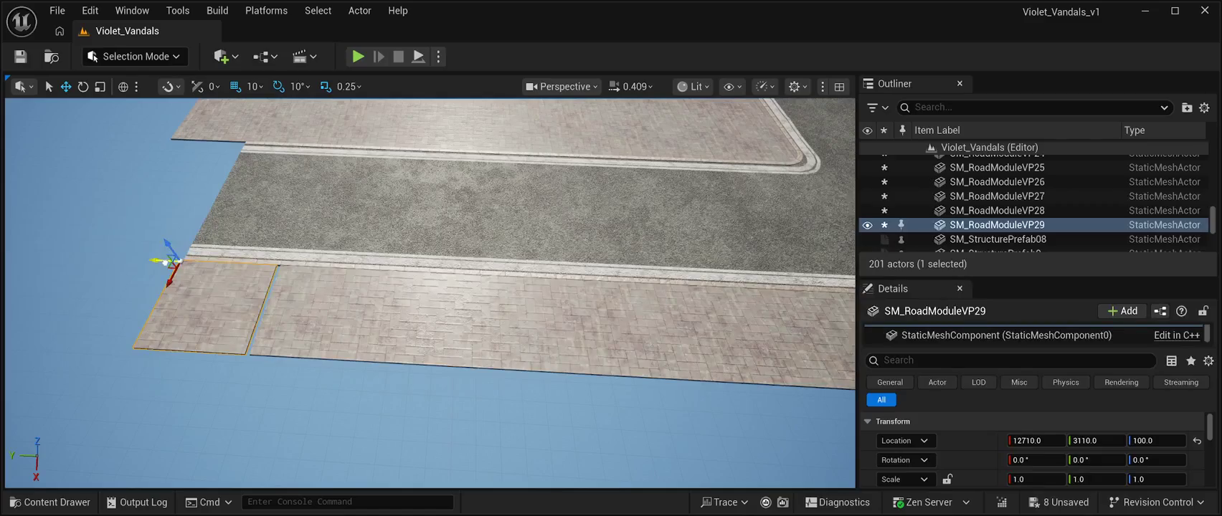
{"action": "left_click", "coordinate": [144, 280]}
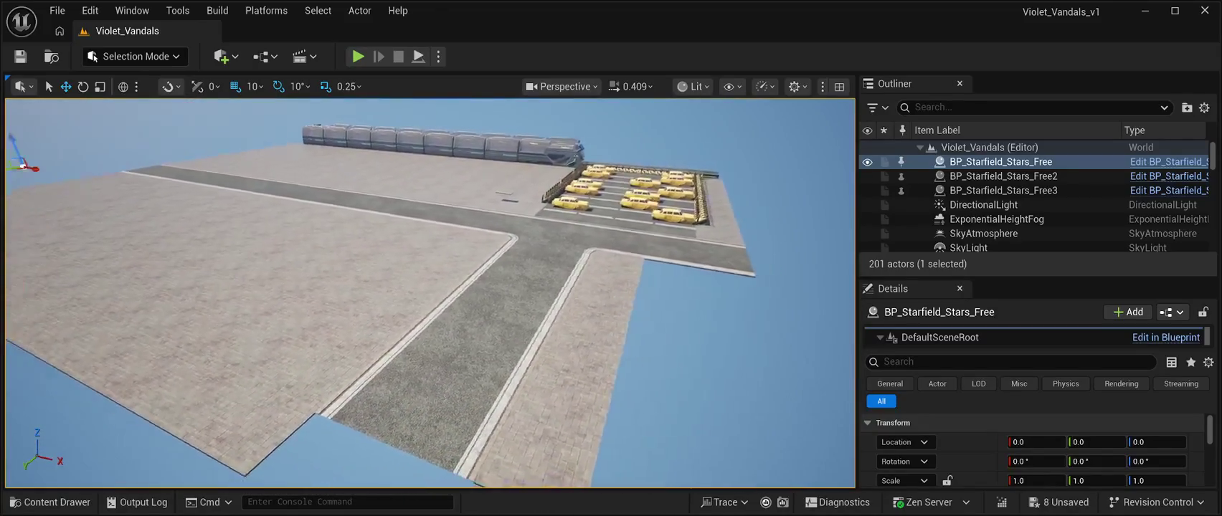
{"action": "left_click", "coordinate": [272, 237]}
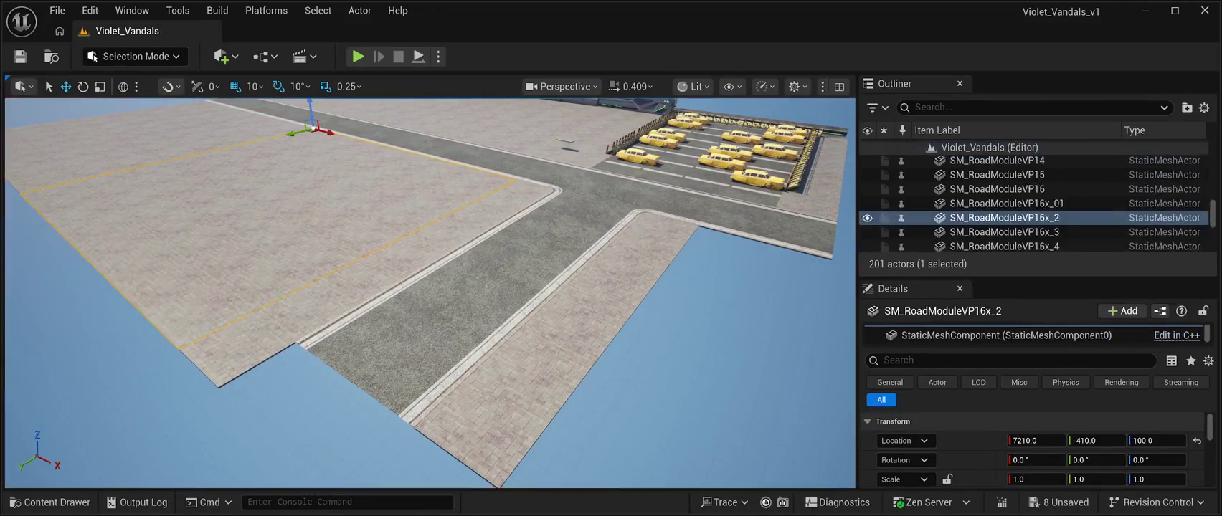
- Duplicate the large paved slab past the road's end, then again beside the taxi lot, closing the gap
{"action": "key", "text": "ctrl+d"}
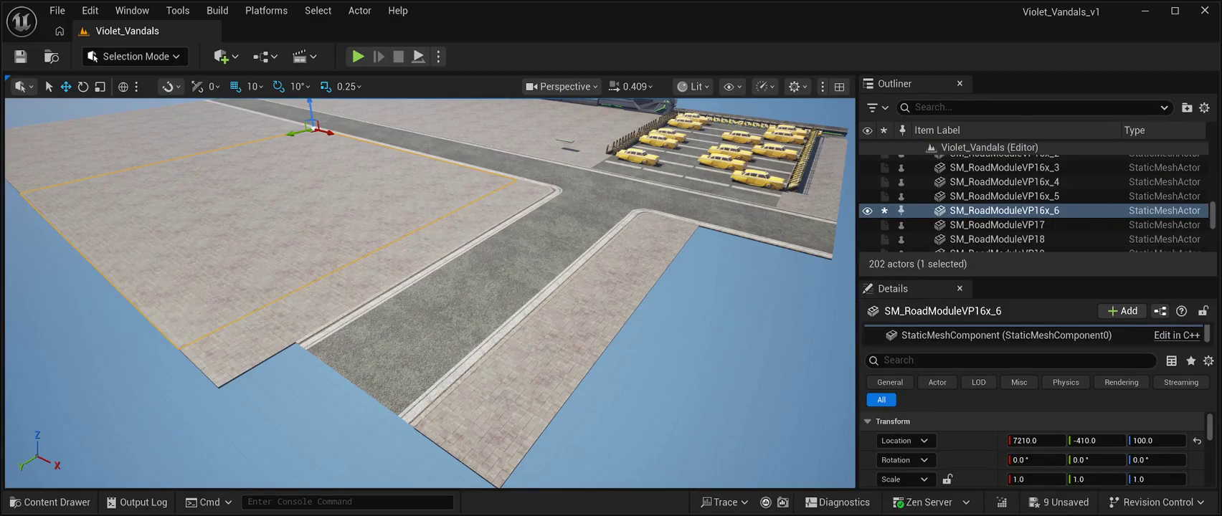
{"action": "mouse_move", "coordinate": [332, 133]}
{"action": "left_mouse_down"}
{"action": "mouse_move", "coordinate": [545, 194]}
{"action": "mouse_move", "coordinate": [742, 332]}
{"action": "mouse_move", "coordinate": [724, 324]}
{"action": "mouse_move", "coordinate": [838, 312]}
{"action": "mouse_move", "coordinate": [792, 344]}
{"action": "mouse_move", "coordinate": [793, 315]}
{"action": "mouse_move", "coordinate": [793, 328]}
{"action": "left_mouse_up"}
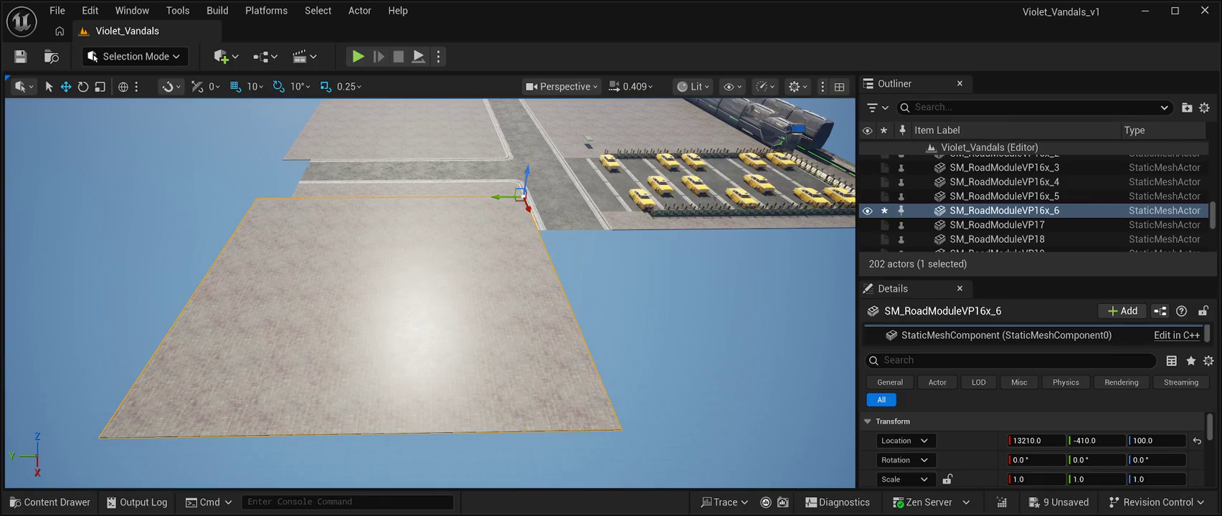
{"action": "key", "text": "ctrl+d"}
{"action": "left_click_drag", "start_coordinate": [502, 196], "coordinate": [591, 195]}
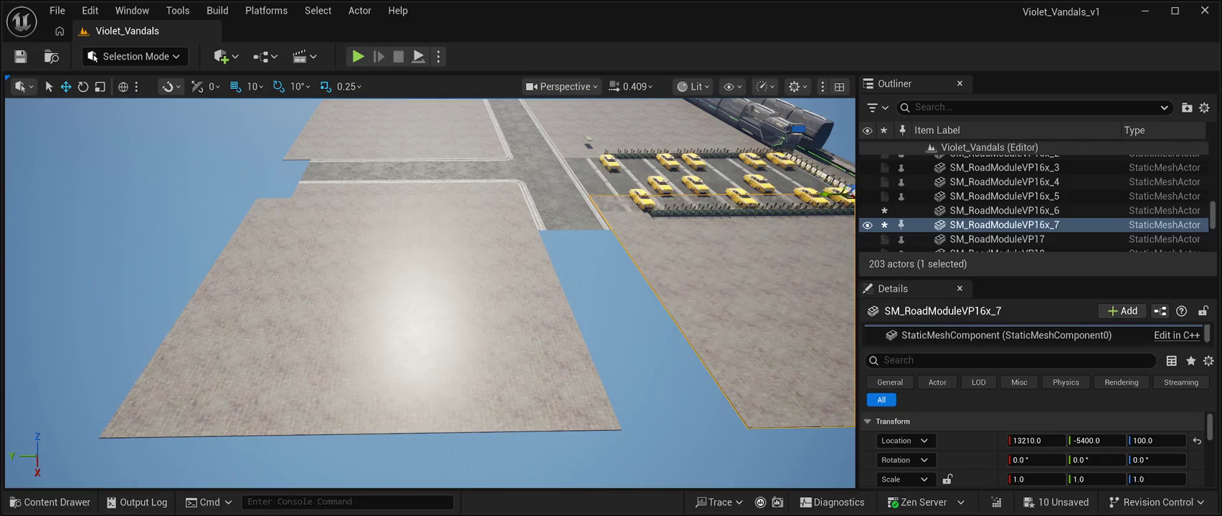
{"action": "left_click_drag", "start_coordinate": [430, 287], "coordinate": [488, 287]}
{"action": "mouse_move", "coordinate": [692, 145]}
{"action": "left_mouse_down"}
{"action": "mouse_move", "coordinate": [739, 195]}
{"action": "mouse_move", "coordinate": [709, 178]}
{"action": "left_mouse_up"}
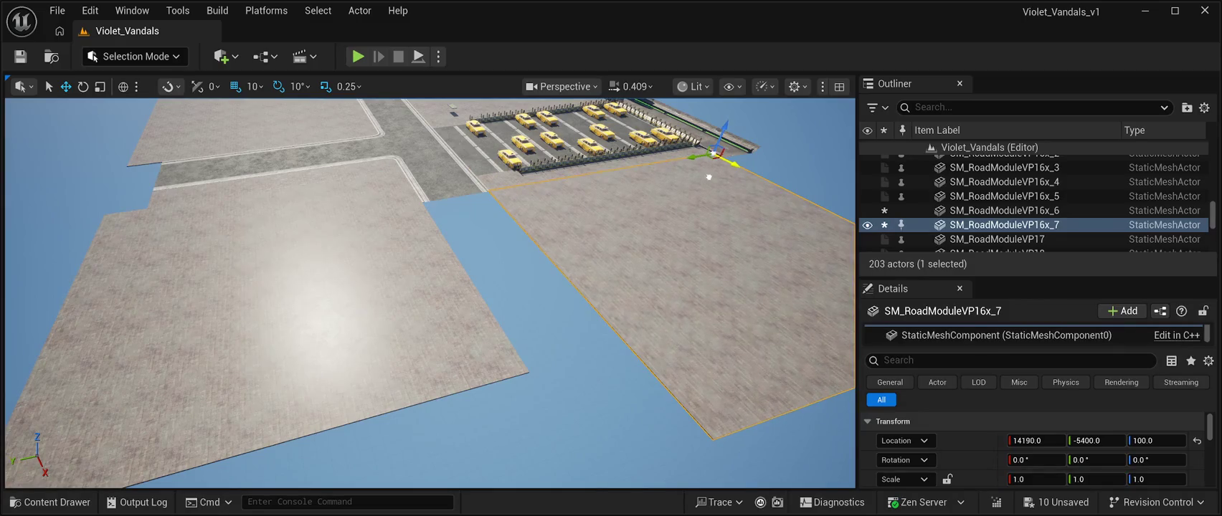
{"action": "mouse_move", "coordinate": [710, 178]}
{"action": "left_mouse_down"}
{"action": "mouse_move", "coordinate": [725, 165]}
{"action": "mouse_move", "coordinate": [703, 186]}
{"action": "left_mouse_up"}
{"action": "mouse_move", "coordinate": [430, 287]}
{"action": "left_mouse_down"}
{"action": "mouse_move", "coordinate": [487, 266]}
{"action": "mouse_move", "coordinate": [478, 204]}
{"action": "left_mouse_up"}
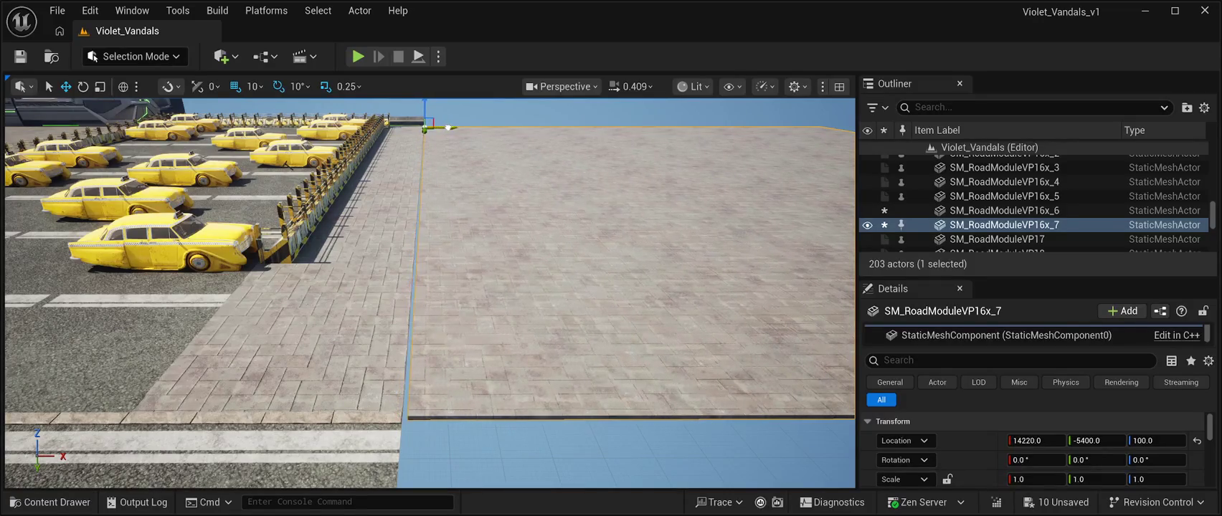
{"action": "mouse_move", "coordinate": [478, 204]}
{"action": "left_mouse_down"}
{"action": "mouse_move", "coordinate": [513, 208]}
{"action": "mouse_move", "coordinate": [463, 204]}
{"action": "left_mouse_up"}
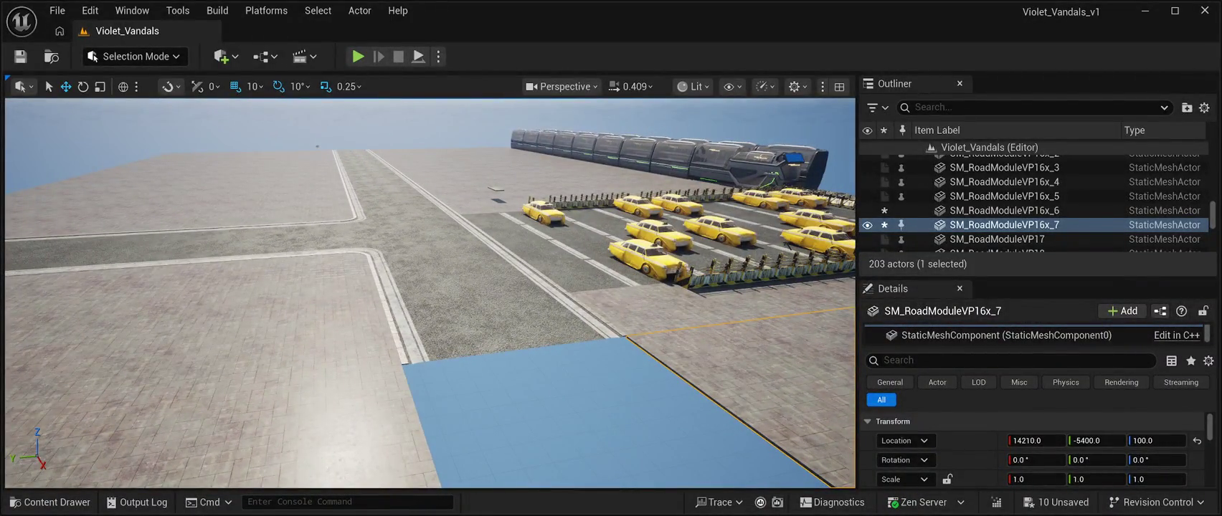
- Extend the street with duplicated straight road segments, ending with SM_Road_M18 at X 18210
{"action": "left_click", "coordinate": [488, 301]}
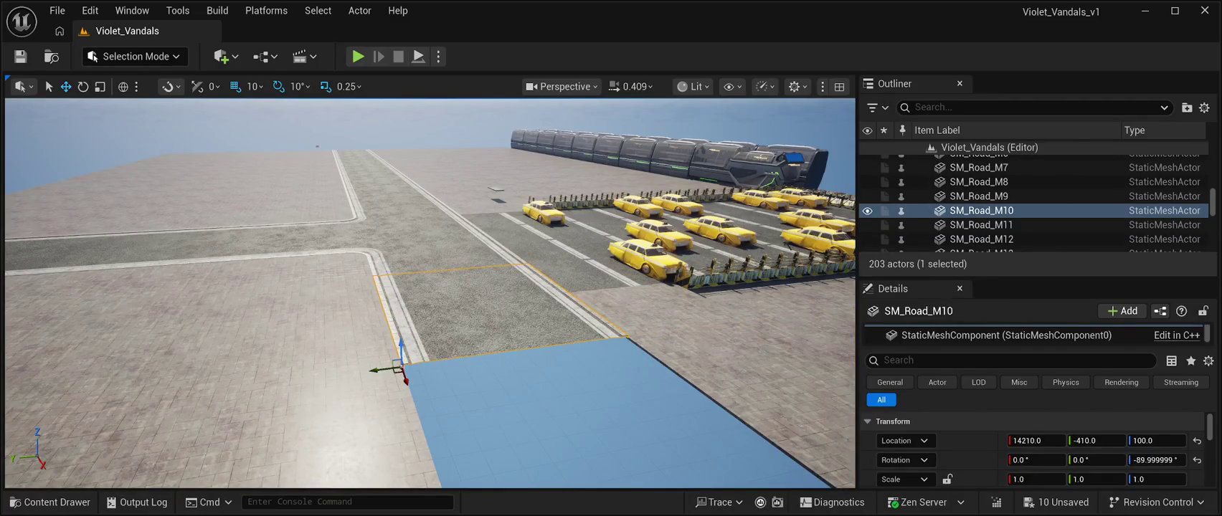
{"action": "left_click_drag", "start_coordinate": [488, 301], "coordinate": [485, 331]}
{"action": "mouse_move", "coordinate": [324, 319]}
{"action": "left_mouse_down"}
{"action": "mouse_move", "coordinate": [545, 419]}
{"action": "mouse_move", "coordinate": [687, 455]}
{"action": "mouse_move", "coordinate": [666, 446]}
{"action": "mouse_move", "coordinate": [769, 436]}
{"action": "left_mouse_up"}
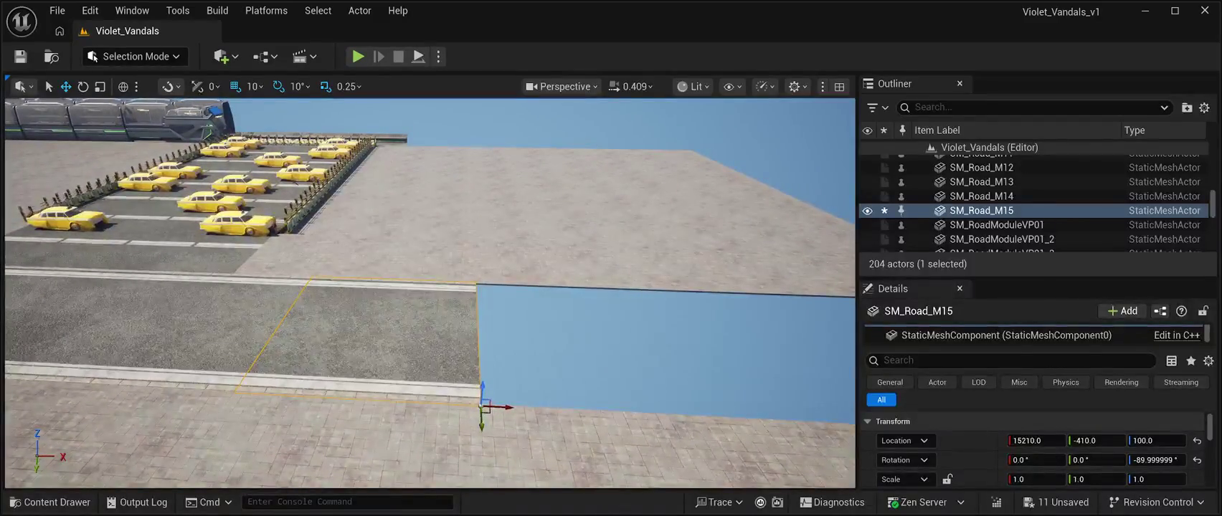
{"action": "key", "text": "ctrl+d"}
{"action": "left_click_drag", "start_coordinate": [494, 407], "coordinate": [780, 417]}
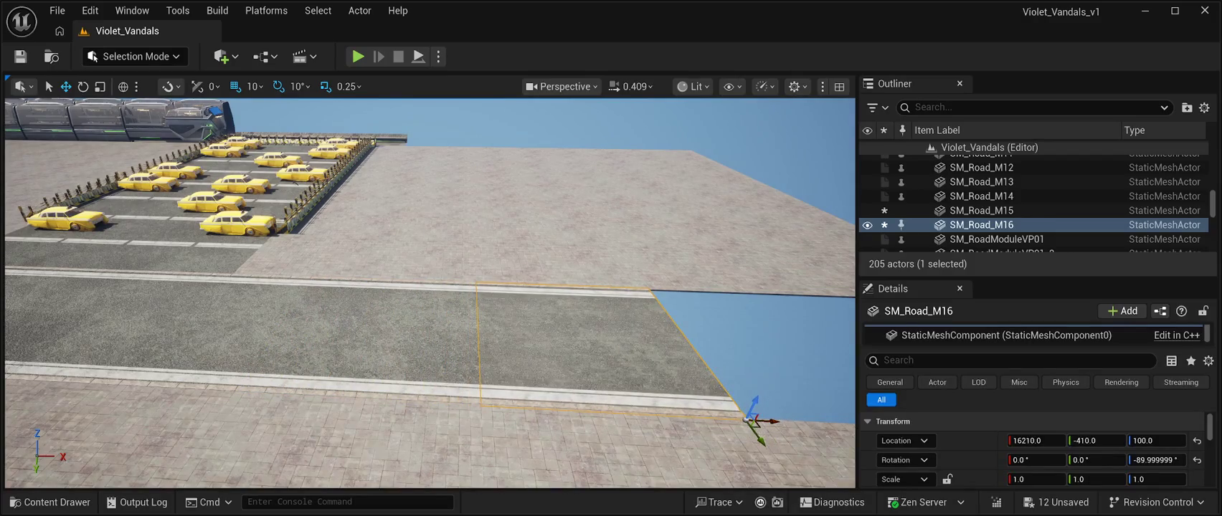
{"action": "key", "text": "d"}
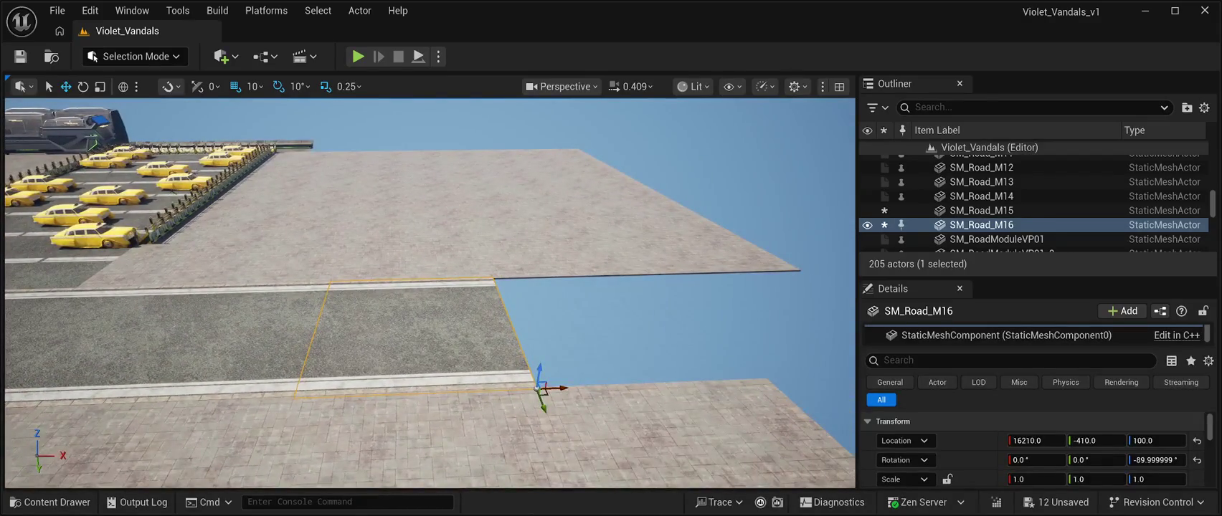
{"action": "key", "text": "ctrl+d"}
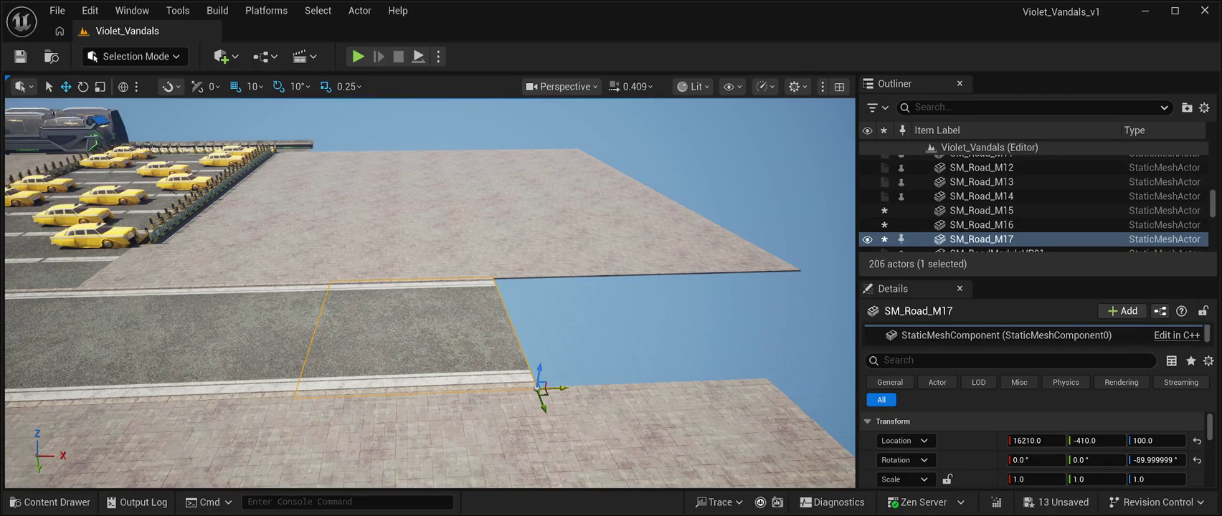
{"action": "left_click_drag", "start_coordinate": [564, 388], "coordinate": [790, 382]}
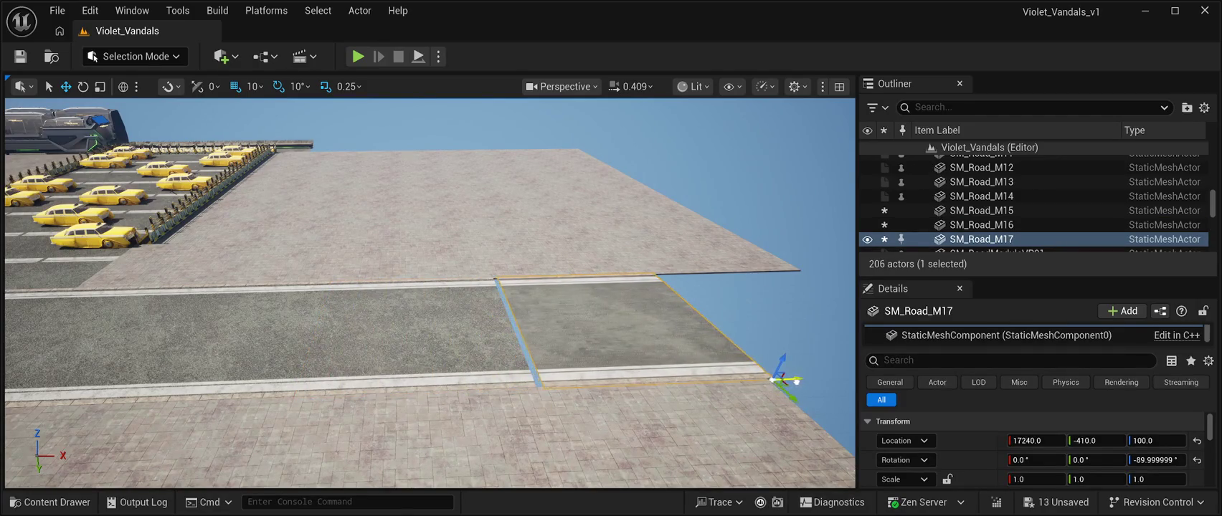
{"action": "key", "text": "d"}
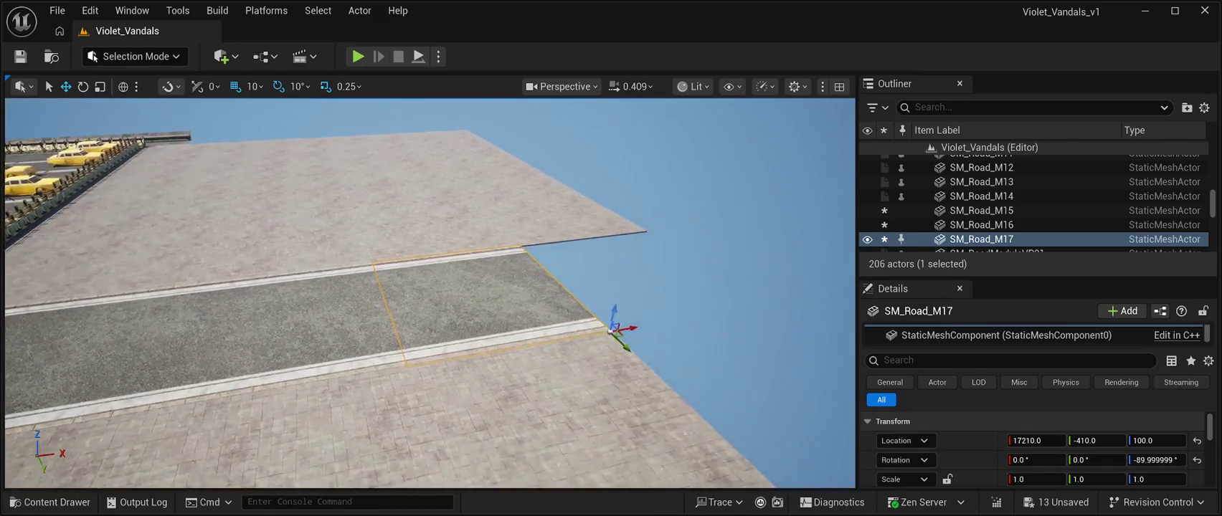
{"action": "key", "text": "d"}
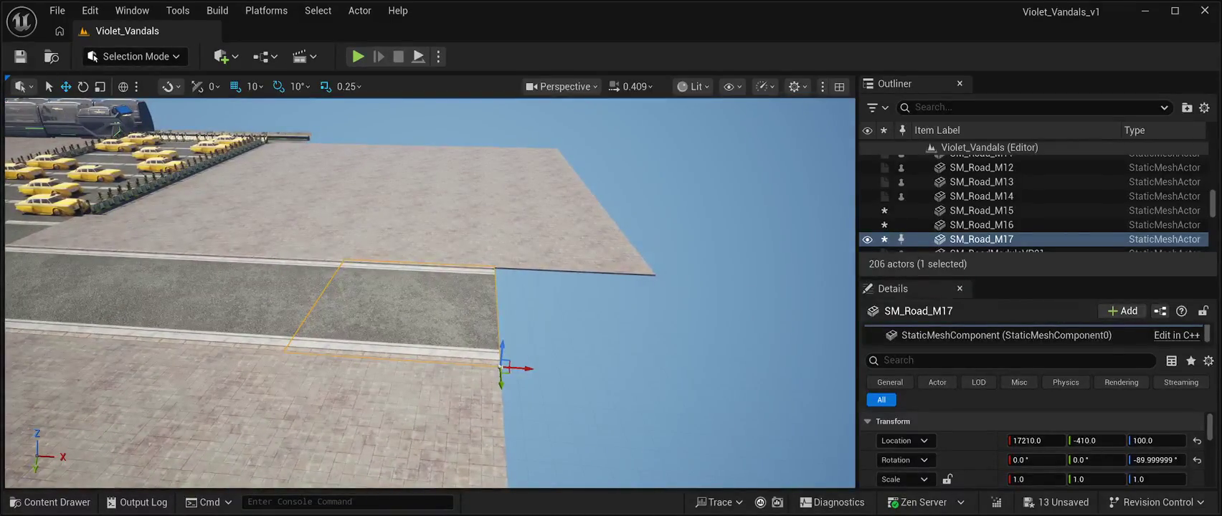
{"action": "key", "text": "ctrl+d"}
{"action": "mouse_move", "coordinate": [520, 368]}
{"action": "left_mouse_down"}
{"action": "mouse_move", "coordinate": [754, 385]}
{"action": "mouse_move", "coordinate": [545, 391]}
{"action": "mouse_move", "coordinate": [473, 358]}
{"action": "mouse_move", "coordinate": [453, 406]}
{"action": "left_mouse_up"}
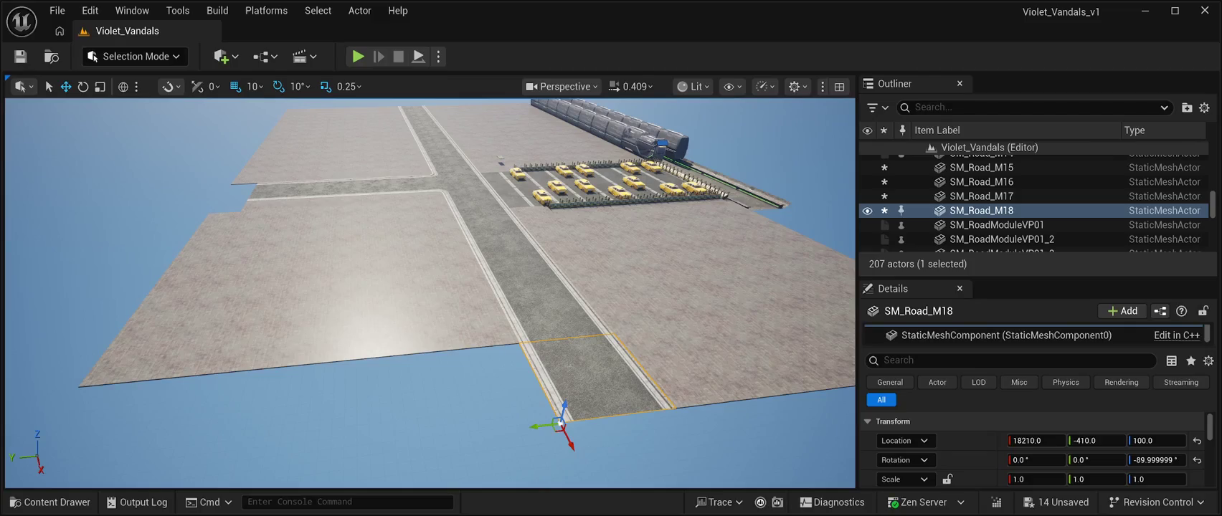
- Check the ground slabs around the taxi lot and bring up the CyberPunkMegapack Meshes folder
{"action": "left_click", "coordinate": [287, 301]}
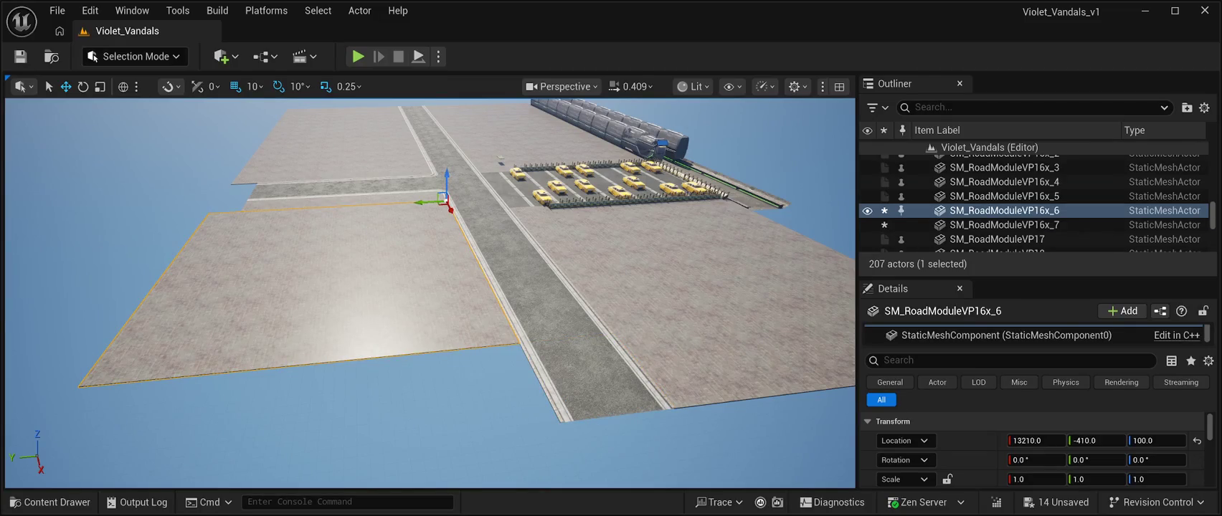
{"action": "left_click", "coordinate": [595, 377]}
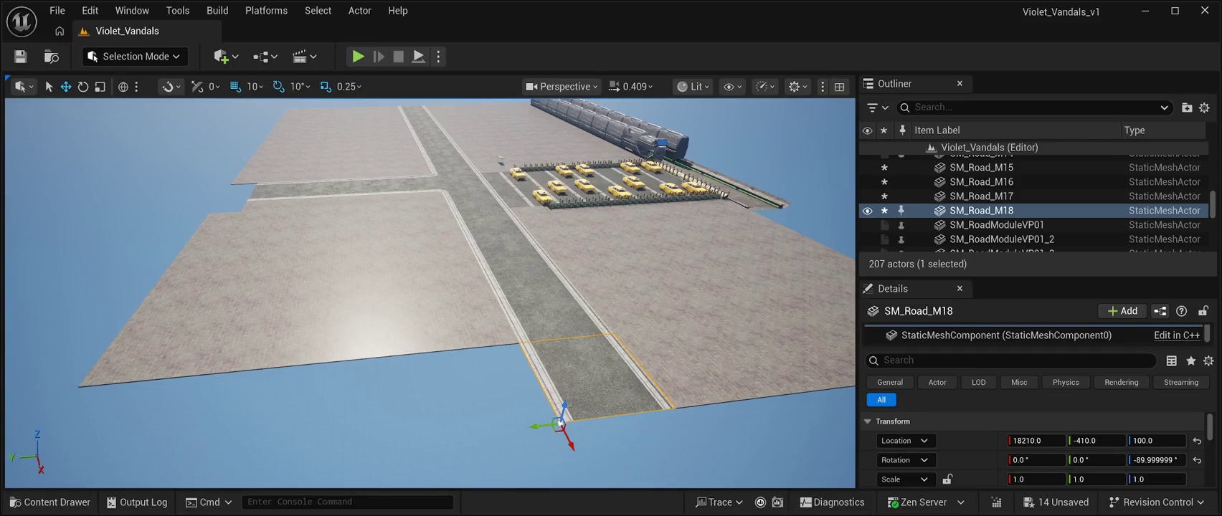
{"action": "left_click_drag", "start_coordinate": [453, 406], "coordinate": [484, 359]}
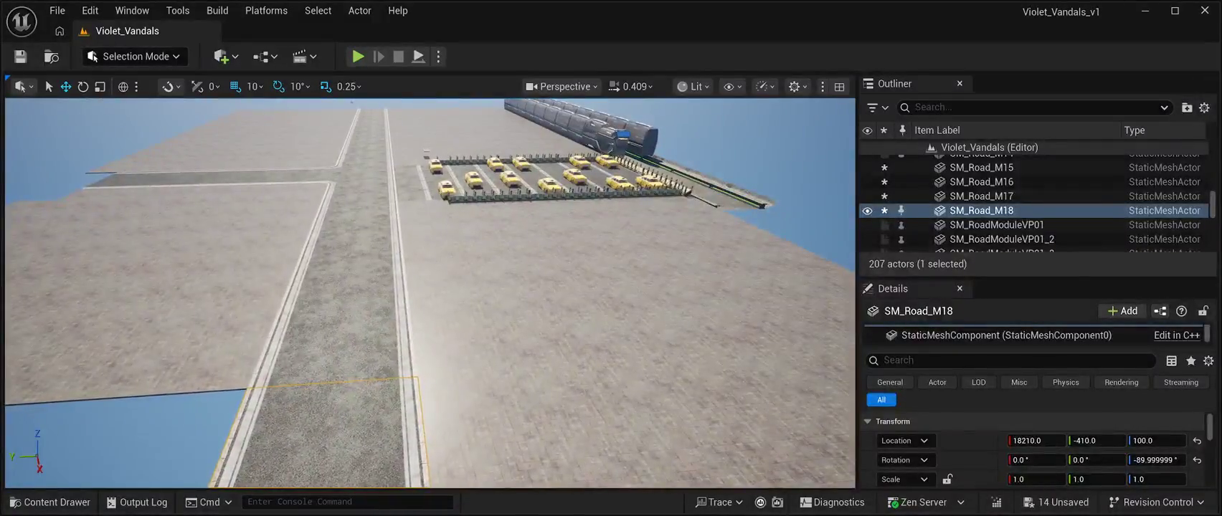
{"action": "left_click", "coordinate": [452, 206]}
{"action": "mouse_move", "coordinate": [452, 205]}
{"action": "left_mouse_down"}
{"action": "mouse_move", "coordinate": [454, 219]}
{"action": "mouse_move", "coordinate": [458, 204]}
{"action": "left_mouse_up"}
{"action": "left_click", "coordinate": [667, 272]}
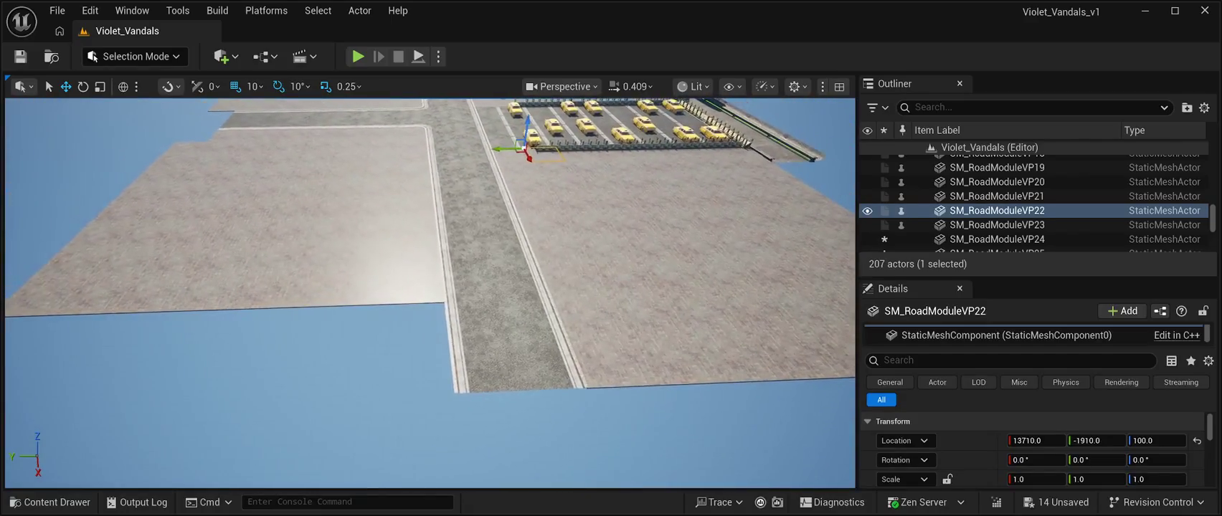
{"action": "left_click", "coordinate": [215, 230]}
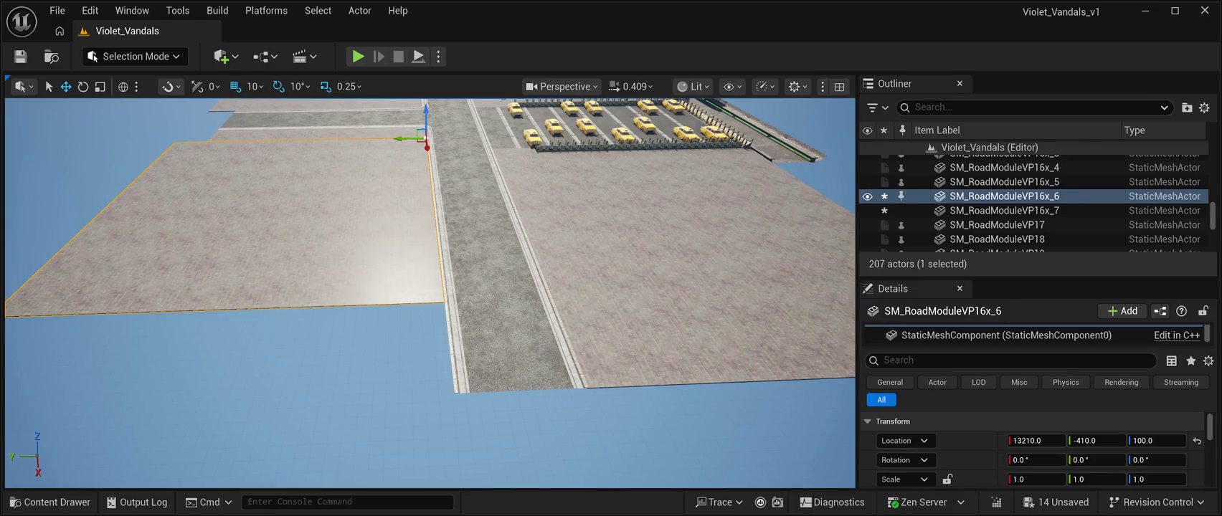
{"action": "key", "text": "ctrl+space"}
{"action": "scroll", "coordinate": [664, 373], "scroll_direction": "up", "scroll_amount": 3}
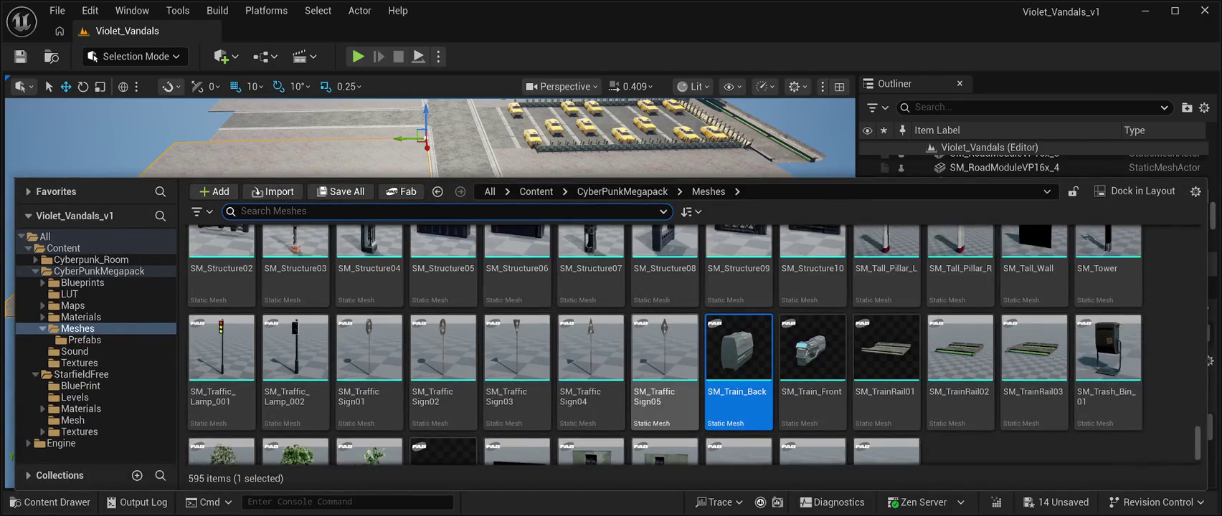
- Try a stone-tile slab below the left ground slab, then undo it
{"action": "scroll", "coordinate": [664, 402], "scroll_direction": "up", "scroll_amount": 10}
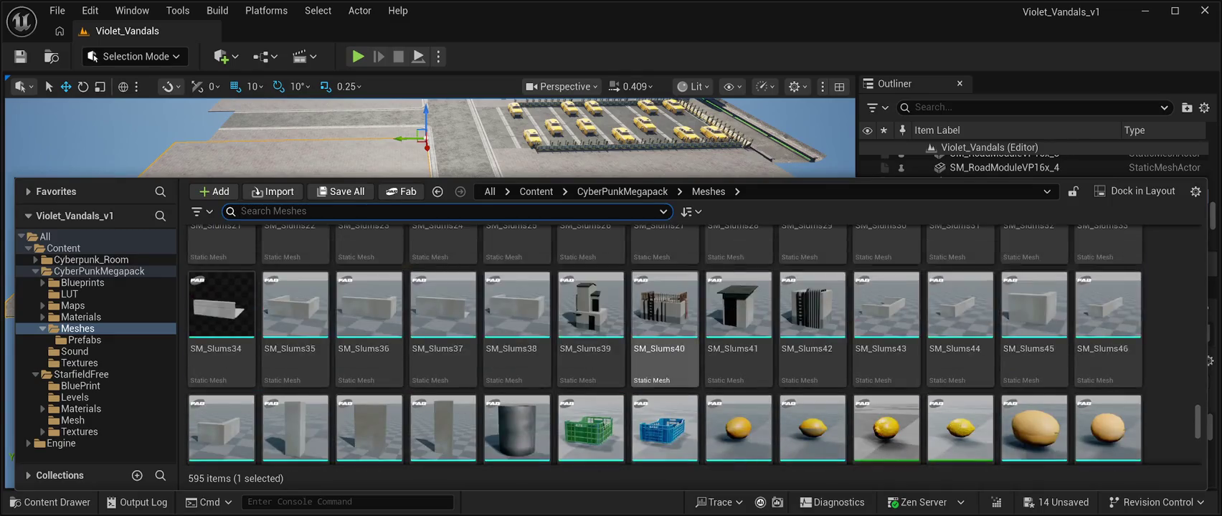
{"action": "scroll", "coordinate": [664, 402], "scroll_direction": "up", "scroll_amount": 4}
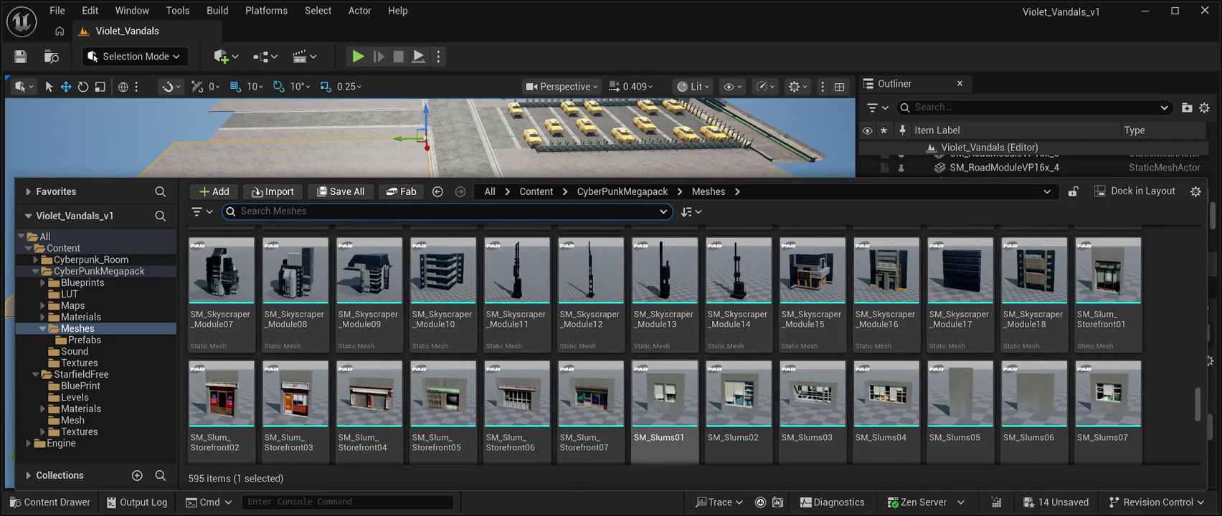
{"action": "scroll", "coordinate": [664, 402], "scroll_direction": "up", "scroll_amount": 5}
{"action": "scroll", "coordinate": [664, 401], "scroll_direction": "up", "scroll_amount": 3}
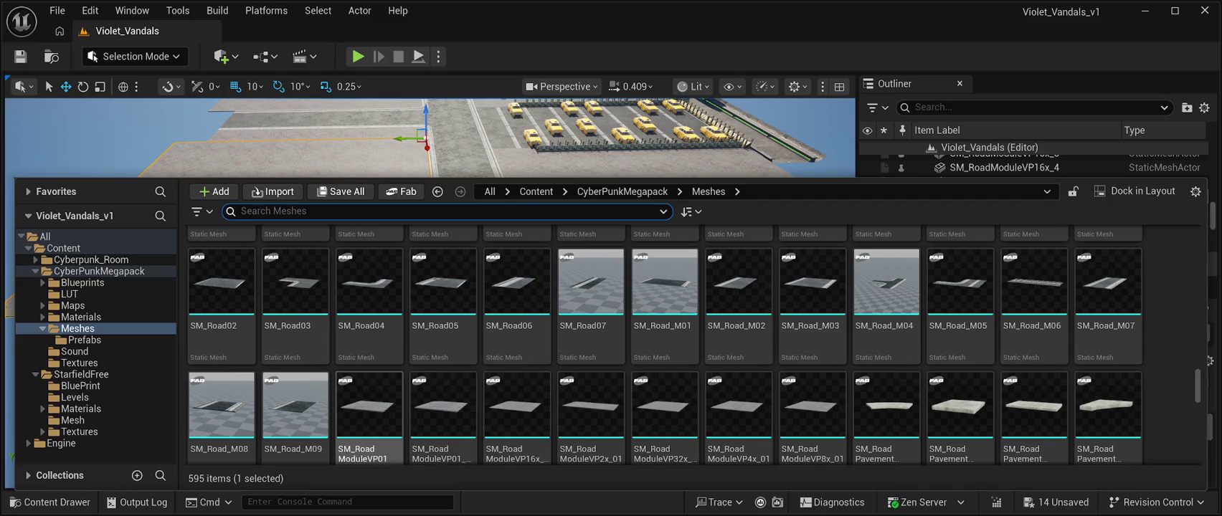
{"action": "mouse_move", "coordinate": [370, 413]}
{"action": "left_mouse_down"}
{"action": "mouse_move", "coordinate": [344, 158]}
{"action": "mouse_move", "coordinate": [319, 401]}
{"action": "left_mouse_up"}
{"action": "key", "text": "Escape"}
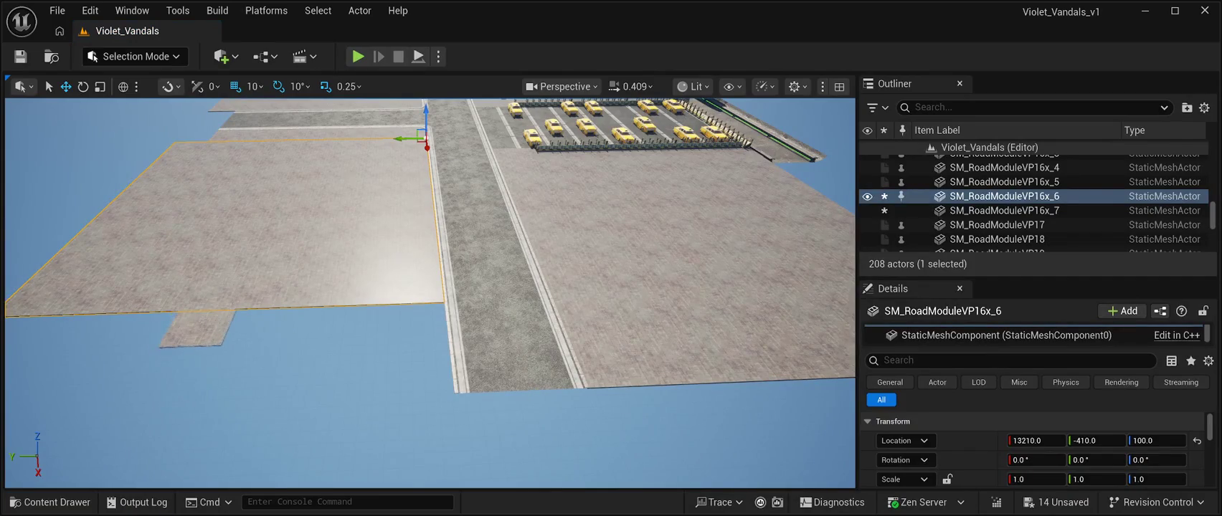
{"action": "mouse_move", "coordinate": [201, 326]}
{"action": "left_mouse_down"}
{"action": "mouse_move", "coordinate": [430, 402]}
{"action": "mouse_move", "coordinate": [321, 323]}
{"action": "mouse_move", "coordinate": [412, 322]}
{"action": "mouse_move", "coordinate": [387, 313]}
{"action": "left_mouse_up"}
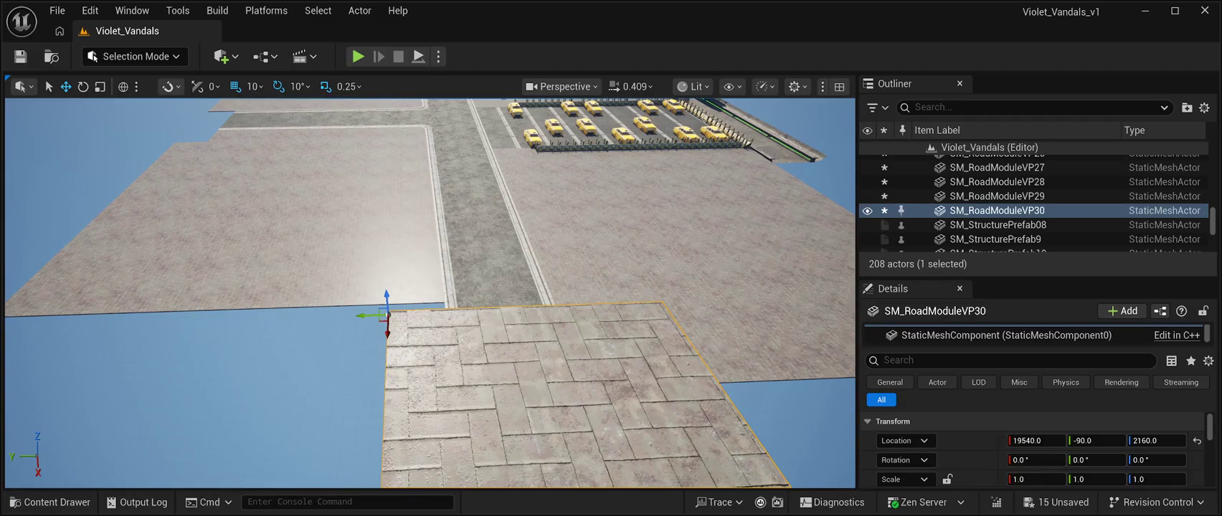
{"action": "key", "text": "ctrl+z"}
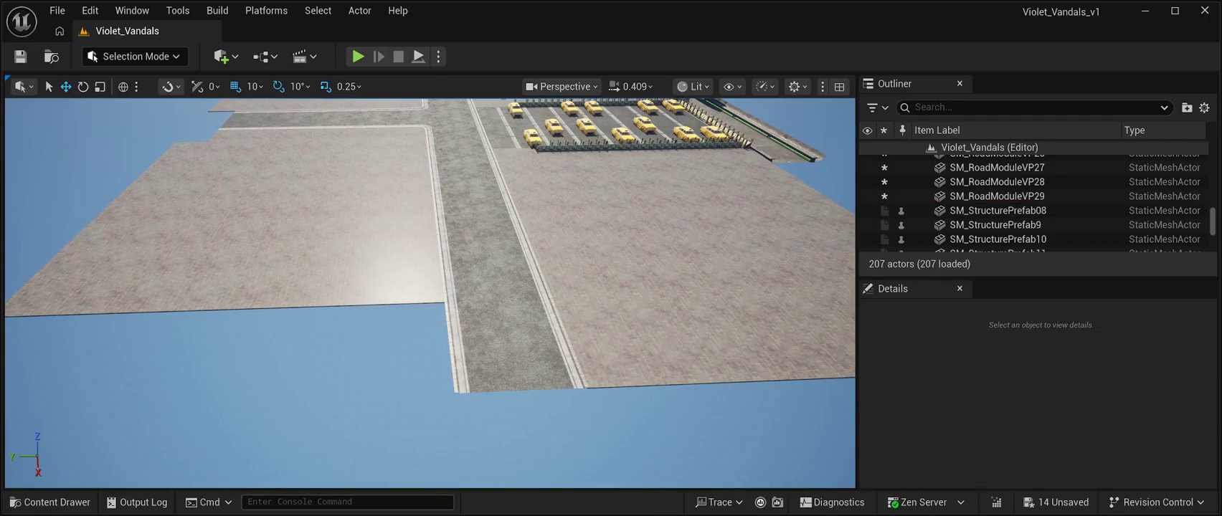
- Trial two more road tile meshes, including SM_RoadModuleVP2x_01, removing each one
{"action": "key", "text": "ctrl+space"}
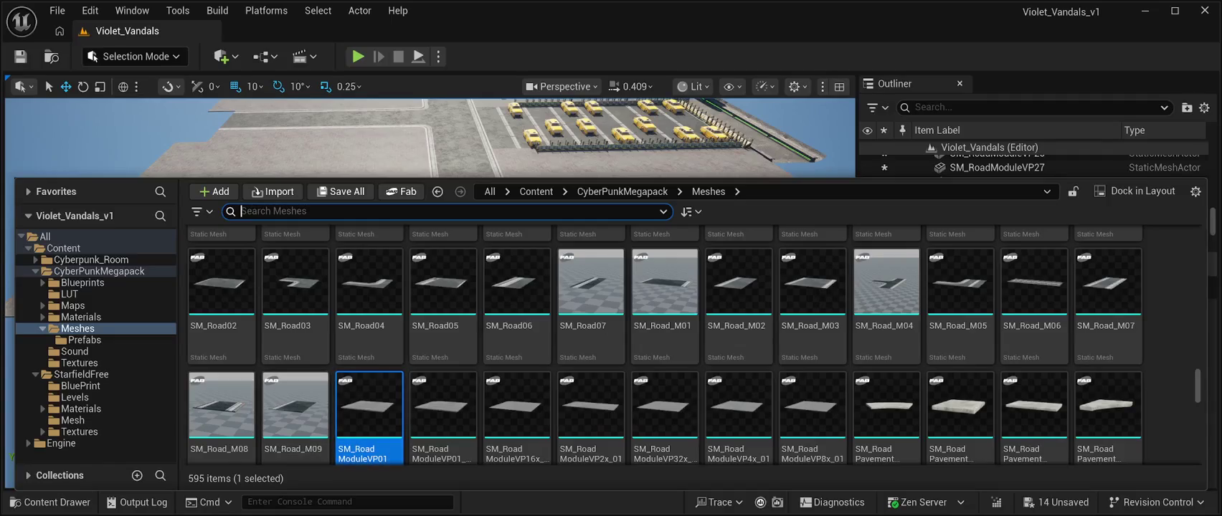
{"action": "left_click", "coordinate": [443, 405]}
{"action": "mouse_move", "coordinate": [443, 405]}
{"action": "left_mouse_down"}
{"action": "mouse_move", "coordinate": [445, 301]}
{"action": "mouse_move", "coordinate": [645, 430]}
{"action": "mouse_move", "coordinate": [645, 502]}
{"action": "mouse_move", "coordinate": [351, 312]}
{"action": "left_mouse_up"}
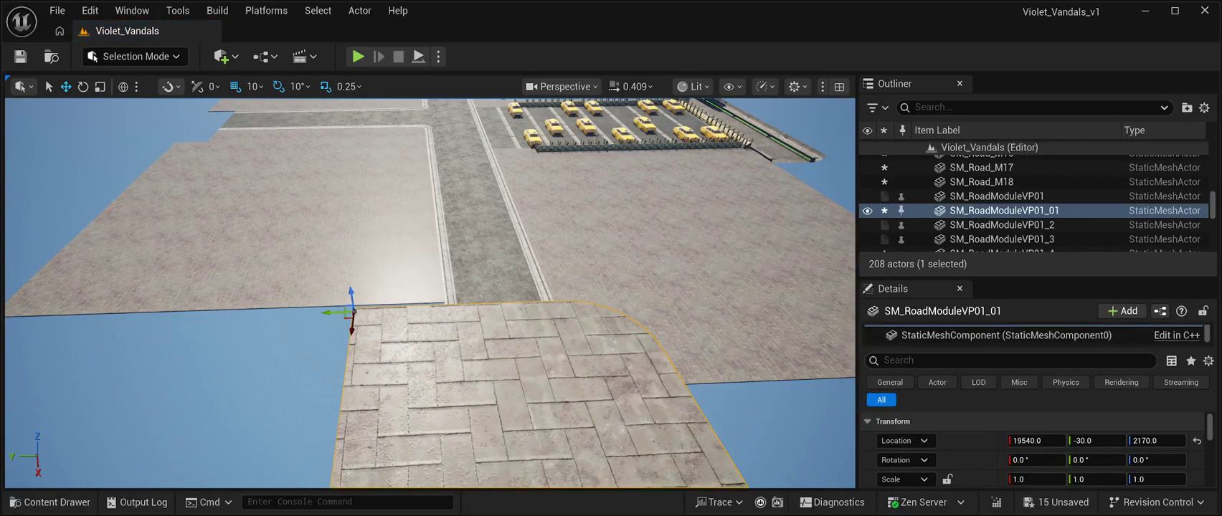
{"action": "key", "text": "Delete"}
{"action": "key", "text": "ctrl+space"}
{"action": "left_click", "coordinate": [591, 419]}
{"action": "mouse_move", "coordinate": [590, 419]}
{"action": "left_mouse_down"}
{"action": "mouse_move", "coordinate": [408, 327]}
{"action": "mouse_move", "coordinate": [407, 371]}
{"action": "left_mouse_up"}
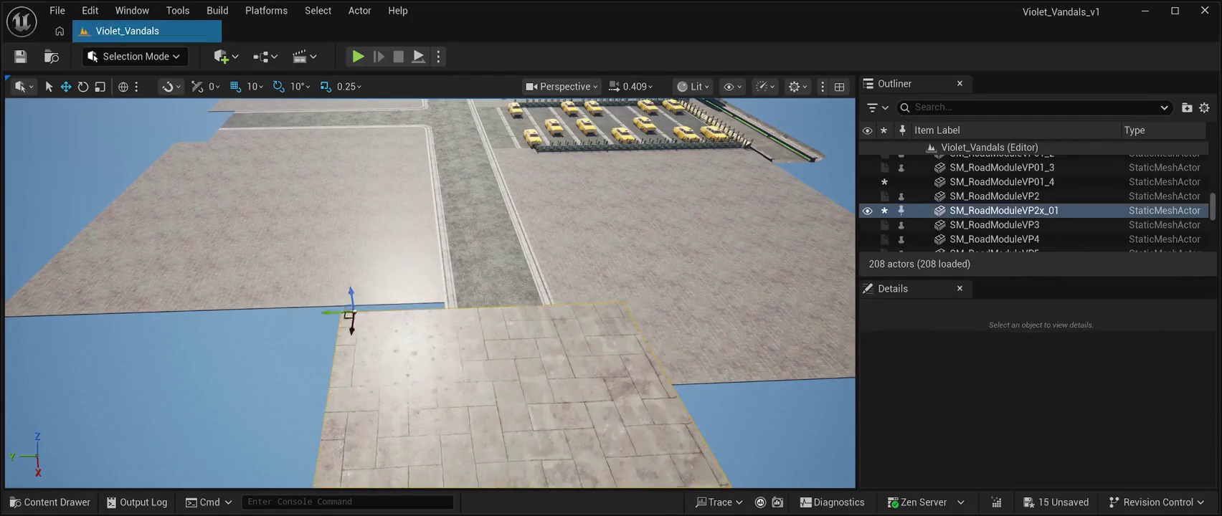
{"action": "key", "text": "ctrl+z"}
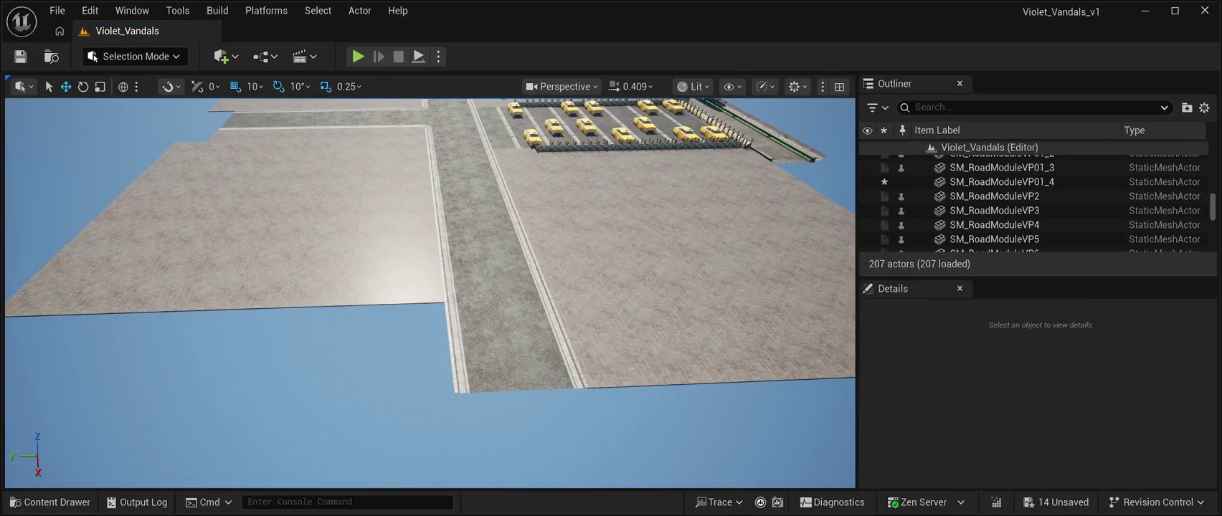
- Place SM_RoadModuleVP32x_01 beside the road and set its Z location to 100
{"action": "key", "text": "ctrl+space"}
{"action": "left_click", "coordinate": [664, 416]}
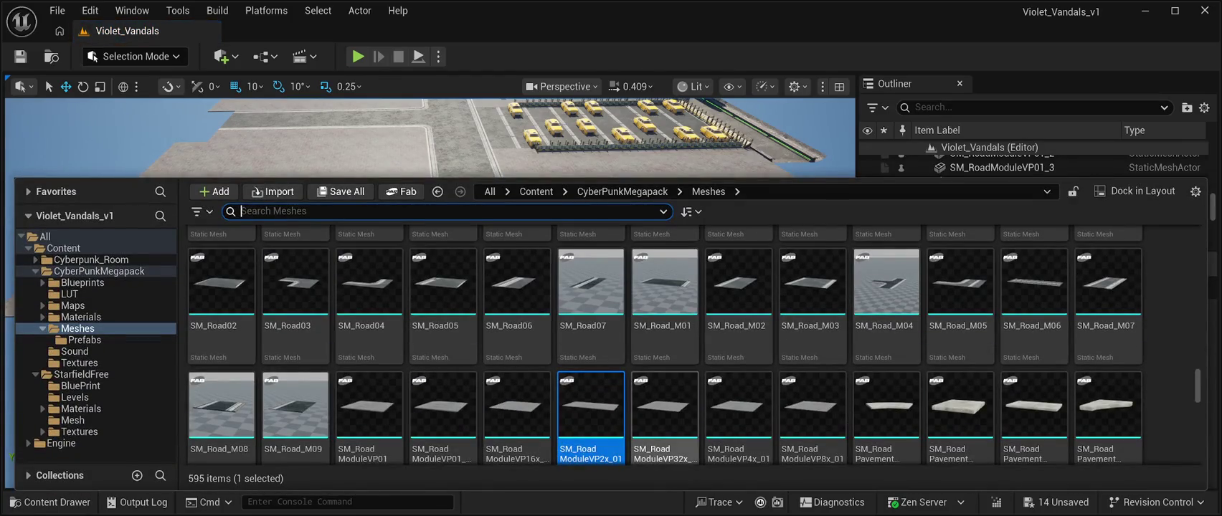
{"action": "mouse_move", "coordinate": [665, 416]}
{"action": "left_mouse_down"}
{"action": "mouse_move", "coordinate": [359, 401]}
{"action": "mouse_move", "coordinate": [511, 369]}
{"action": "left_mouse_up"}
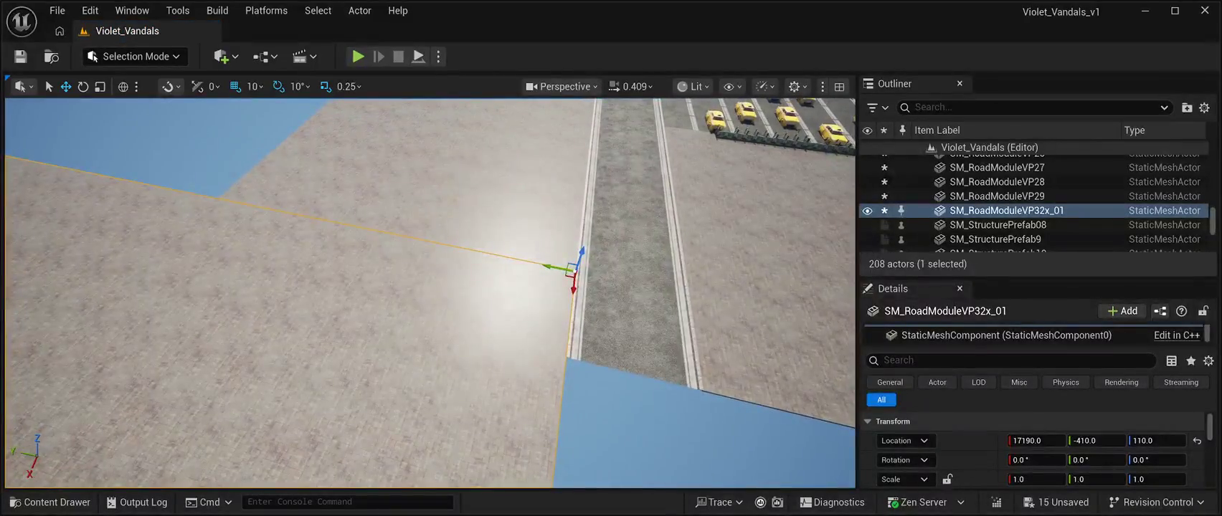
{"action": "mouse_move", "coordinate": [572, 271]}
{"action": "left_mouse_down"}
{"action": "mouse_move", "coordinate": [560, 358]}
{"action": "mouse_move", "coordinate": [529, 398]}
{"action": "left_mouse_up"}
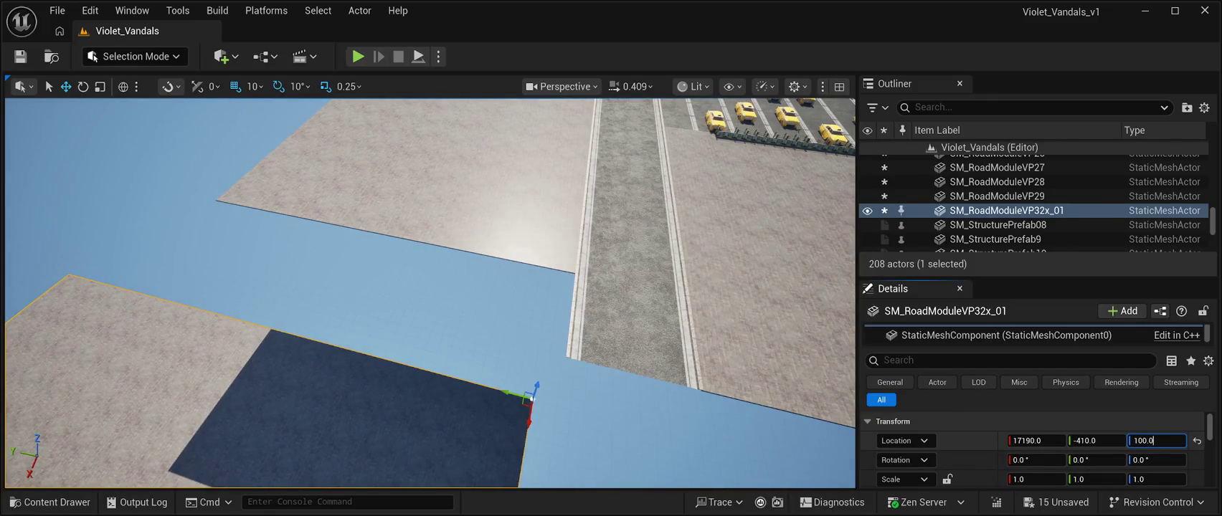
{"action": "key", "text": "Return"}
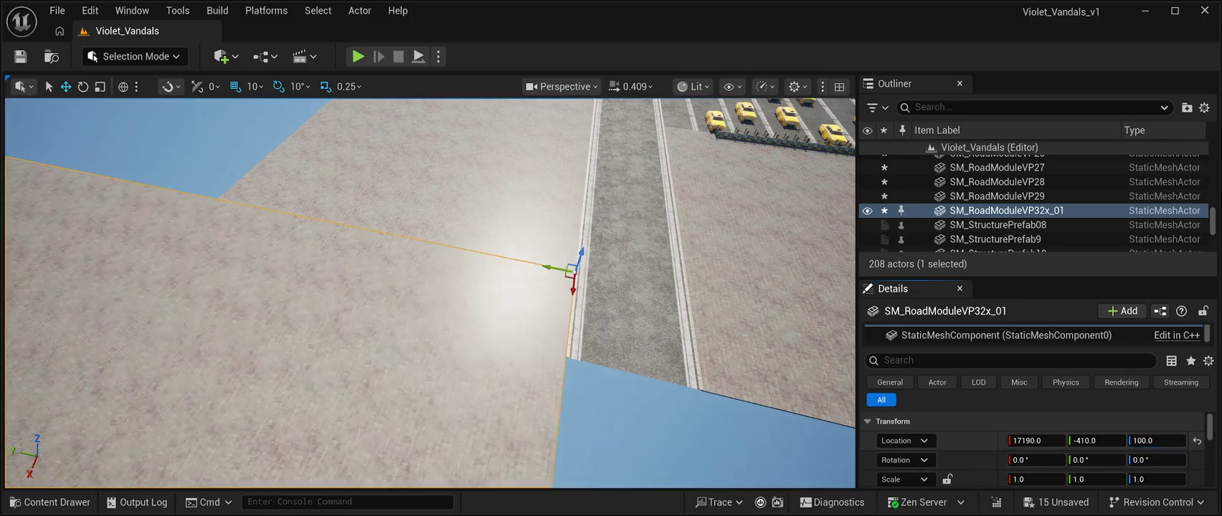
{"action": "scroll", "coordinate": [430, 294], "scroll_direction": "down", "scroll_amount": 10}
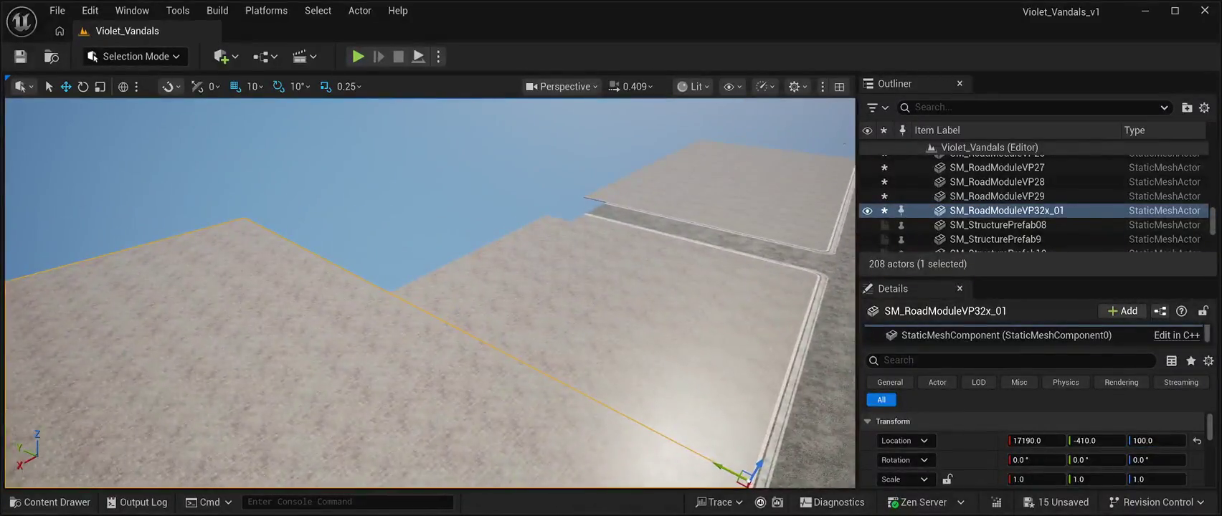
{"action": "scroll", "coordinate": [430, 294], "scroll_direction": "up", "scroll_amount": 8}
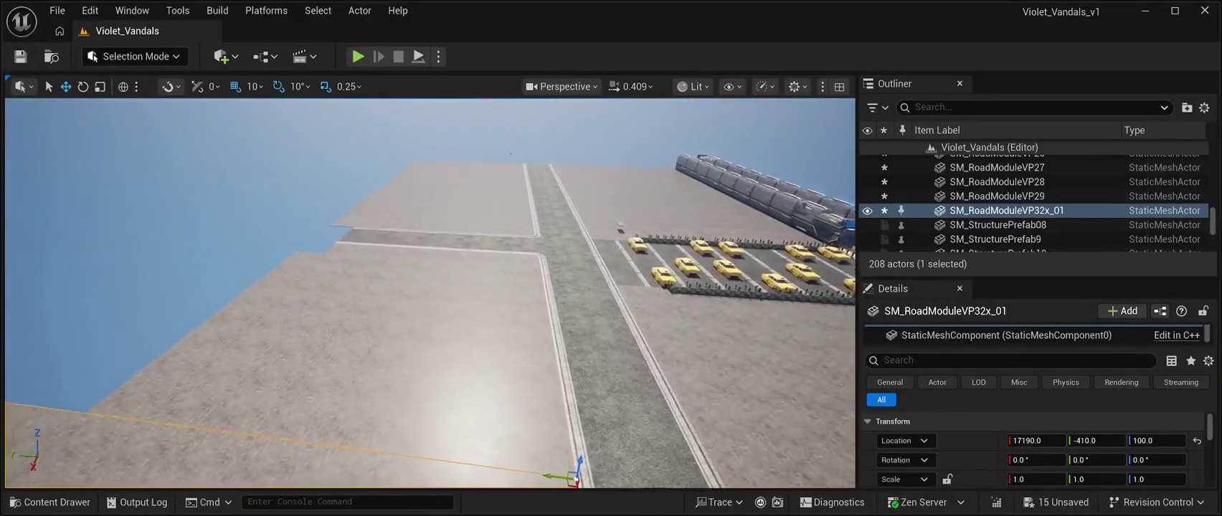
{"action": "mouse_move", "coordinate": [430, 294]}
{"action": "left_mouse_down"}
{"action": "mouse_move", "coordinate": [394, 247]}
{"action": "mouse_move", "coordinate": [380, 309]}
{"action": "mouse_move", "coordinate": [298, 283]}
{"action": "left_mouse_up"}
- Delete the middle ground slab, slide the large slab into the gap, and save
{"action": "left_click", "coordinate": [487, 280]}
{"action": "key", "text": "Delete"}
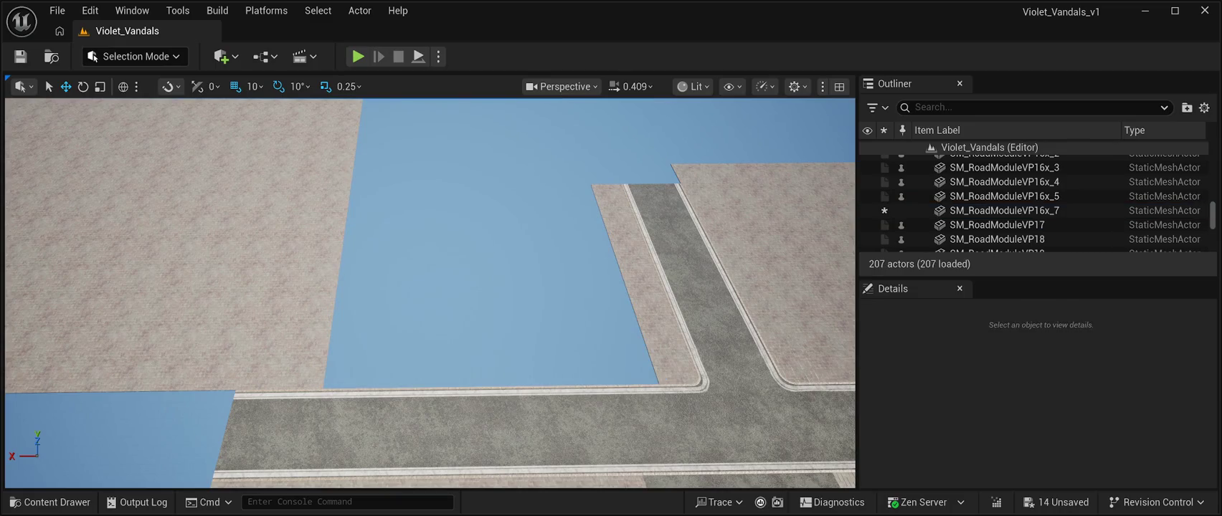
{"action": "left_click_drag", "start_coordinate": [312, 389], "coordinate": [624, 403]}
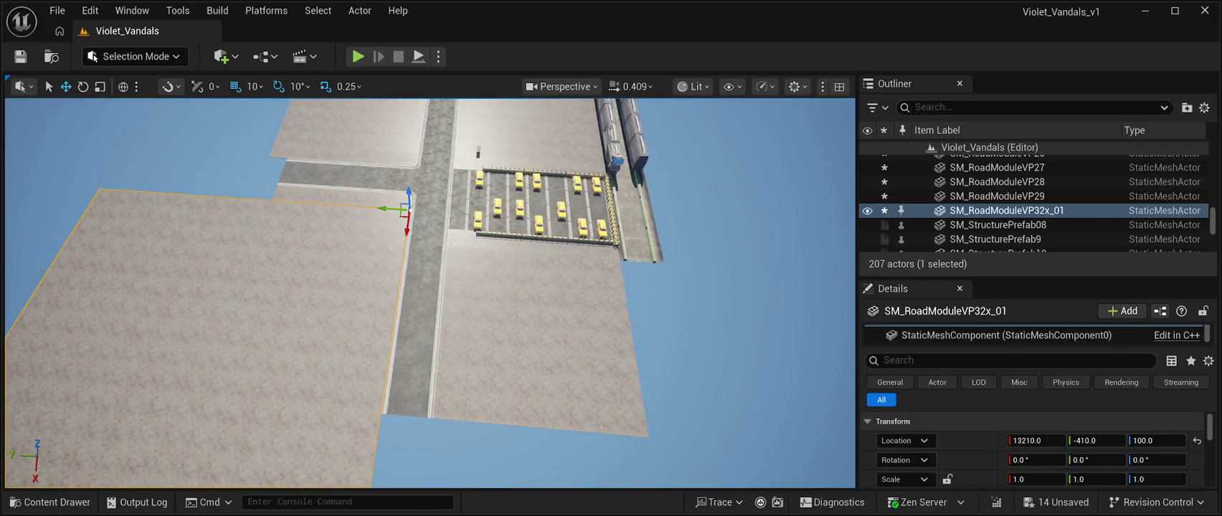
{"action": "key", "text": "ctrl+s"}
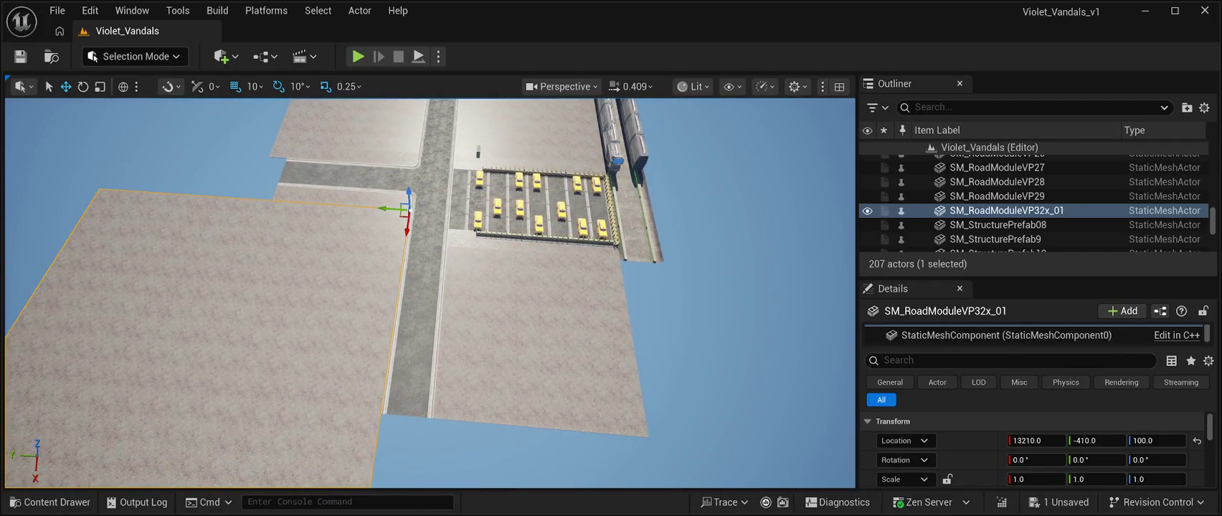
- Duplicate road segment SM_Road_M18, then delete SM_RoadModuleVP16x_7 beside the taxi lot
{"action": "left_click", "coordinate": [410, 391]}
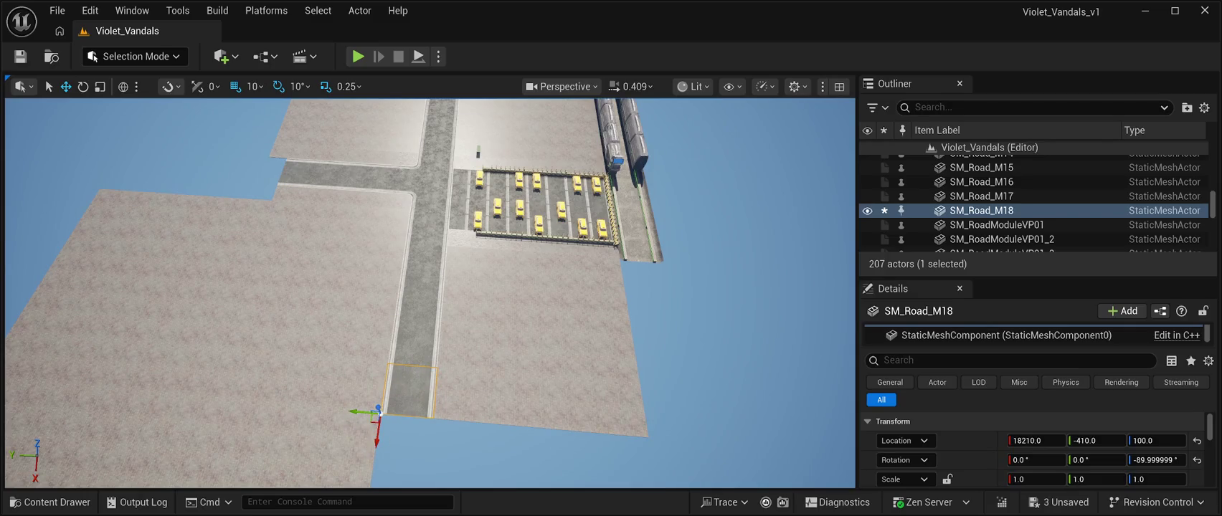
{"action": "key", "text": "ctrl+d"}
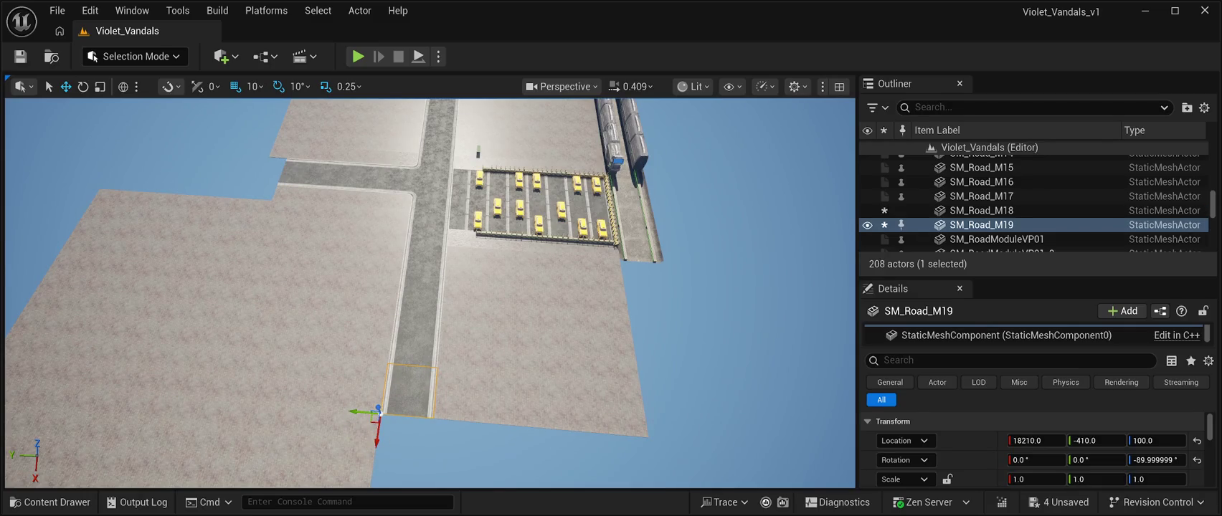
{"action": "mouse_move", "coordinate": [372, 453]}
{"action": "left_mouse_down"}
{"action": "mouse_move", "coordinate": [377, 338]}
{"action": "mouse_move", "coordinate": [361, 465]}
{"action": "left_mouse_up"}
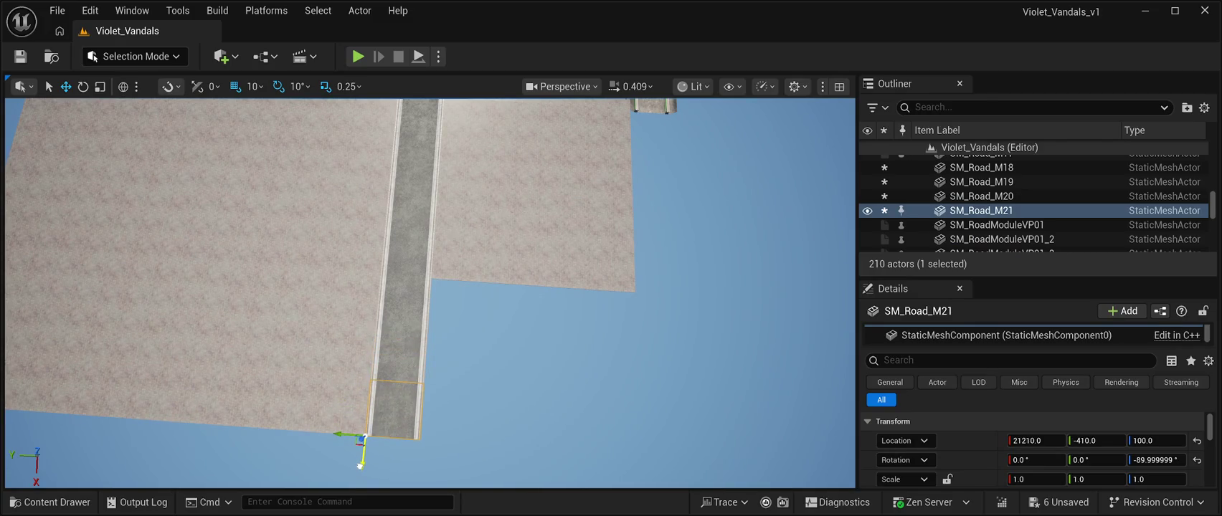
{"action": "scroll", "coordinate": [364, 438], "scroll_direction": "down", "scroll_amount": 5}
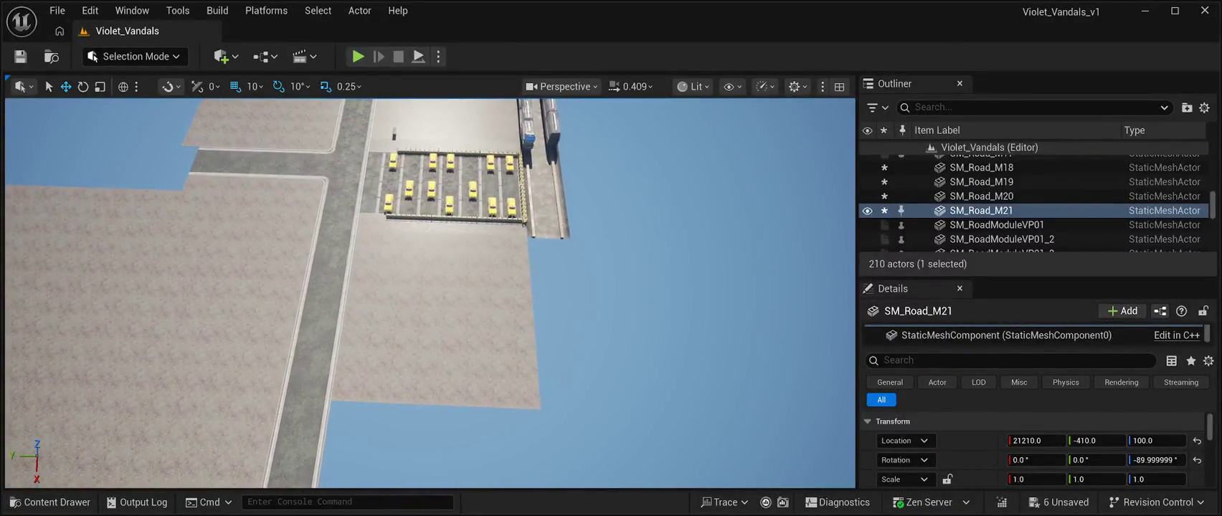
{"action": "left_click", "coordinate": [438, 315]}
{"action": "key", "text": "Delete"}
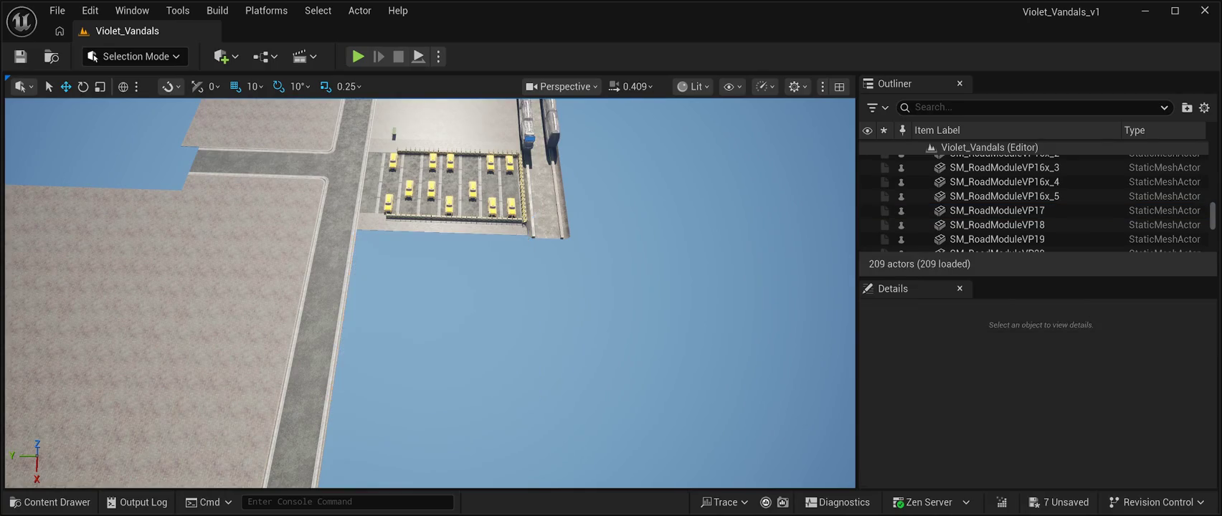
- Trial a copy of the large road plane, then undo back to selecting SM_RoadModuleVP16x_2
{"action": "left_click", "coordinate": [158, 322]}
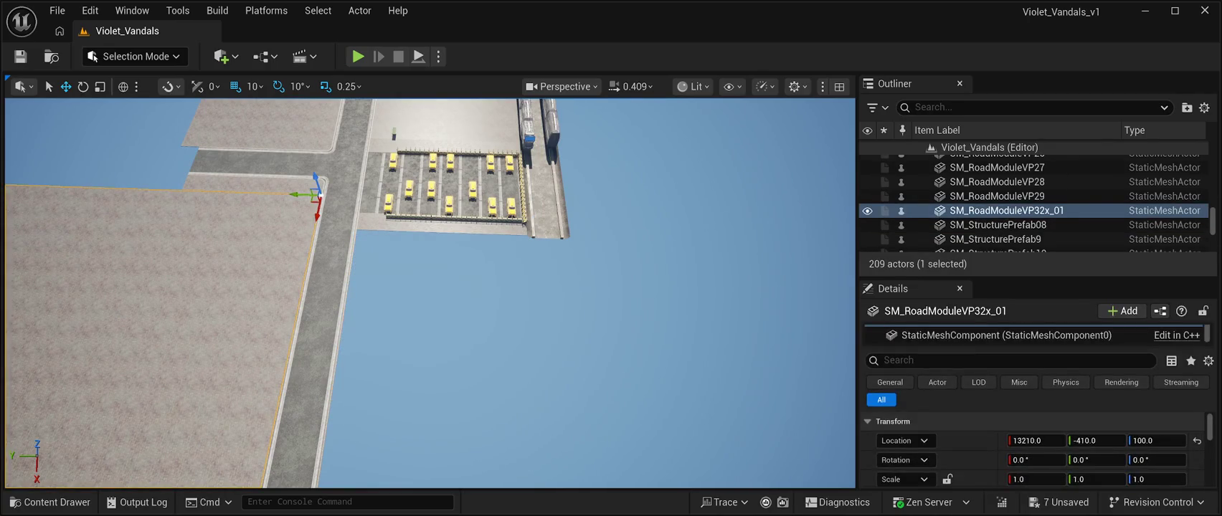
{"action": "key", "text": "ctrl+d"}
{"action": "left_click_drag", "start_coordinate": [298, 194], "coordinate": [342, 195]}
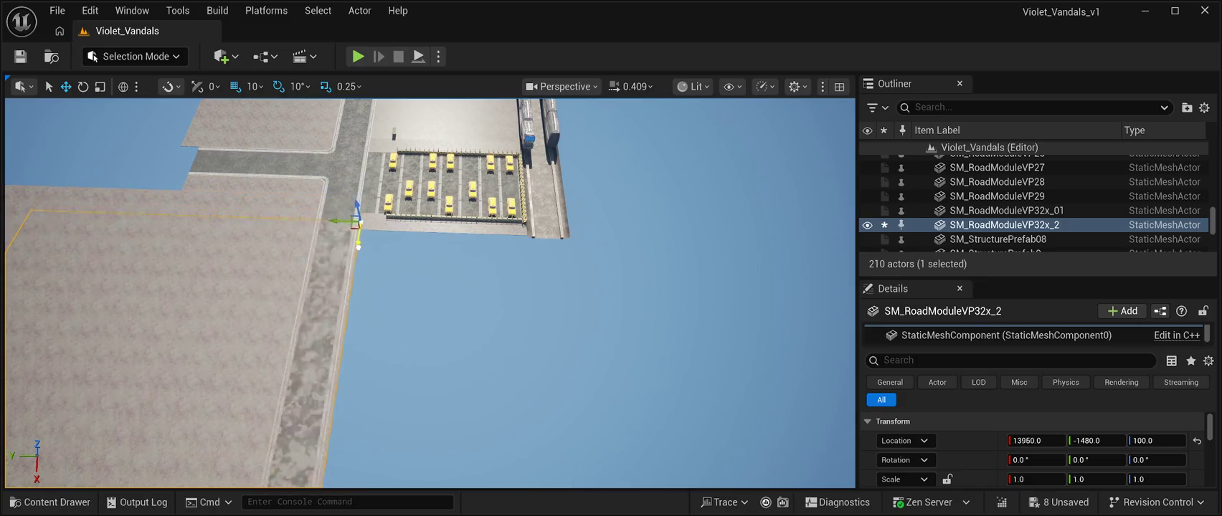
{"action": "mouse_move", "coordinate": [335, 228]}
{"action": "left_mouse_down"}
{"action": "mouse_move", "coordinate": [556, 287]}
{"action": "mouse_move", "coordinate": [481, 296]}
{"action": "mouse_move", "coordinate": [507, 298]}
{"action": "left_mouse_up"}
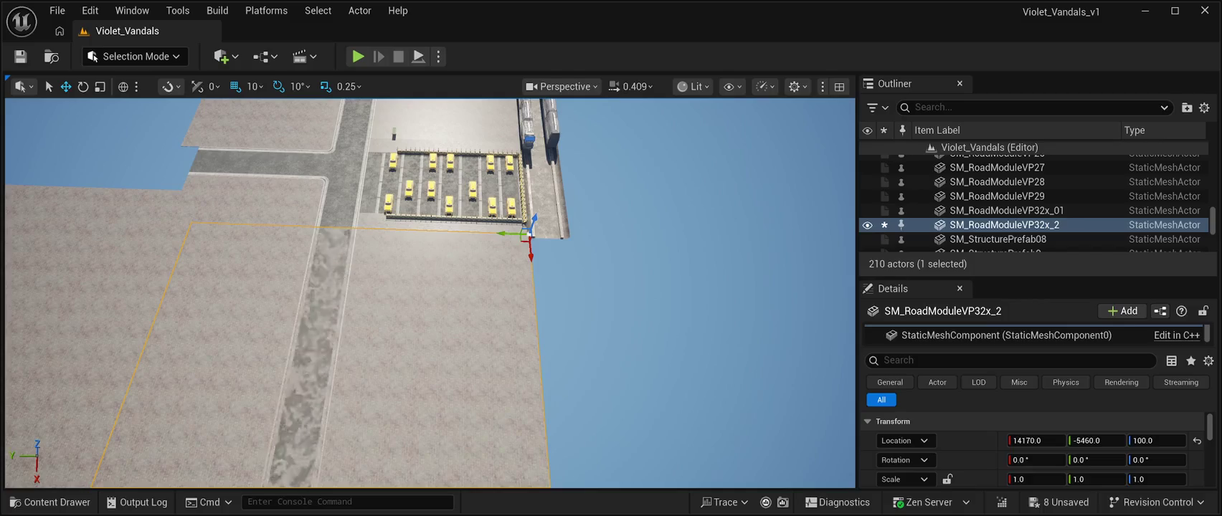
{"action": "key", "text": "Delete"}
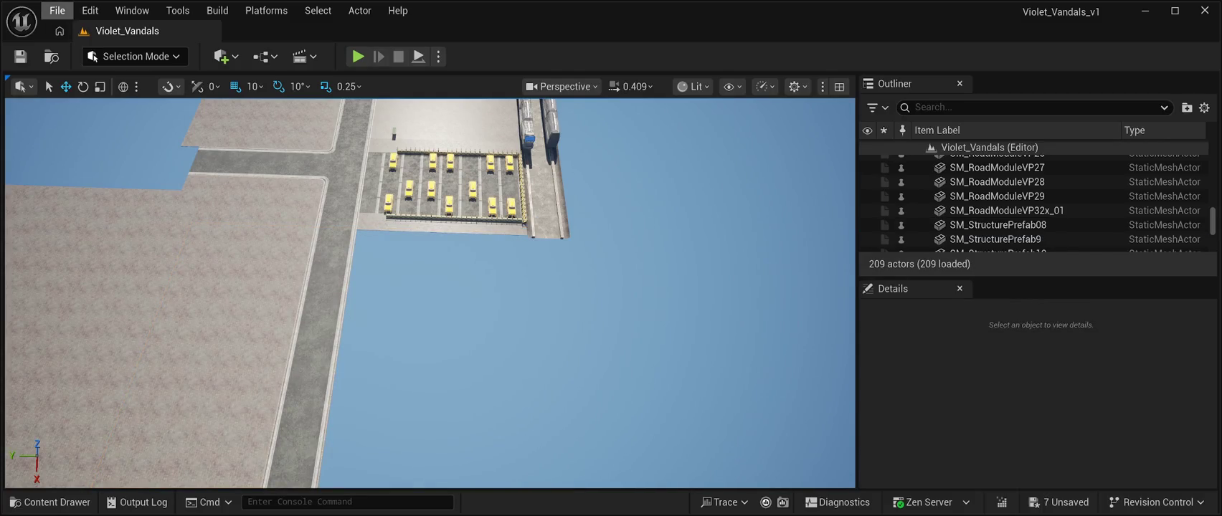
{"action": "key", "text": "ctrl+z"}
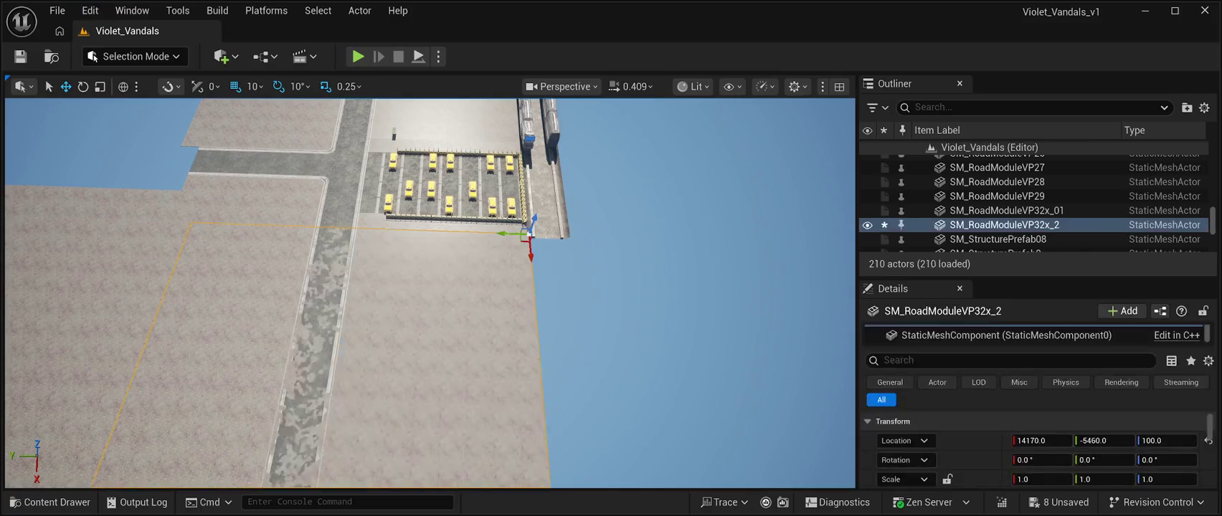
{"action": "left_click", "coordinate": [90, 10]}
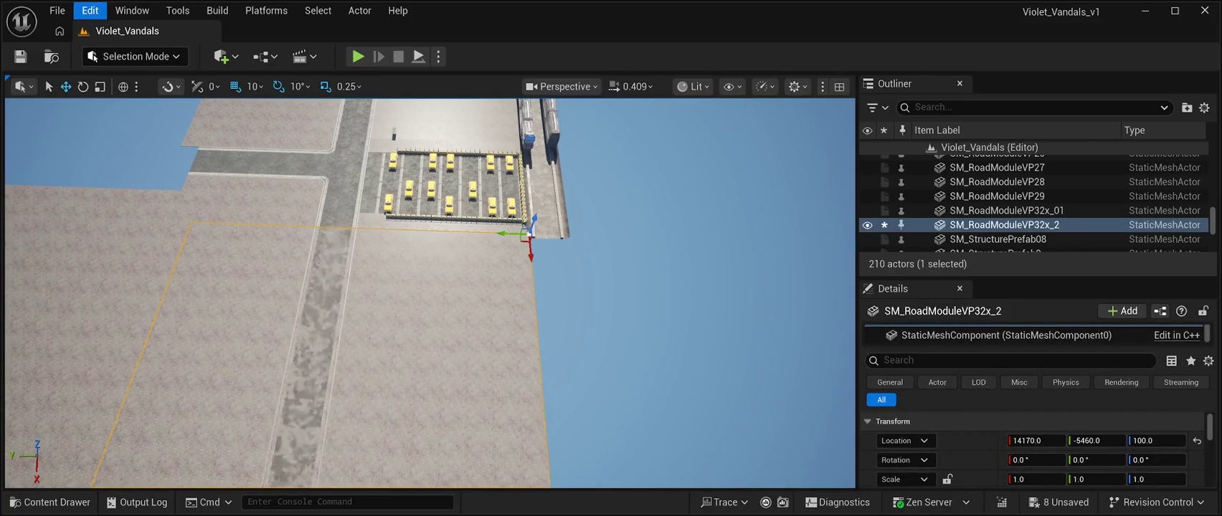
{"action": "key", "text": "ctrl+z"}
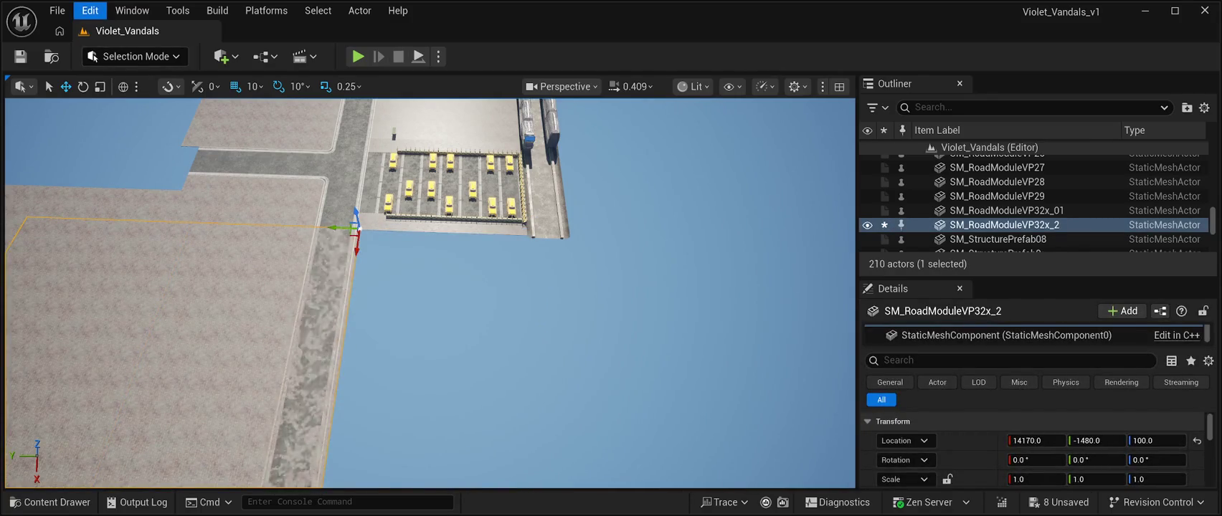
{"action": "key", "text": "ctrl+z"}
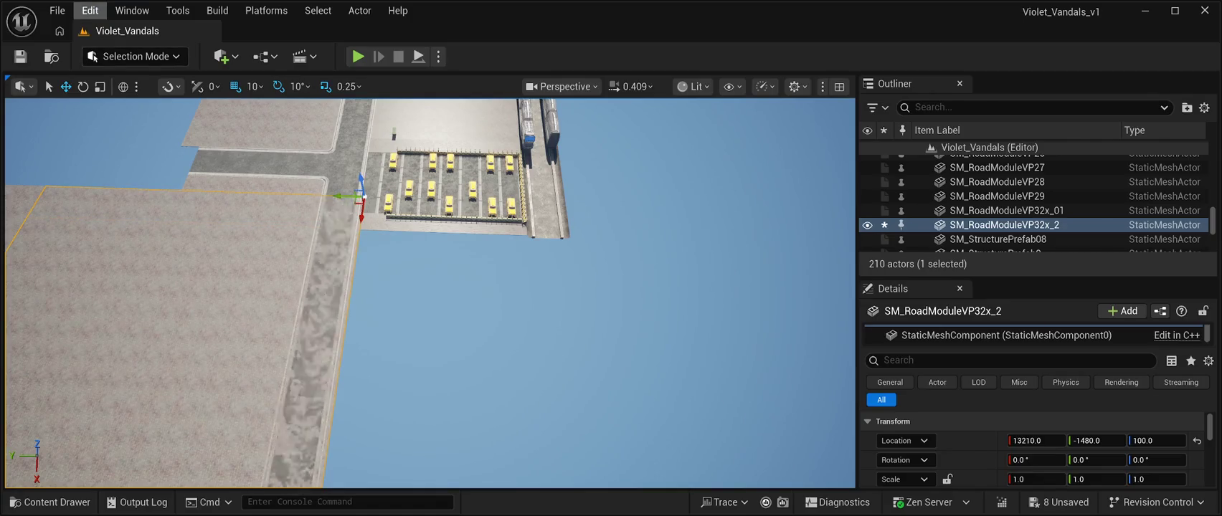
{"action": "key", "text": "ctrl+z"}
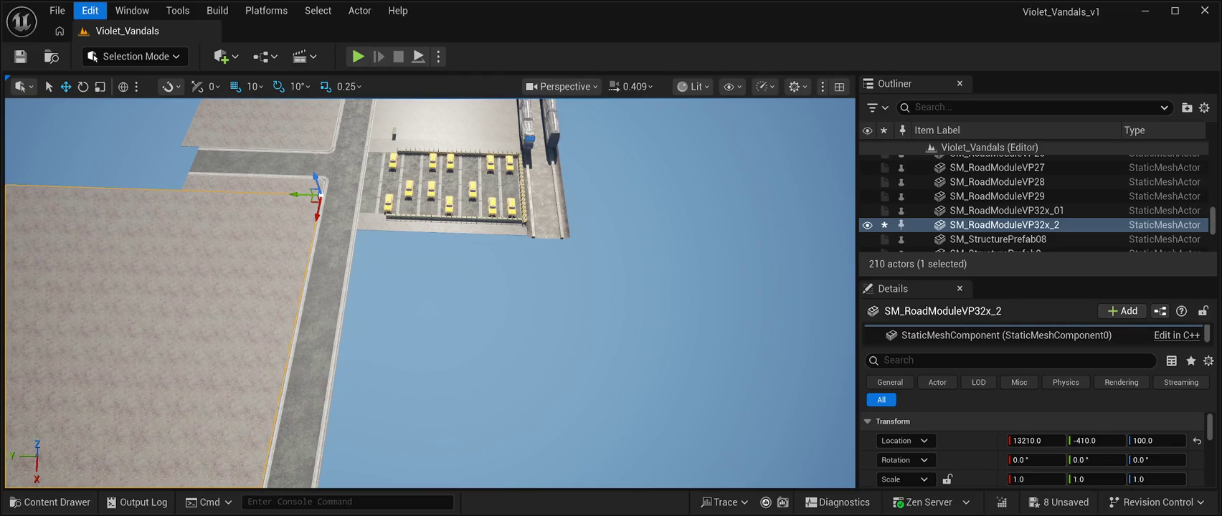
{"action": "key", "text": "ctrl+z"}
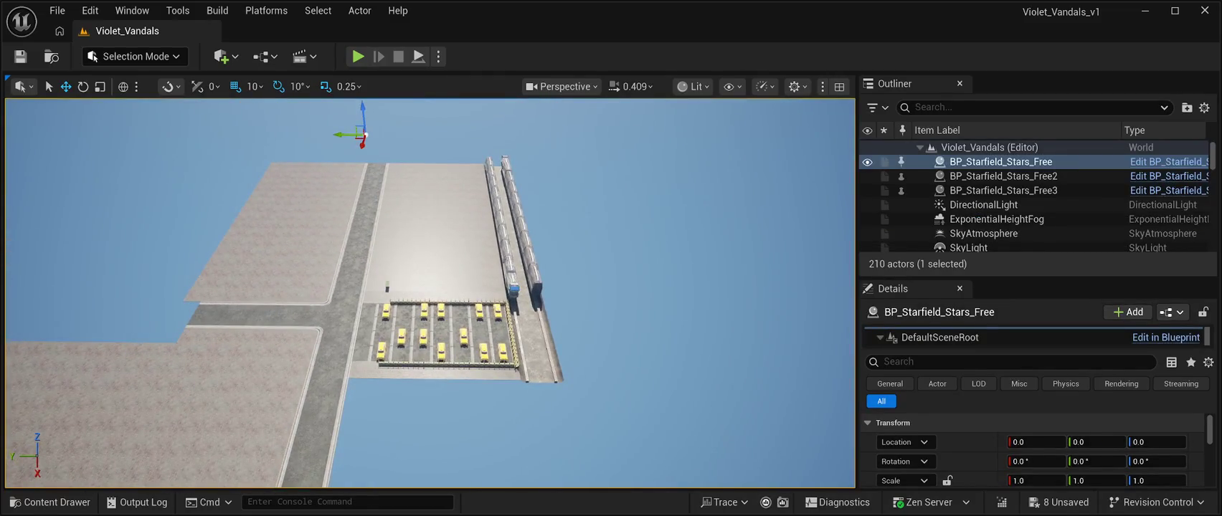
{"action": "key", "text": "ctrl+z"}
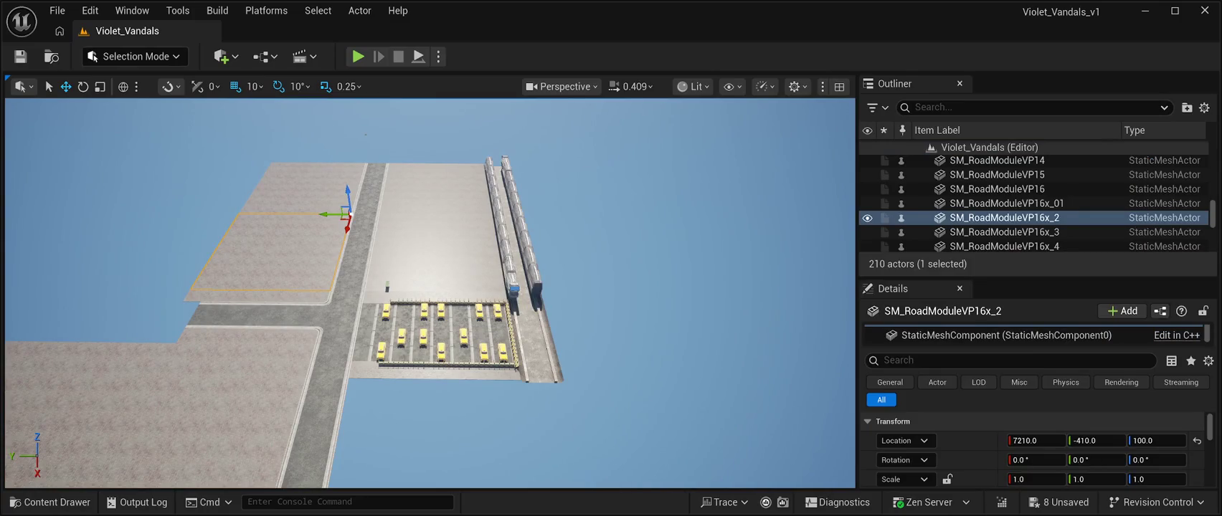
- Duplicate SM_RoadModuleVP16x_2 to X 14140 beside the taxi lot and frame it
{"action": "key", "text": "ctrl+d"}
{"action": "mouse_move", "coordinate": [347, 228]}
{"action": "left_mouse_down"}
{"action": "mouse_move", "coordinate": [302, 389]}
{"action": "mouse_move", "coordinate": [485, 396]}
{"action": "mouse_move", "coordinate": [430, 380]}
{"action": "mouse_move", "coordinate": [459, 387]}
{"action": "mouse_move", "coordinate": [394, 351]}
{"action": "mouse_move", "coordinate": [430, 323]}
{"action": "mouse_move", "coordinate": [431, 265]}
{"action": "mouse_move", "coordinate": [459, 265]}
{"action": "left_mouse_up"}
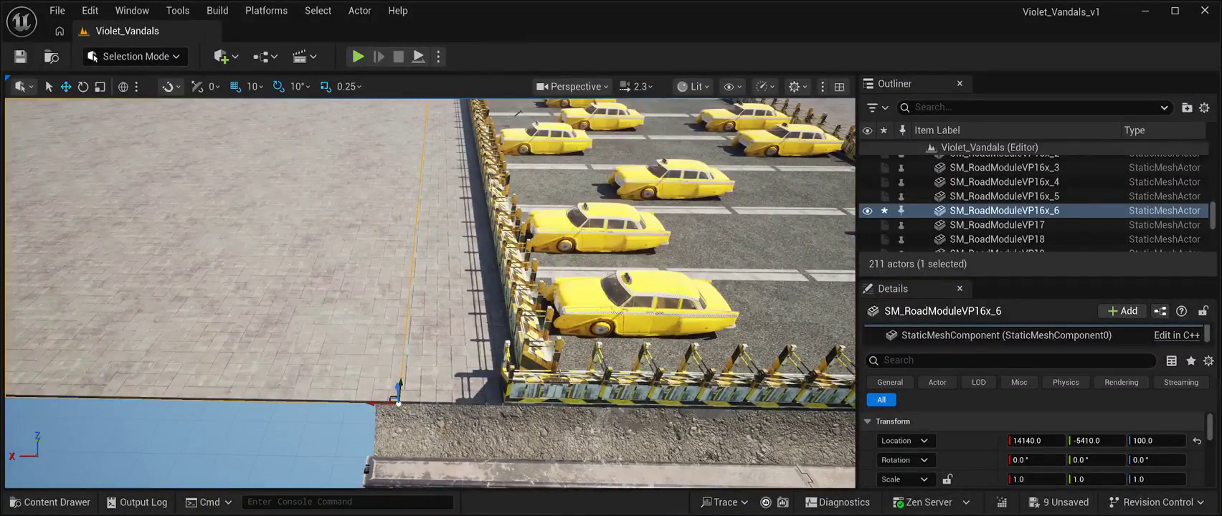
{"action": "key", "text": "f"}
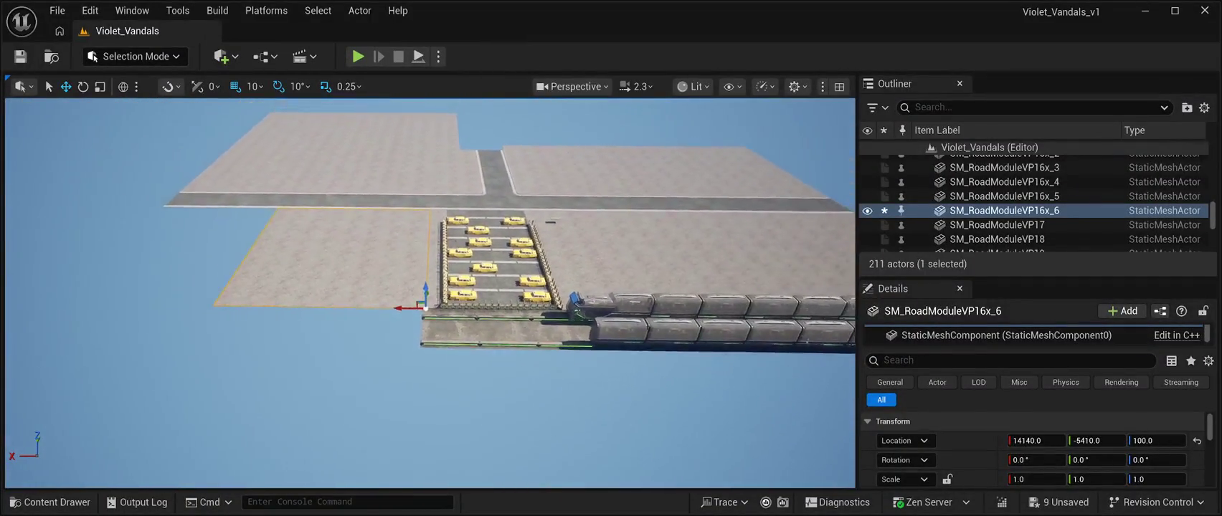
{"action": "left_click", "coordinate": [452, 331]}
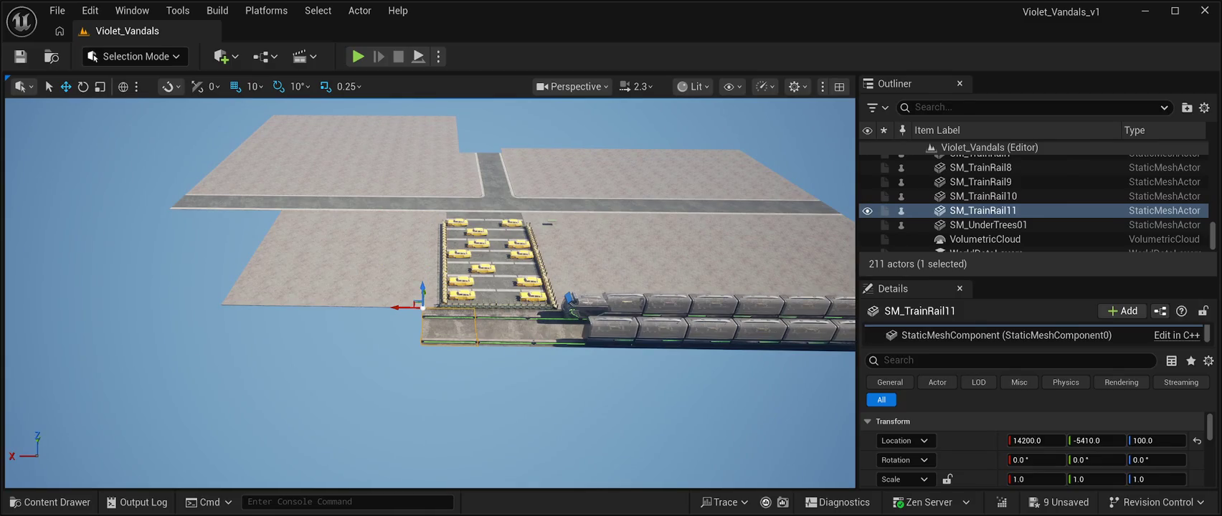
- Extend the train track with two duplicated rail pieces
{"action": "key", "text": "ctrl+d"}
{"action": "left_click_drag", "start_coordinate": [400, 308], "coordinate": [349, 309]}
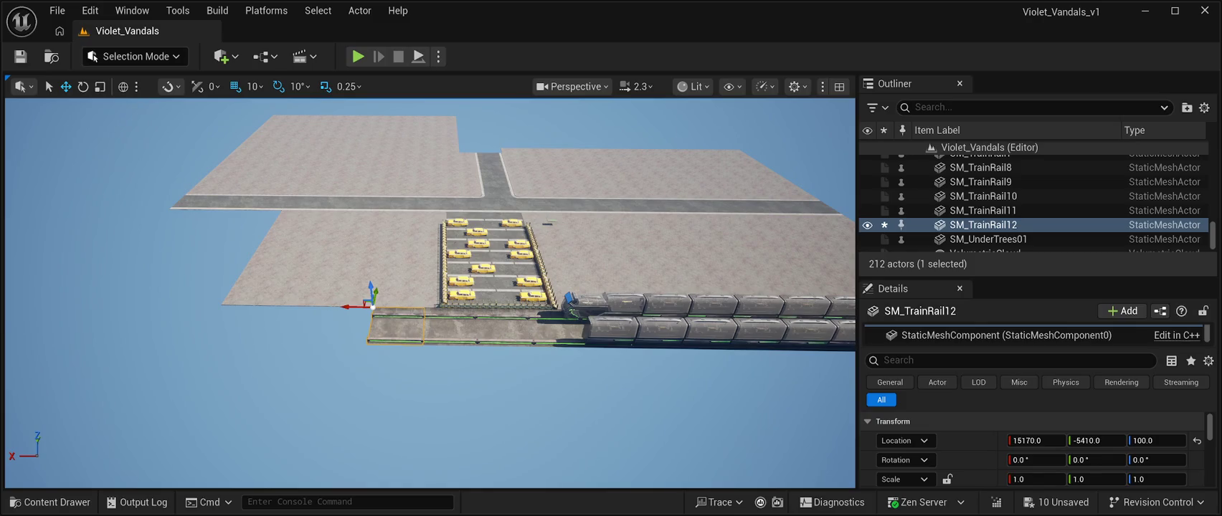
{"action": "key", "text": "ctrl+d"}
{"action": "left_click_drag", "start_coordinate": [349, 307], "coordinate": [298, 304]}
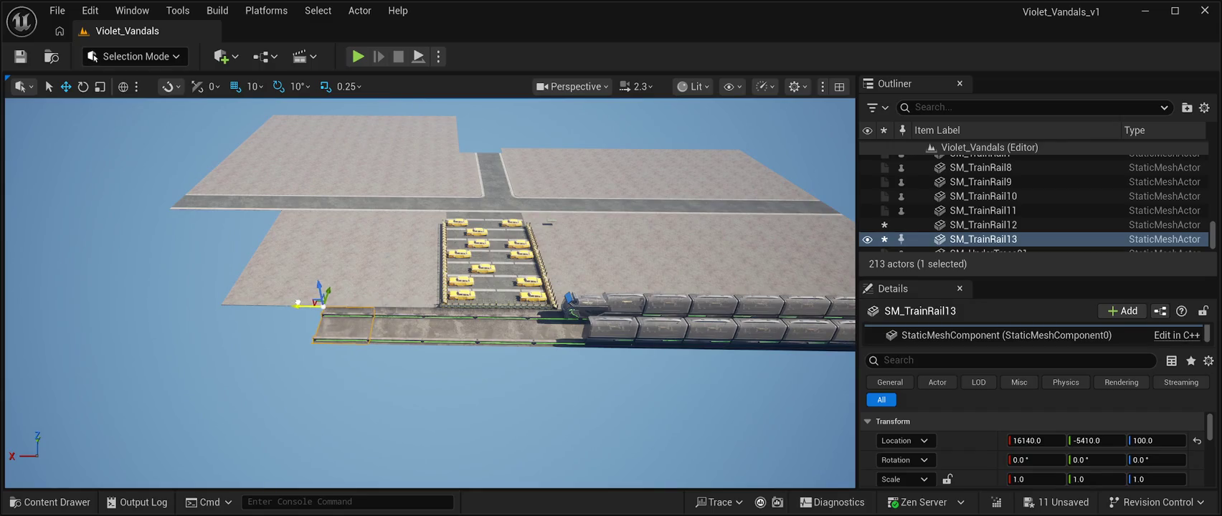
{"action": "scroll", "coordinate": [297, 303], "scroll_direction": "up", "scroll_amount": 8}
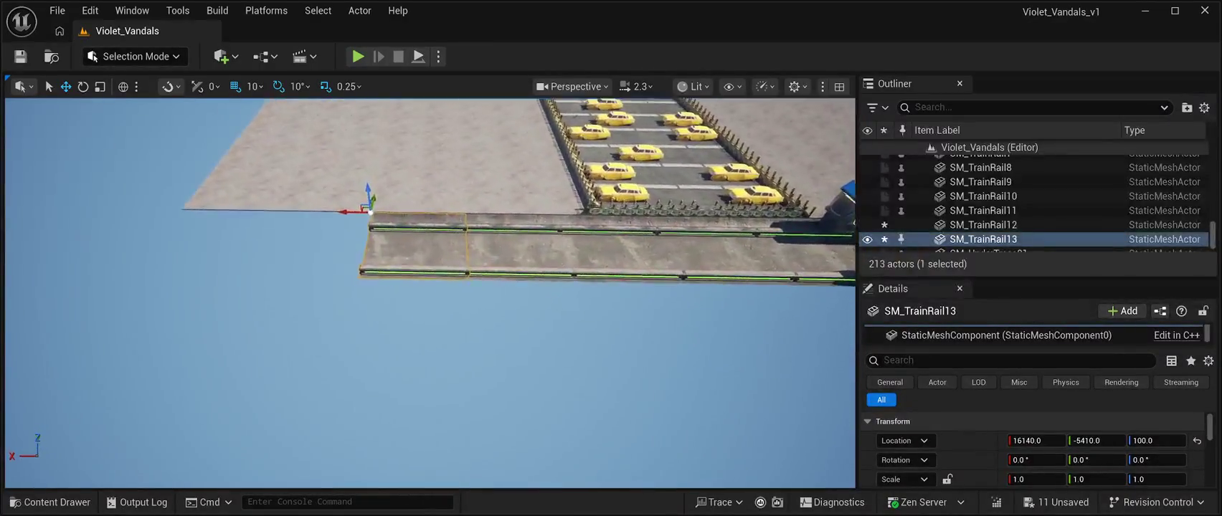
{"action": "left_click_drag", "start_coordinate": [298, 304], "coordinate": [344, 304]}
- Nudge SM_TrainRail12 and SM_TrainRail13 so they sit flush without gaps
{"action": "left_click_drag", "start_coordinate": [241, 192], "coordinate": [239, 192]}
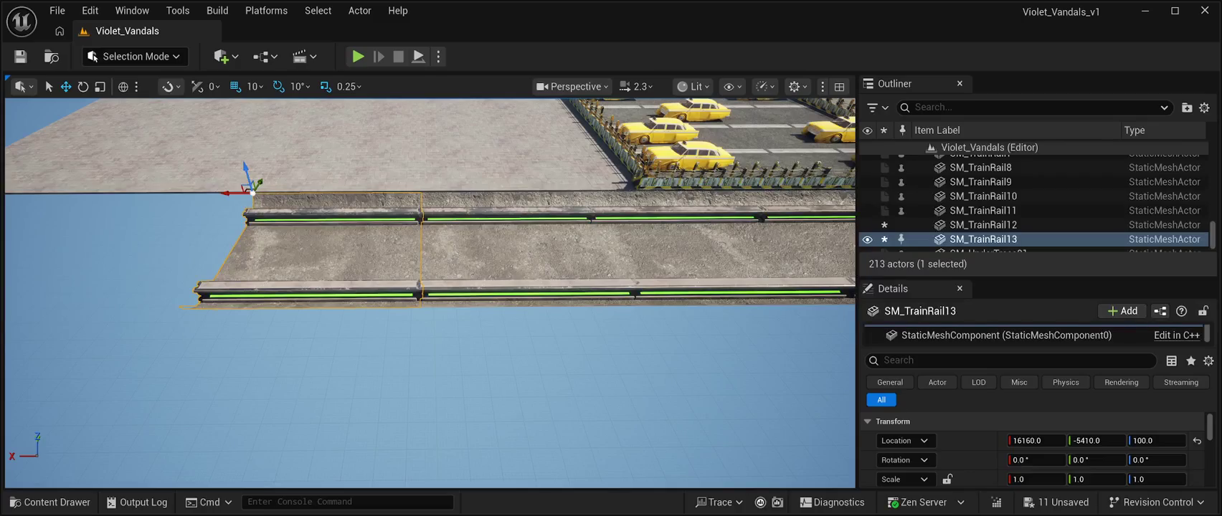
{"action": "left_click", "coordinate": [459, 244]}
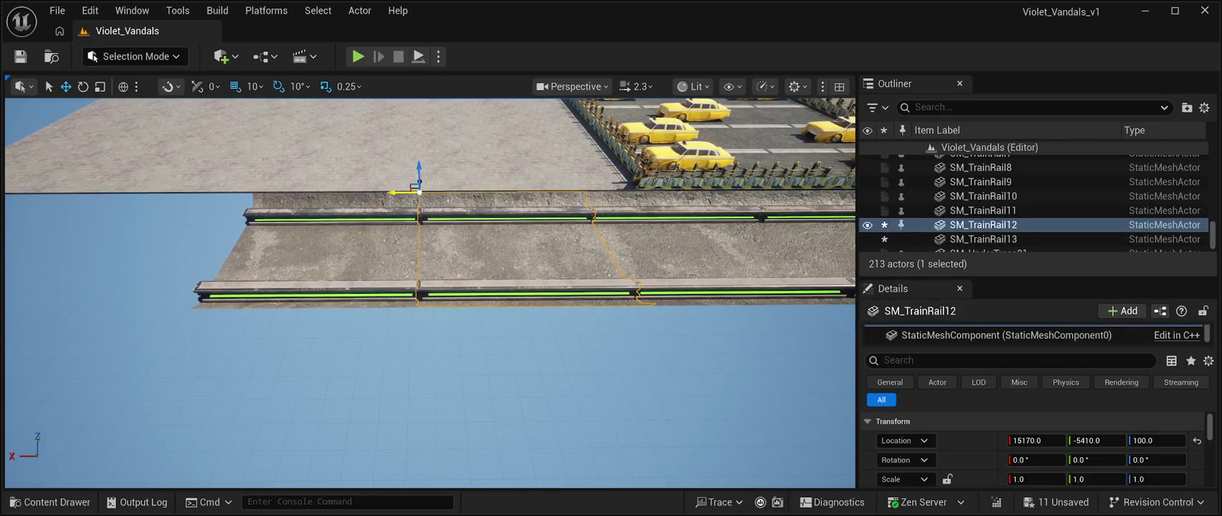
{"action": "left_click_drag", "start_coordinate": [401, 192], "coordinate": [398, 192]}
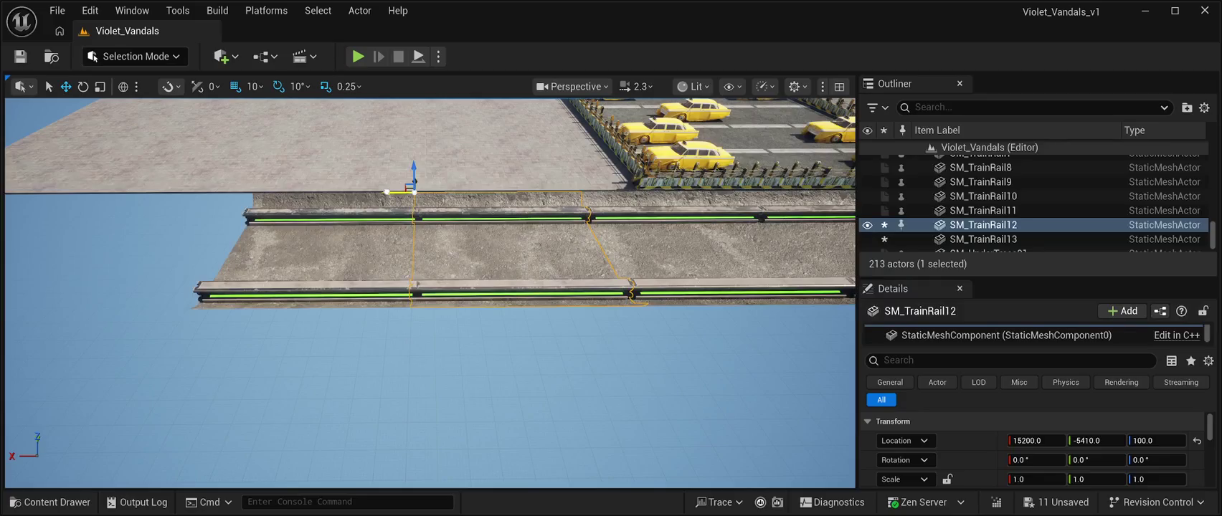
{"action": "scroll", "coordinate": [430, 230], "scroll_direction": "up", "scroll_amount": 10}
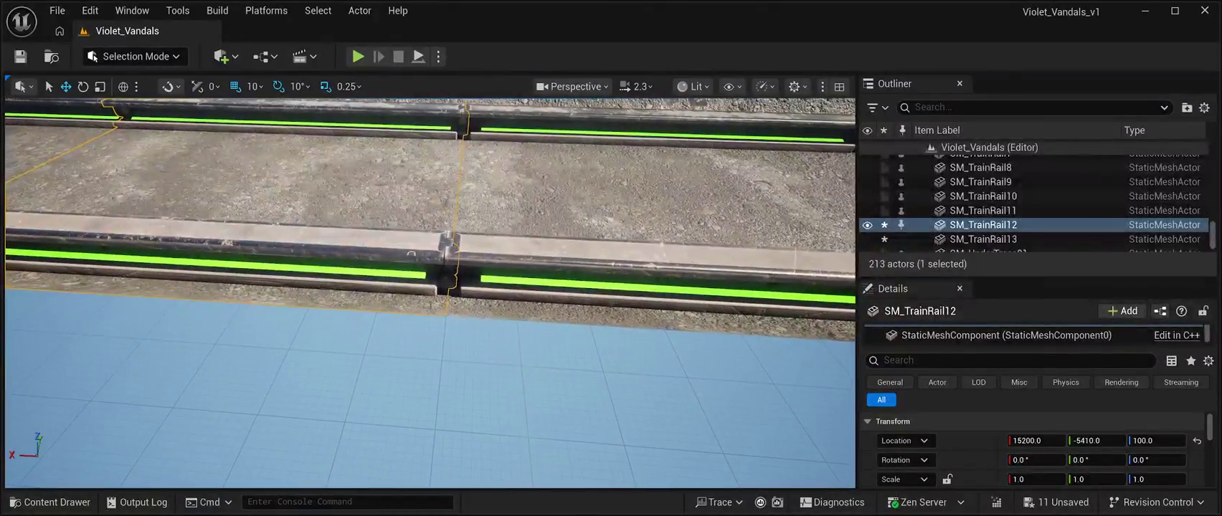
{"action": "scroll", "coordinate": [430, 230], "scroll_direction": "down", "scroll_amount": 5}
{"action": "left_click", "coordinate": [431, 215]}
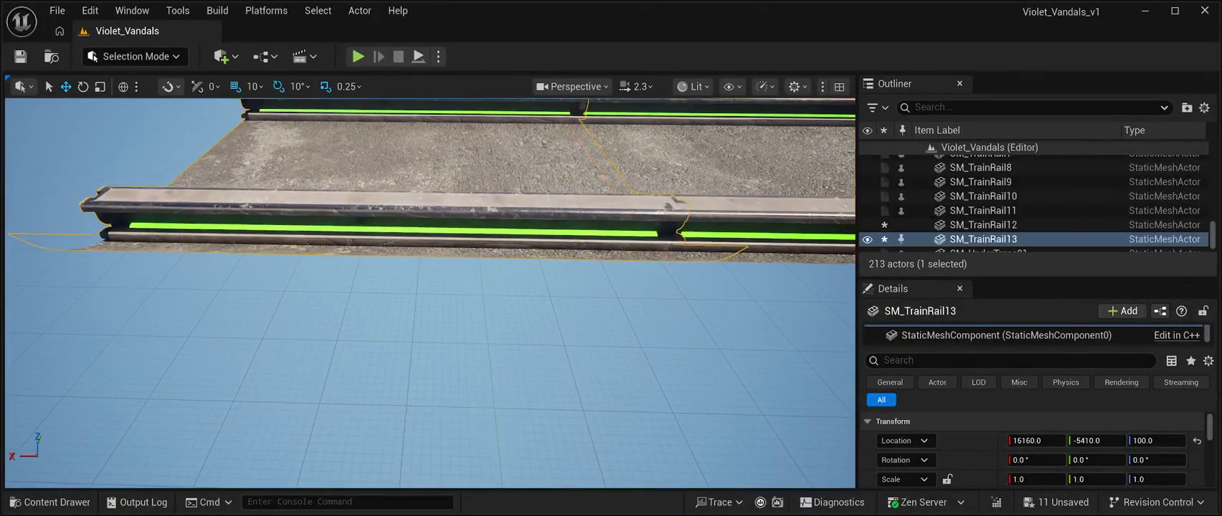
{"action": "scroll", "coordinate": [430, 287], "scroll_direction": "down", "scroll_amount": 3}
{"action": "left_click_drag", "start_coordinate": [1036, 440], "coordinate": [1058, 440]}
{"action": "scroll", "coordinate": [431, 287], "scroll_direction": "up", "scroll_amount": 5}
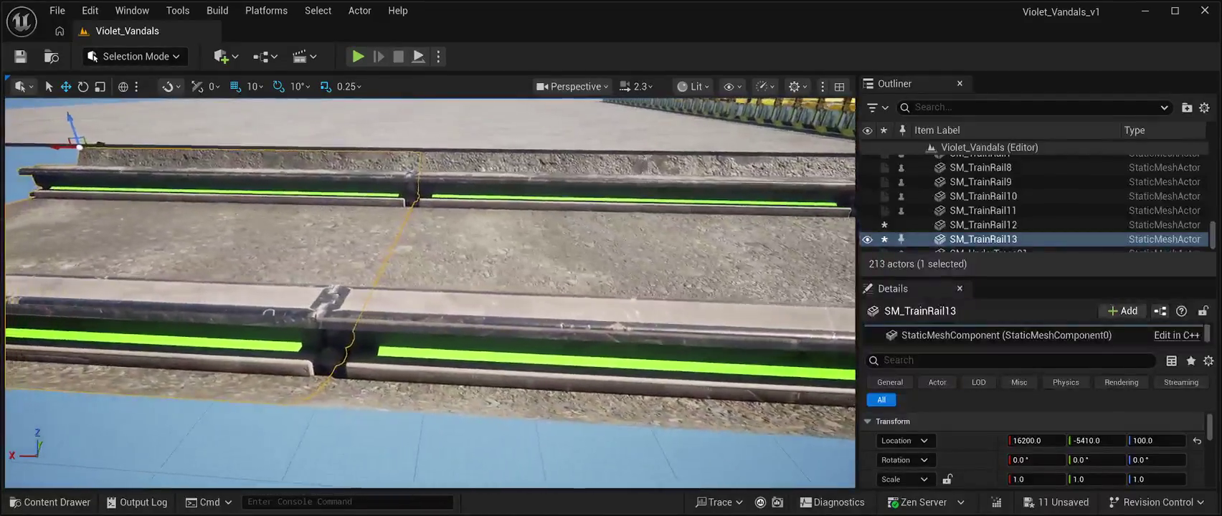
{"action": "scroll", "coordinate": [430, 287], "scroll_direction": "down", "scroll_amount": 5}
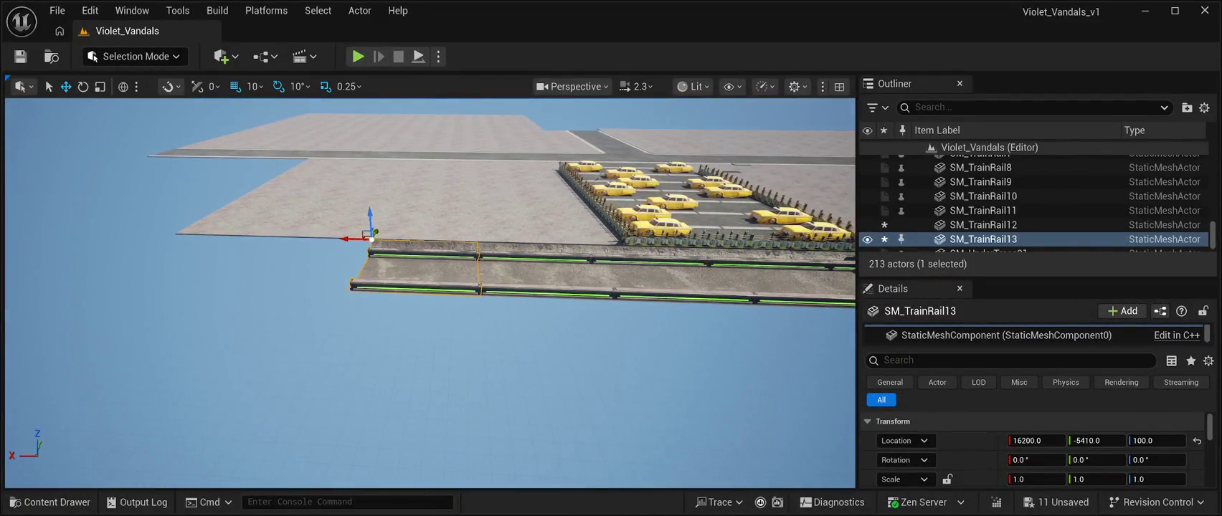
- Add two more rail pieces to the track end, closing the gap at SM_TrainRail14
{"action": "key", "text": "ctrl+d"}
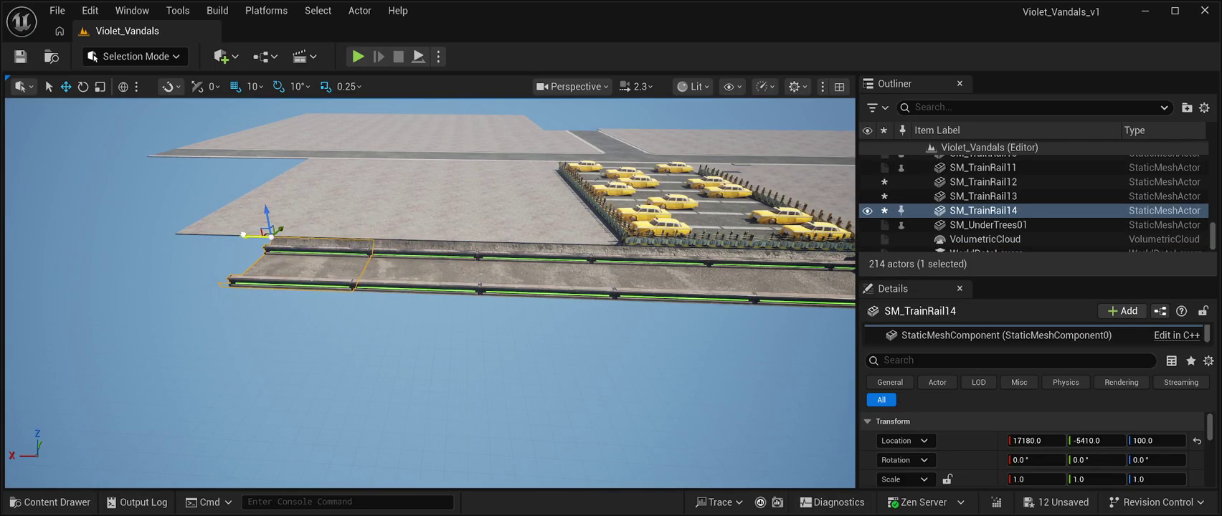
{"action": "scroll", "coordinate": [430, 287], "scroll_direction": "up", "scroll_amount": 5}
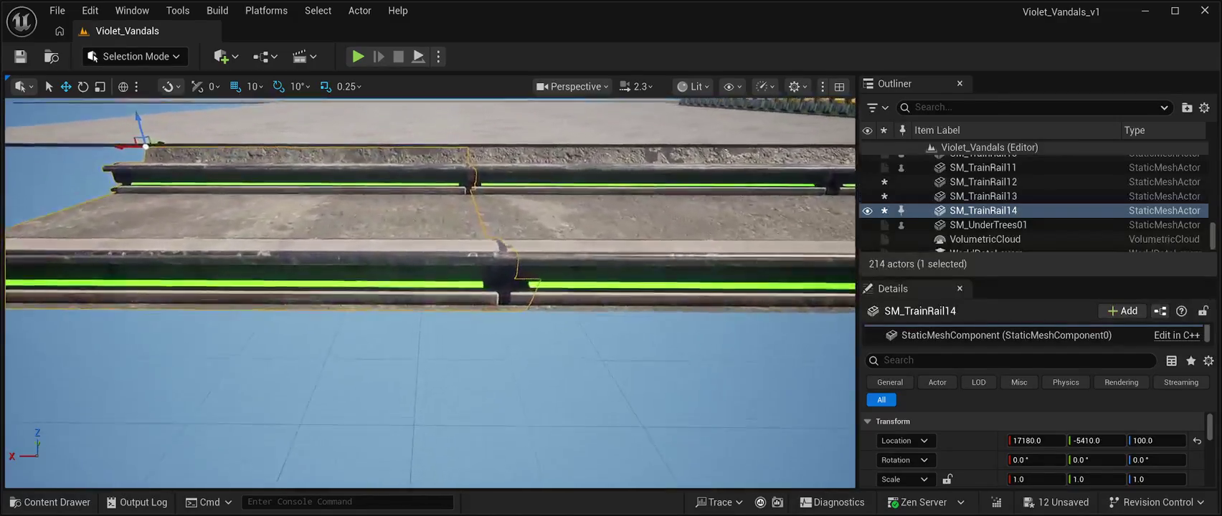
{"action": "scroll", "coordinate": [431, 287], "scroll_direction": "down", "scroll_amount": 2}
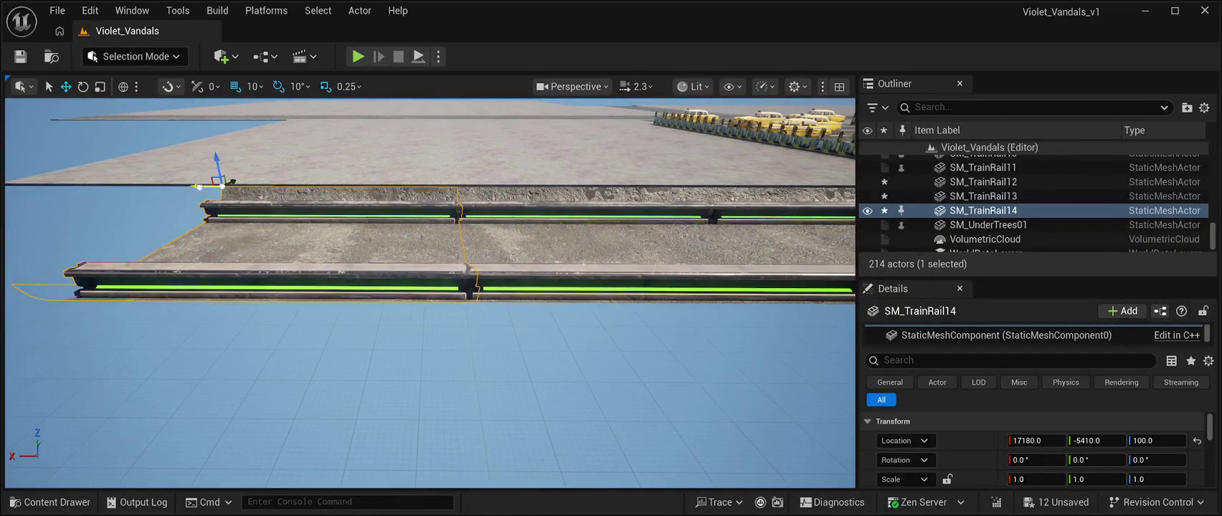
{"action": "left_click_drag", "start_coordinate": [202, 186], "coordinate": [197, 186]}
{"action": "scroll", "coordinate": [430, 287], "scroll_direction": "down", "scroll_amount": 5}
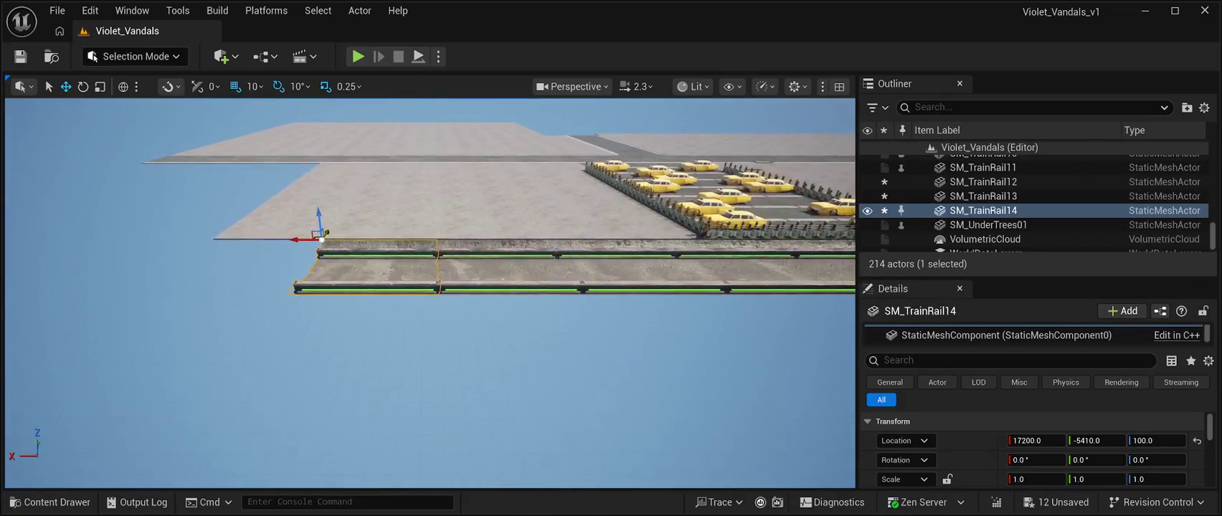
{"action": "key", "text": "ctrl+d"}
{"action": "left_click_drag", "start_coordinate": [316, 239], "coordinate": [177, 228]}
{"action": "mouse_move", "coordinate": [430, 287]}
{"action": "left_mouse_down"}
{"action": "mouse_move", "coordinate": [430, 230]}
{"action": "mouse_move", "coordinate": [430, 354]}
{"action": "left_mouse_up"}
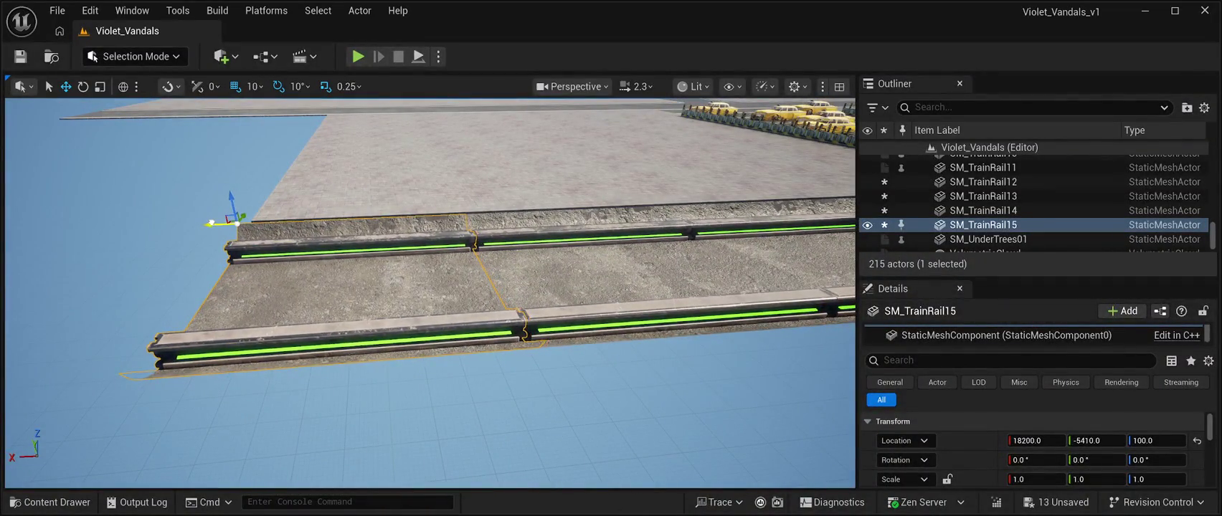
{"action": "scroll", "coordinate": [430, 287], "scroll_direction": "up", "scroll_amount": 5}
{"action": "scroll", "coordinate": [430, 287], "scroll_direction": "down", "scroll_amount": 5}
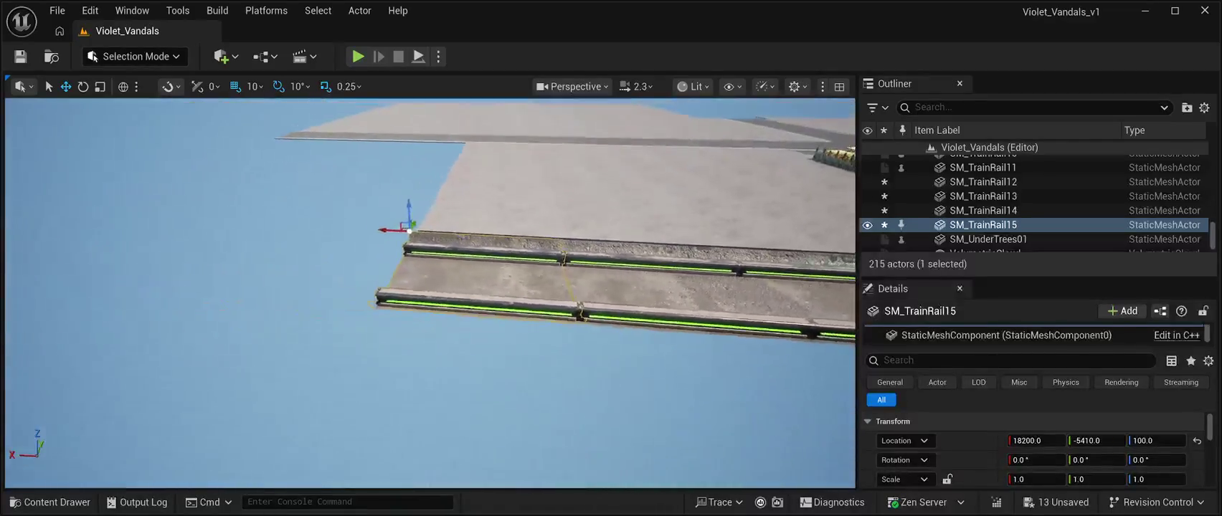
- Save the Violet_Vandals level and survey the road layout, selecting end piece SM_Road_M14
{"action": "left_click", "coordinate": [1001, 161]}
{"action": "key", "text": "f"}
{"action": "mouse_move", "coordinate": [431, 287]}
{"action": "left_mouse_down"}
{"action": "mouse_move", "coordinate": [430, 316]}
{"action": "mouse_move", "coordinate": [452, 330]}
{"action": "mouse_move", "coordinate": [438, 294]}
{"action": "left_mouse_up"}
{"action": "key", "text": "ctrl+s"}
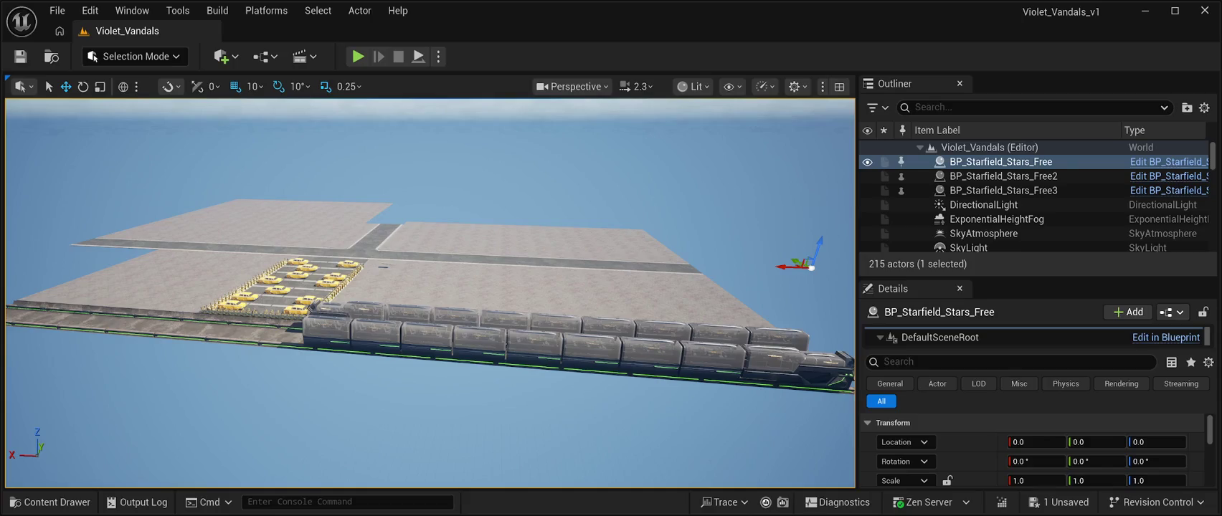
{"action": "mouse_move", "coordinate": [430, 323]}
{"action": "left_mouse_down"}
{"action": "mouse_move", "coordinate": [430, 259]}
{"action": "mouse_move", "coordinate": [441, 323]}
{"action": "mouse_move", "coordinate": [384, 302]}
{"action": "mouse_move", "coordinate": [433, 328]}
{"action": "left_mouse_up"}
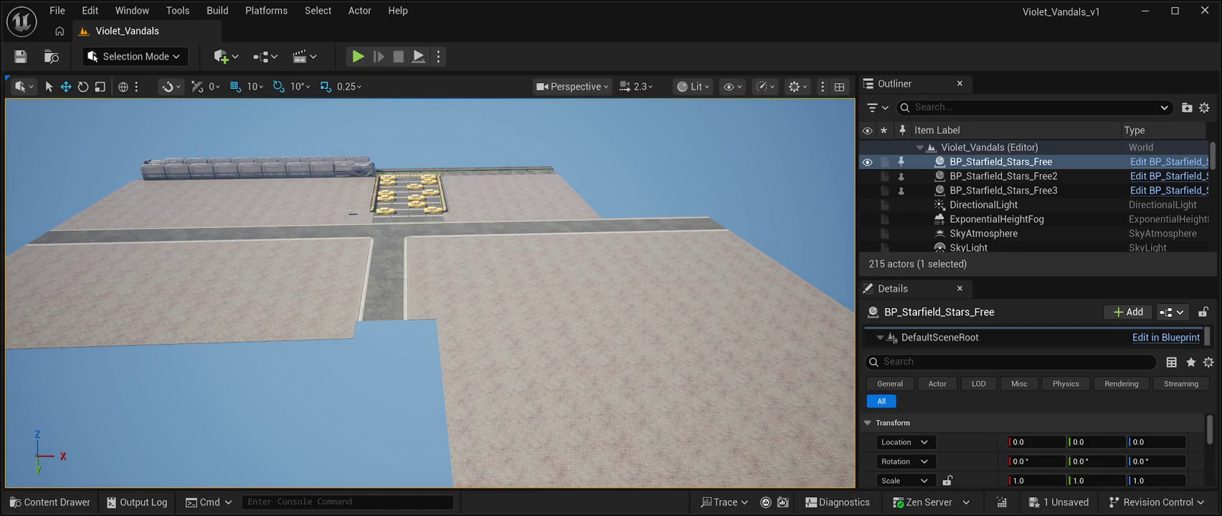
{"action": "left_click_drag", "start_coordinate": [434, 329], "coordinate": [405, 317]}
{"action": "left_click", "coordinate": [420, 208]}
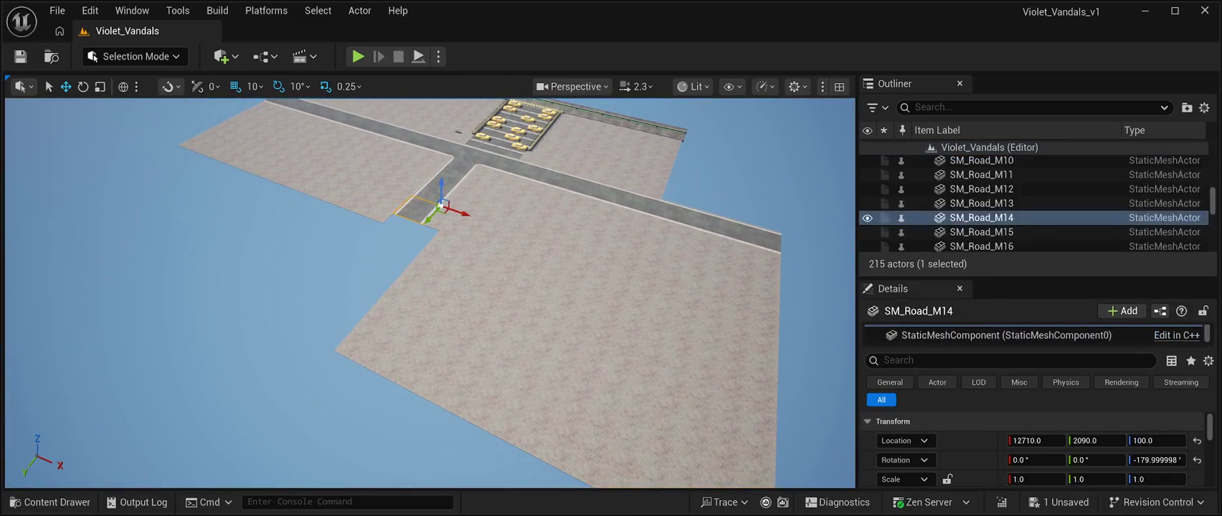
- Duplicate road piece SM_Road_M14 as SM_Road_M22 and slide it along the side road to 12710, 3100, 100
{"action": "key", "text": "ctrl+d"}
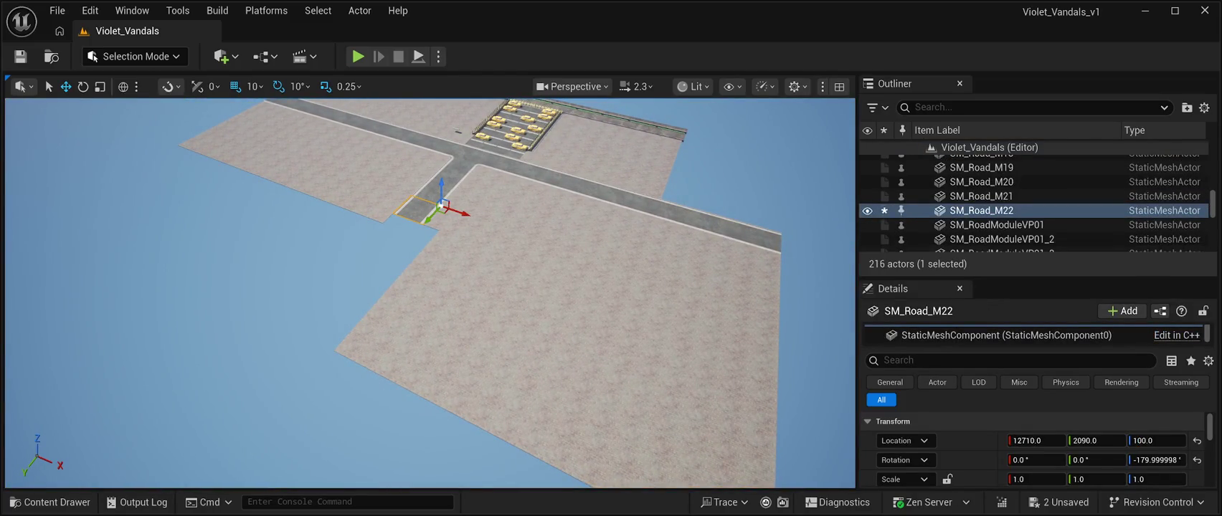
{"action": "left_click_drag", "start_coordinate": [429, 219], "coordinate": [405, 237]}
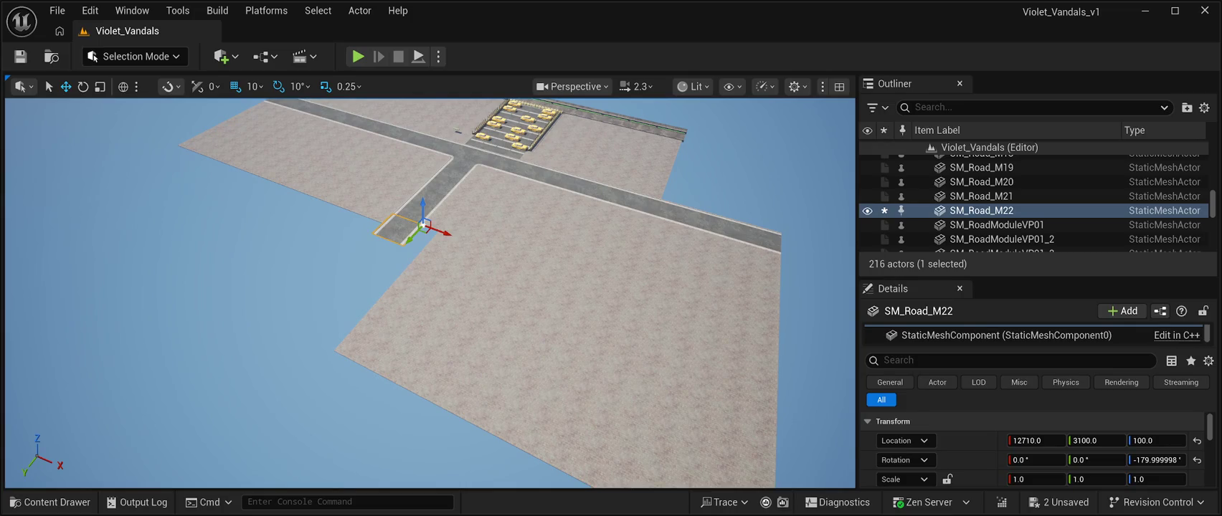
{"action": "left_click", "coordinate": [143, 323]}
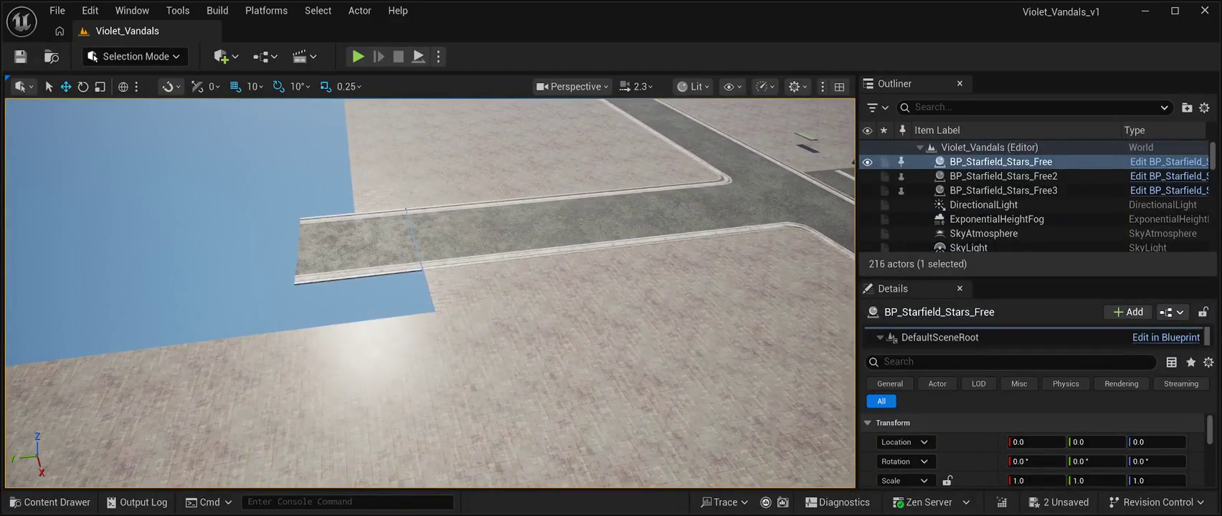
{"action": "key", "text": "ctrl+z"}
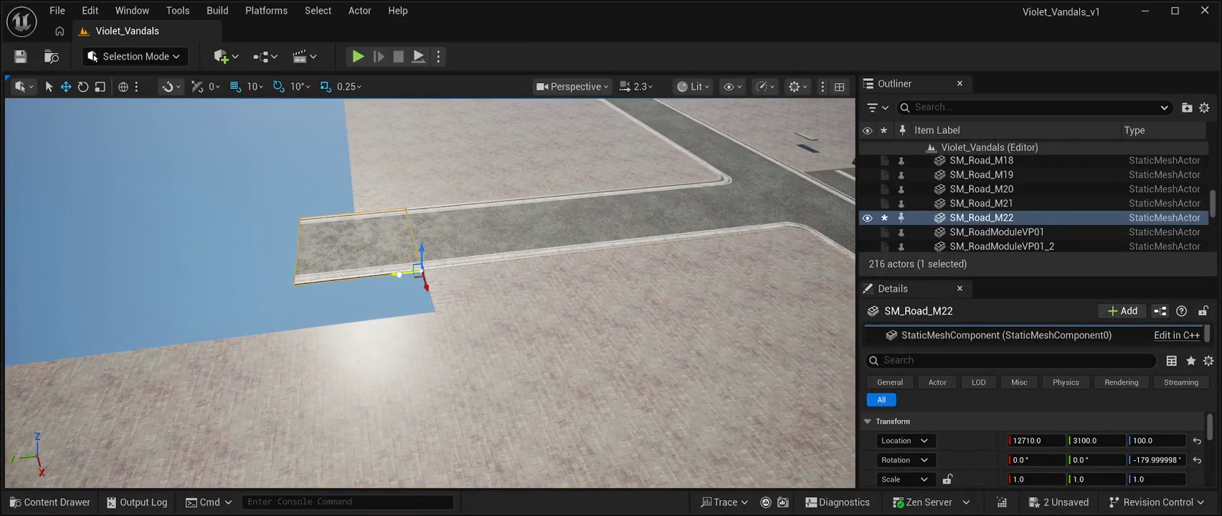
{"action": "key", "text": "ctrl+z"}
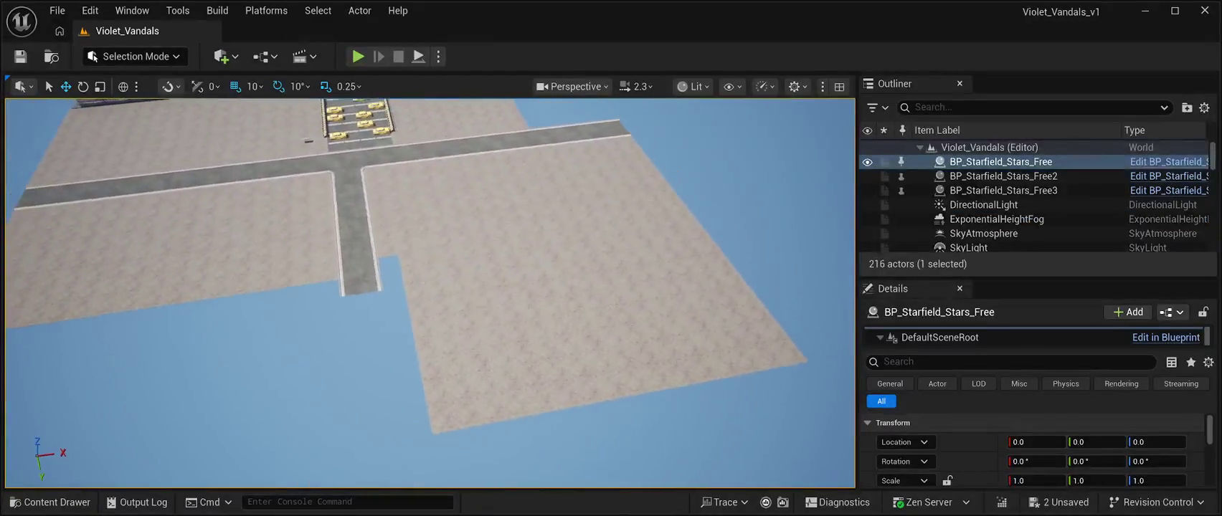
{"action": "key", "text": "ctrl+z"}
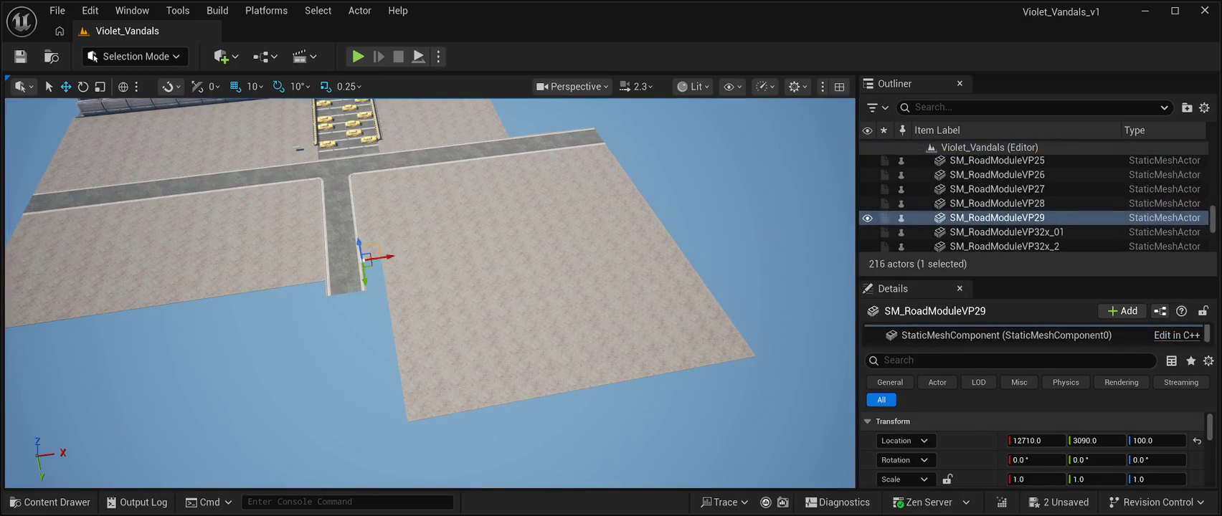
- Select road modules SM_RoadModuleVP24–29 and make two copies, each slid further down the side road
{"action": "key", "text": "shift+Up"}
{"action": "key", "text": "shift+Up"}
{"action": "key", "text": "shift+Up"}
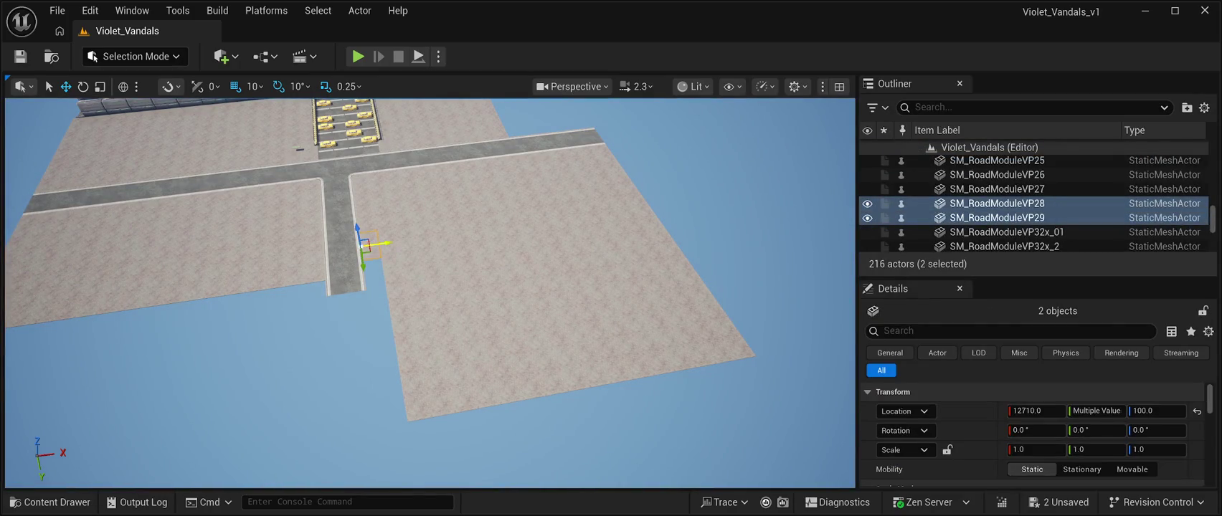
{"action": "key", "text": "shift+Up"}
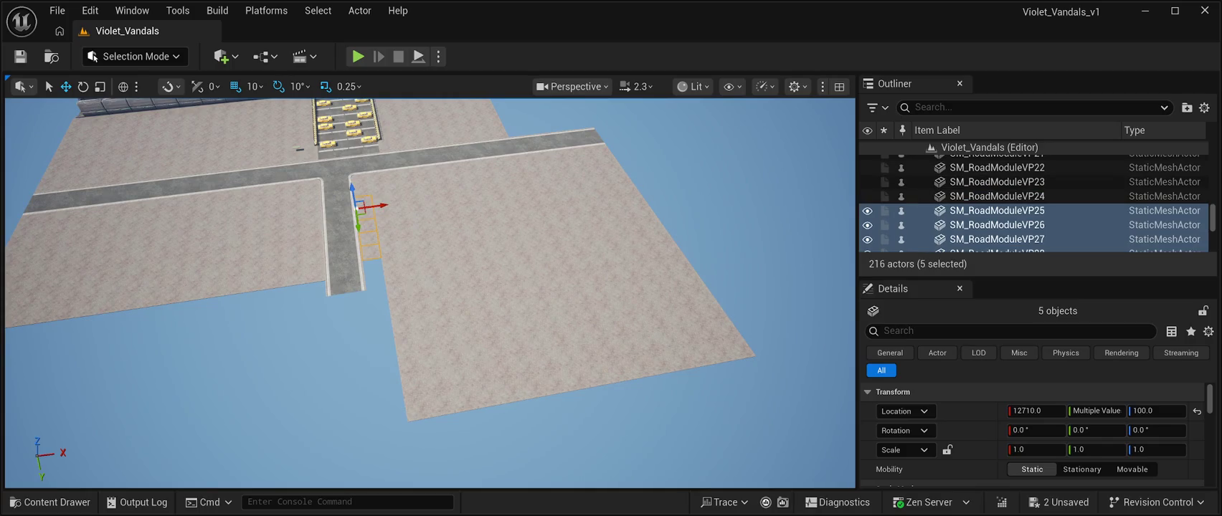
{"action": "key", "text": "shift+Up"}
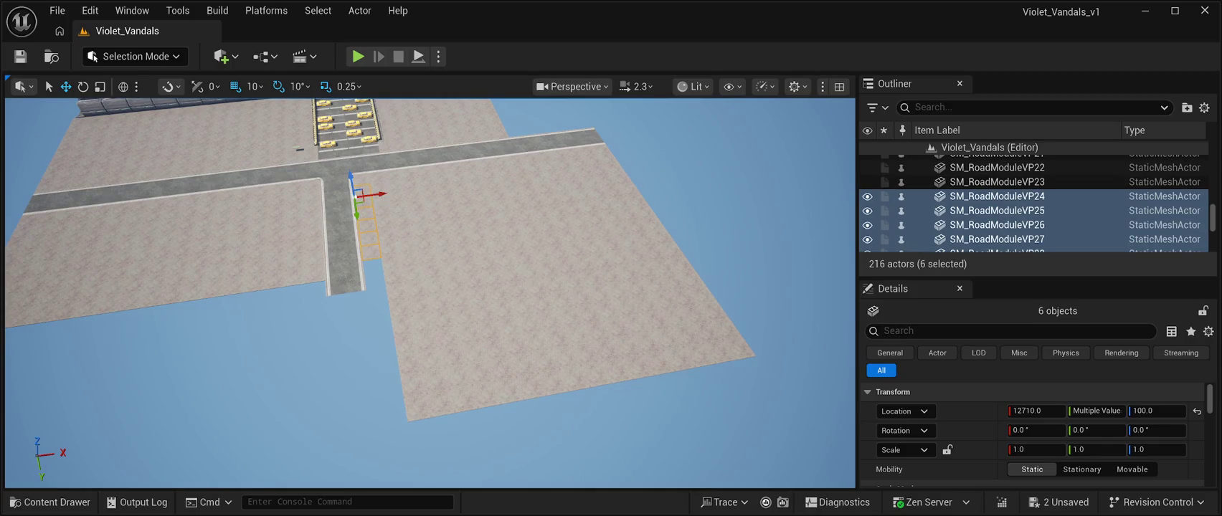
{"action": "key", "text": "ctrl+d"}
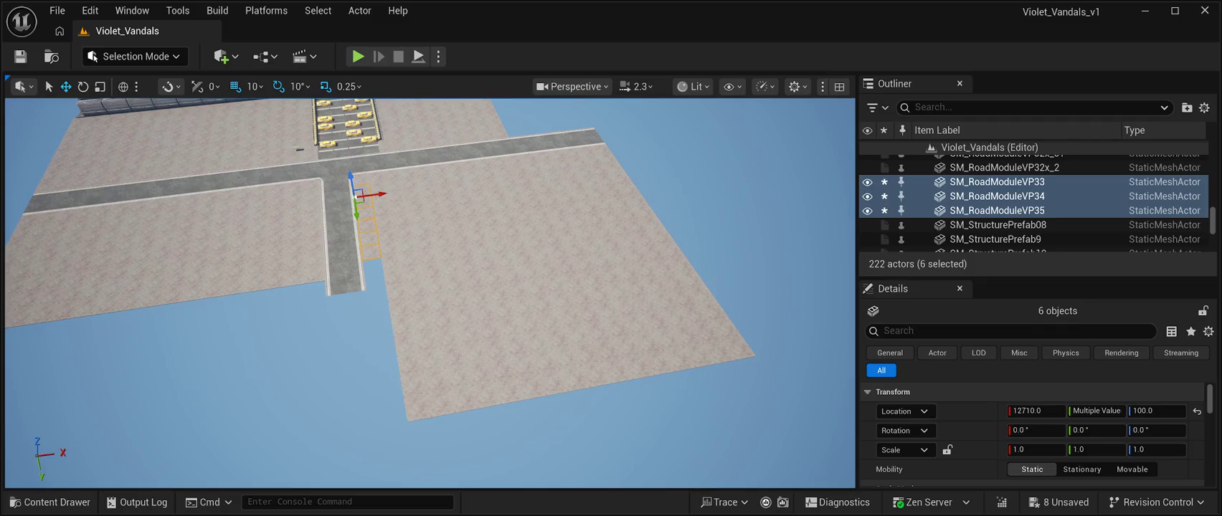
{"action": "left_click_drag", "start_coordinate": [355, 215], "coordinate": [372, 297]}
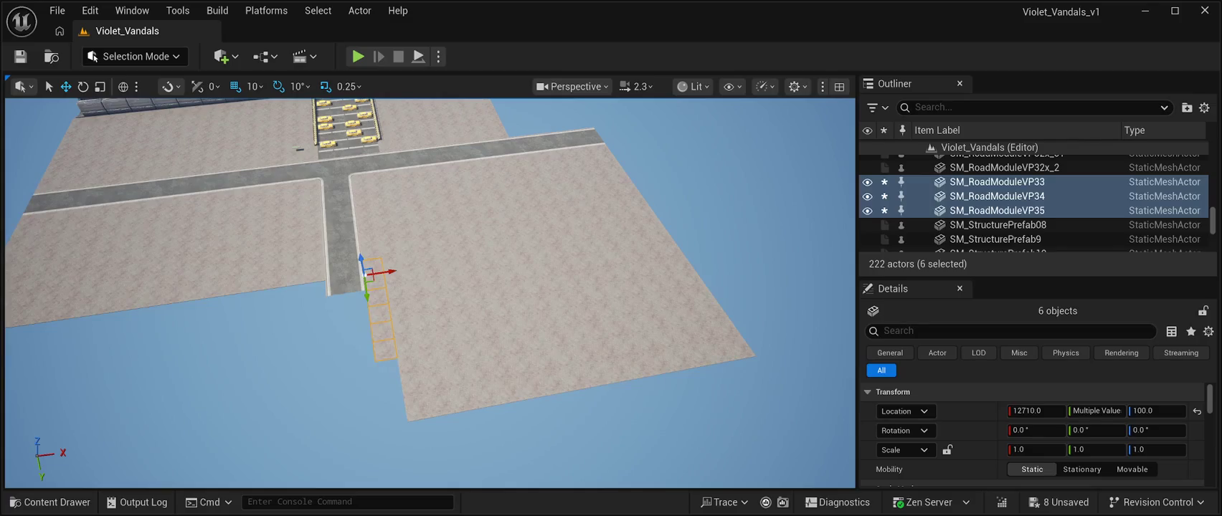
{"action": "key", "text": "ctrl+d"}
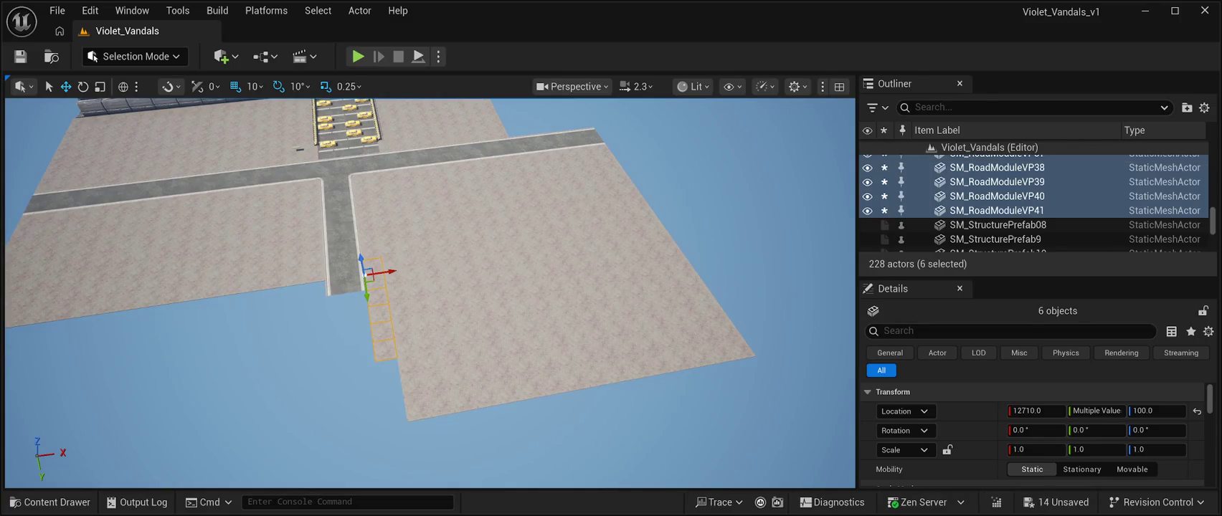
{"action": "mouse_move", "coordinate": [364, 301]}
{"action": "left_mouse_down"}
{"action": "mouse_move", "coordinate": [373, 418]}
{"action": "mouse_move", "coordinate": [286, 405]}
{"action": "mouse_move", "coordinate": [301, 401]}
{"action": "left_mouse_up"}
- Delete the surplus road modules SM_RoadModuleVP37 and SM_RoadModuleVP38
{"action": "left_click", "coordinate": [437, 286]}
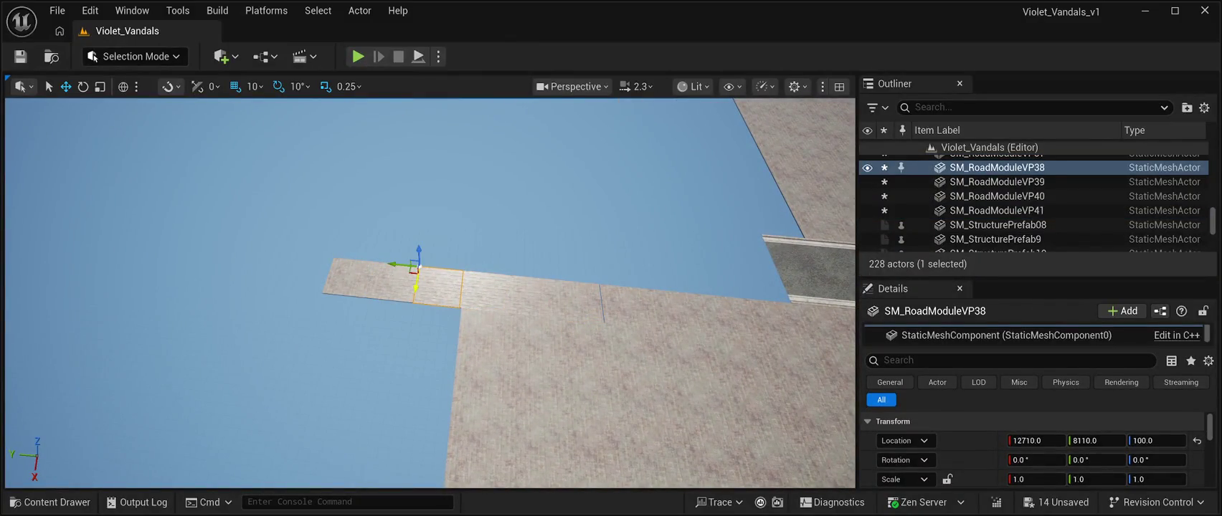
{"action": "left_click", "coordinate": [391, 284], "text": "ctrl"}
{"action": "key", "text": "Delete"}
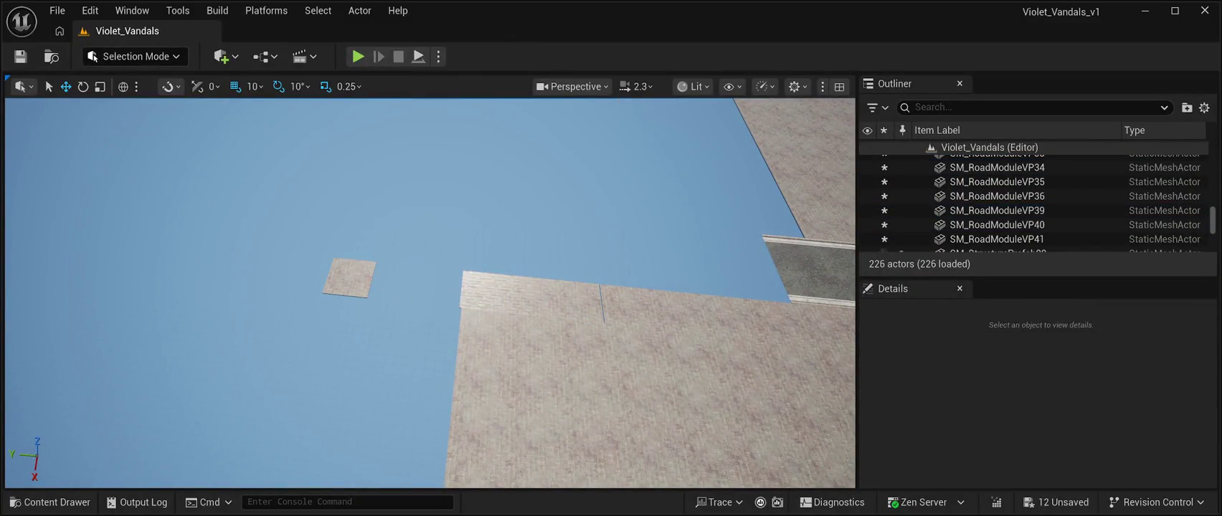
{"action": "left_click", "coordinate": [348, 278]}
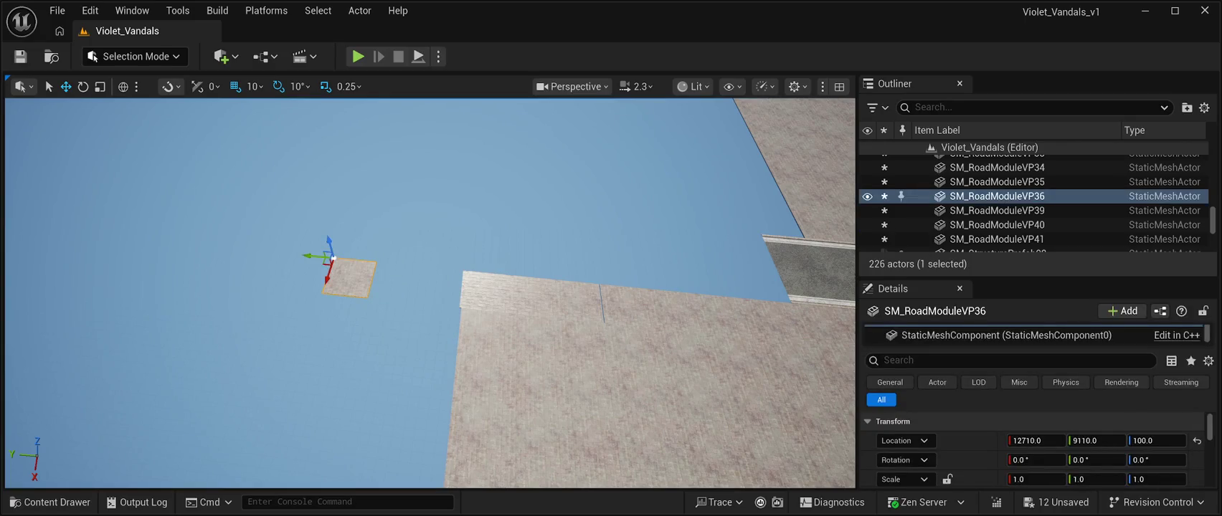
{"action": "key", "text": "Delete"}
{"action": "left_click", "coordinate": [601, 303]}
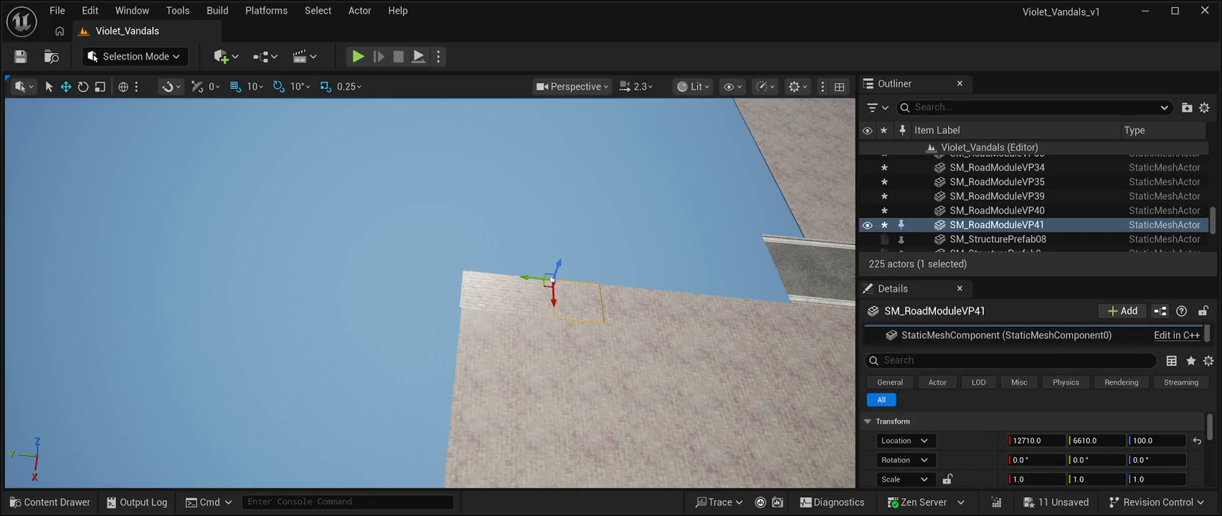
{"action": "left_click", "coordinate": [529, 294]}
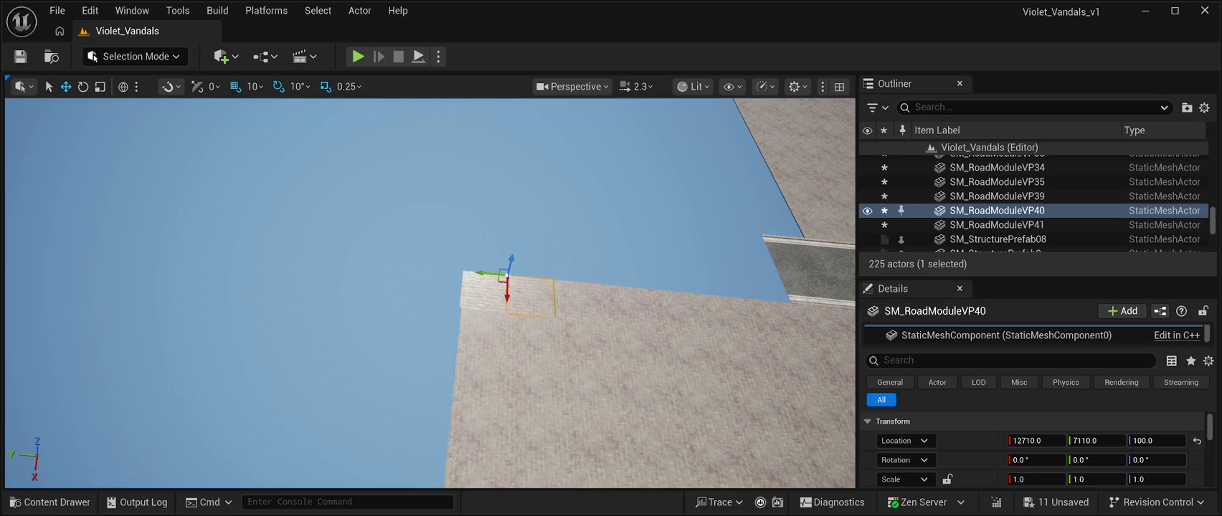
{"action": "left_click_drag", "start_coordinate": [486, 273], "coordinate": [484, 273]}
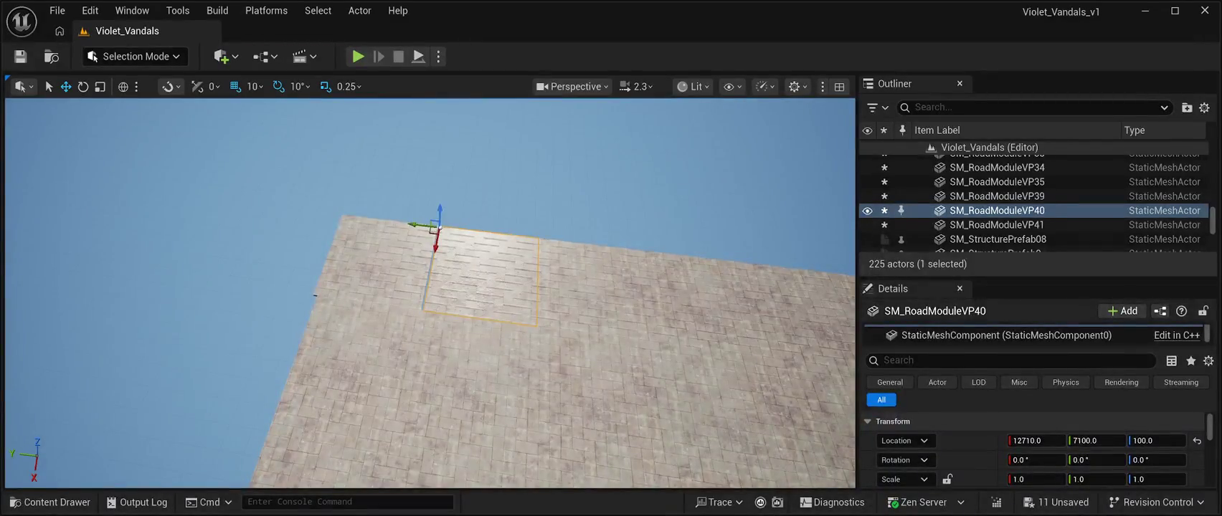
{"action": "left_click", "coordinate": [375, 261]}
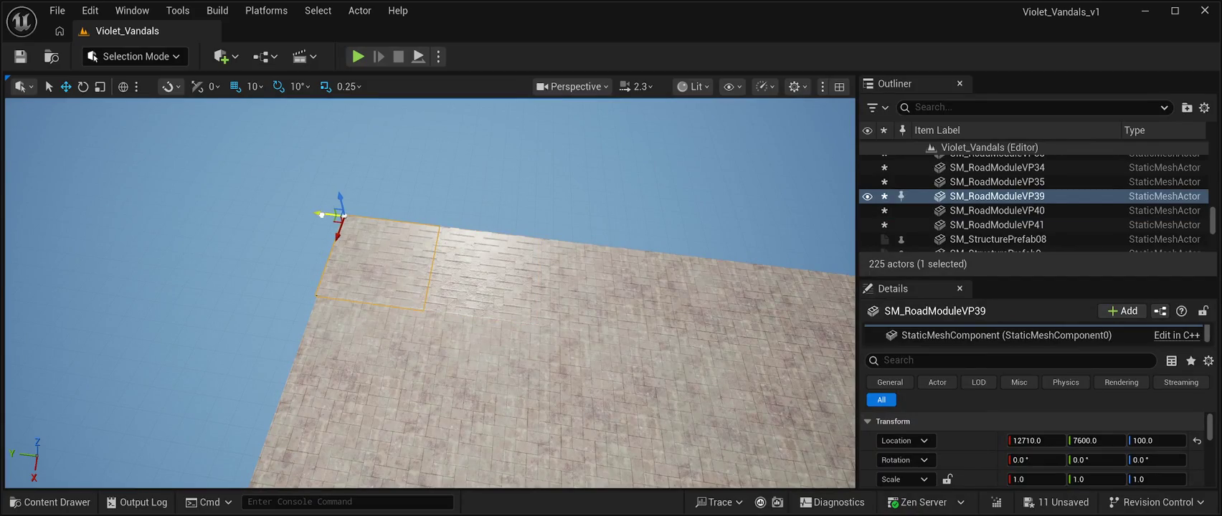
{"action": "left_click", "coordinate": [215, 165]}
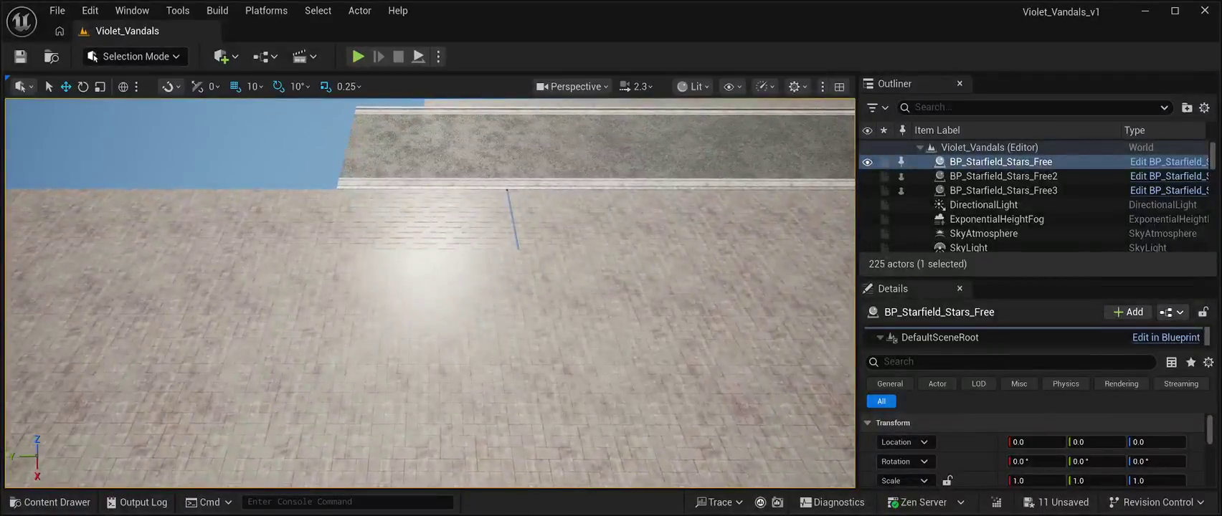
{"action": "left_click", "coordinate": [466, 218]}
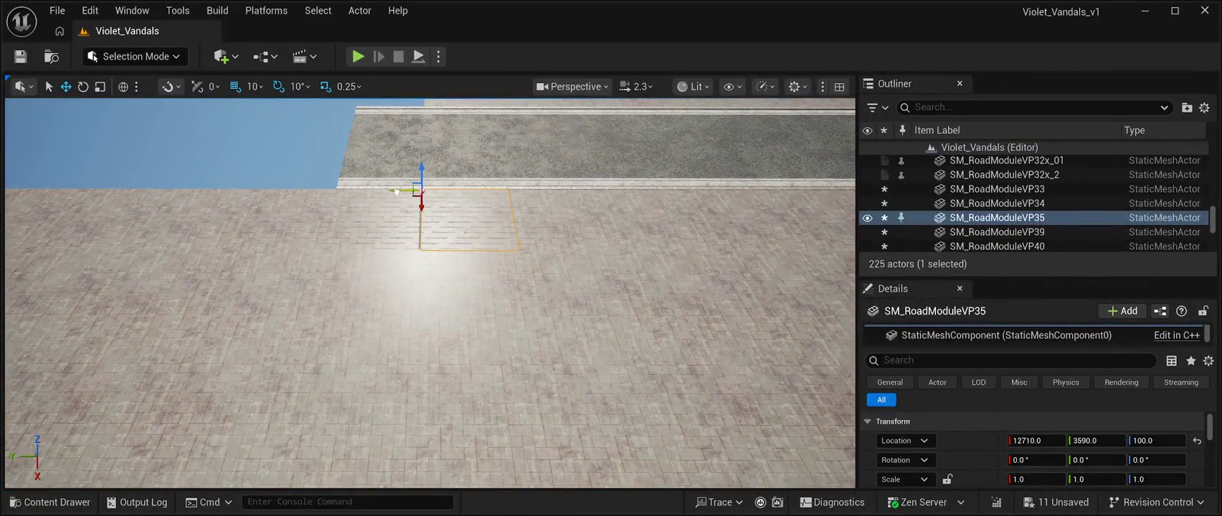
{"action": "left_click", "coordinate": [369, 218]}
{"action": "left_click_drag", "start_coordinate": [316, 191], "coordinate": [318, 192]}
{"action": "left_click", "coordinate": [271, 219]}
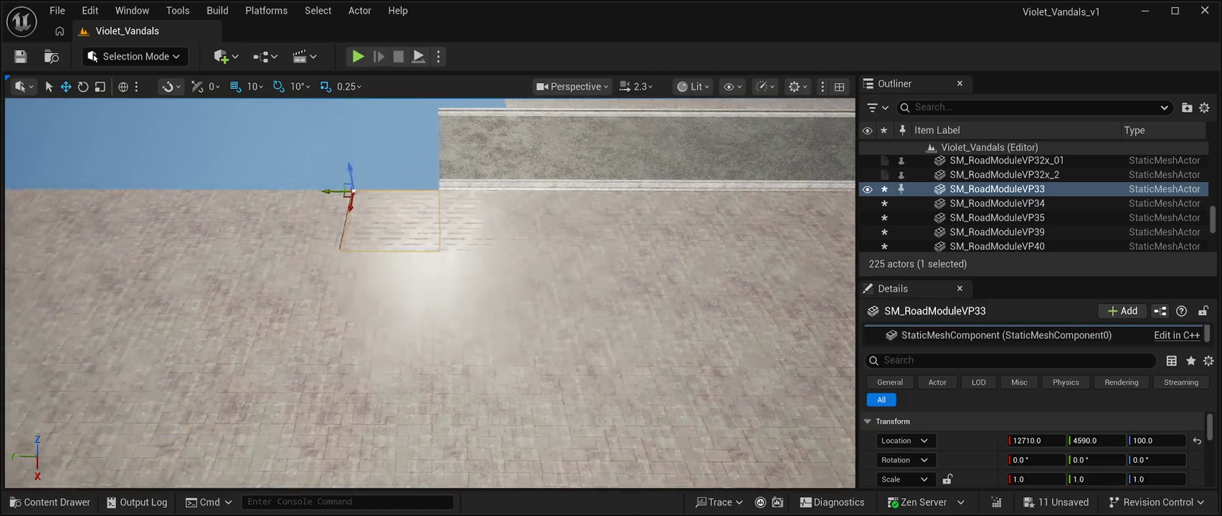
{"action": "left_click", "coordinate": [427, 208]}
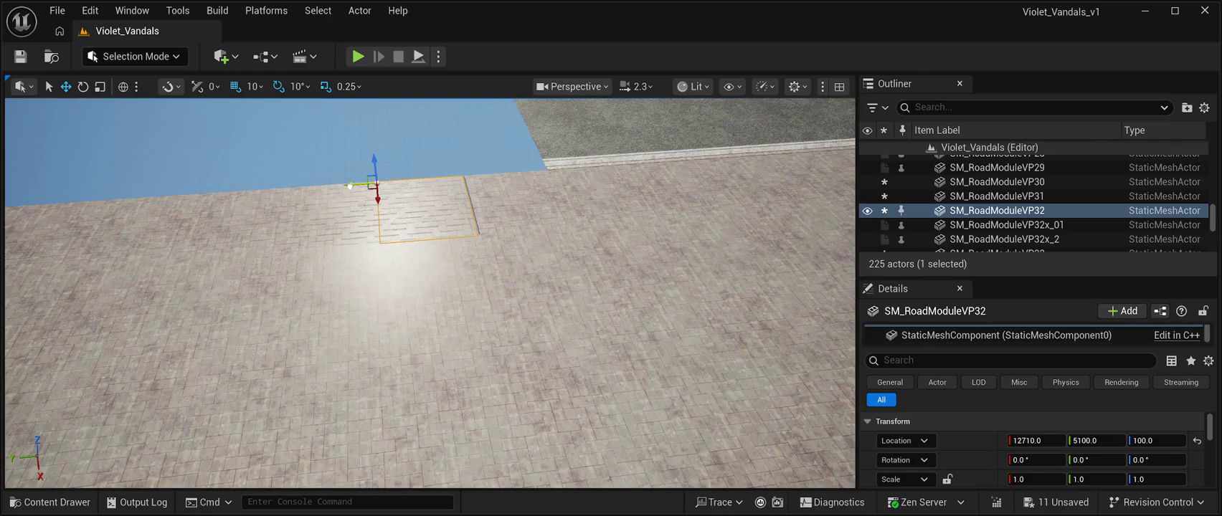
{"action": "left_click", "coordinate": [316, 197]}
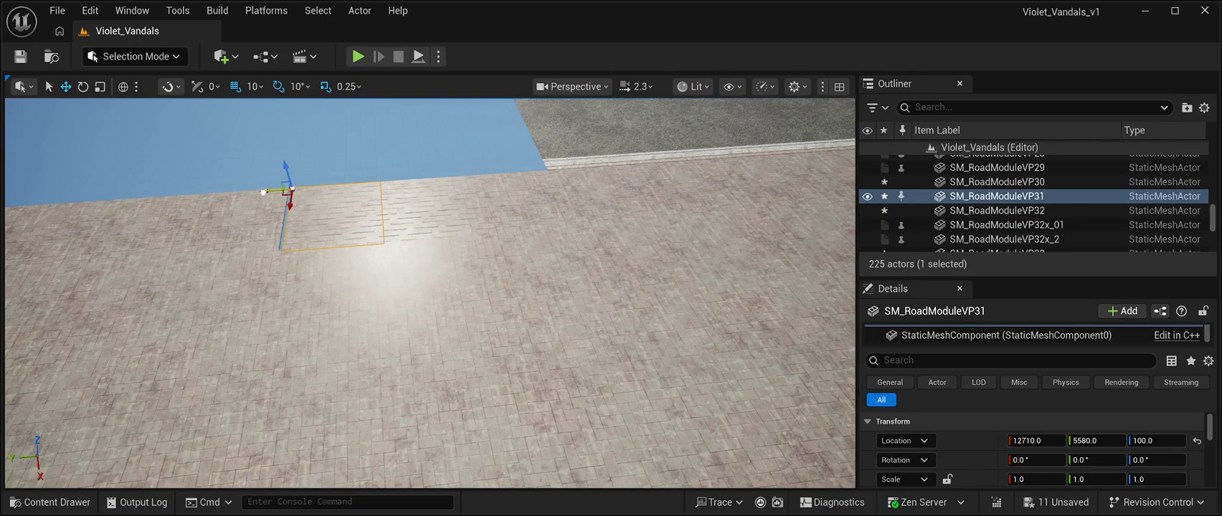
{"action": "left_click_drag", "start_coordinate": [263, 192], "coordinate": [262, 192]}
{"action": "left_click", "coordinate": [208, 199]}
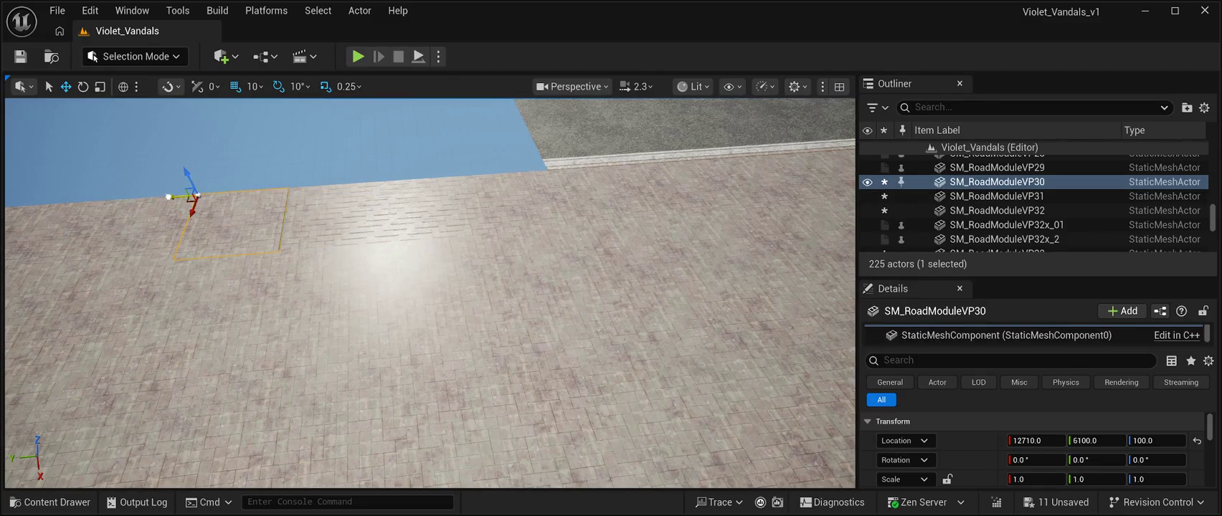
{"action": "left_click", "coordinate": [144, 144]}
{"action": "key", "text": "f"}
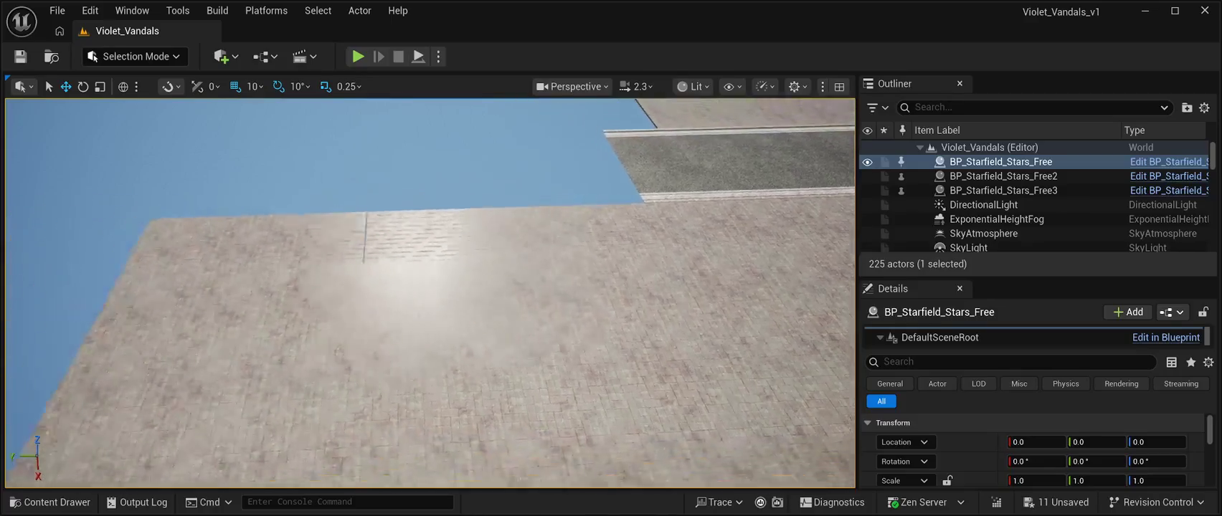
{"action": "left_click", "coordinate": [432, 248]}
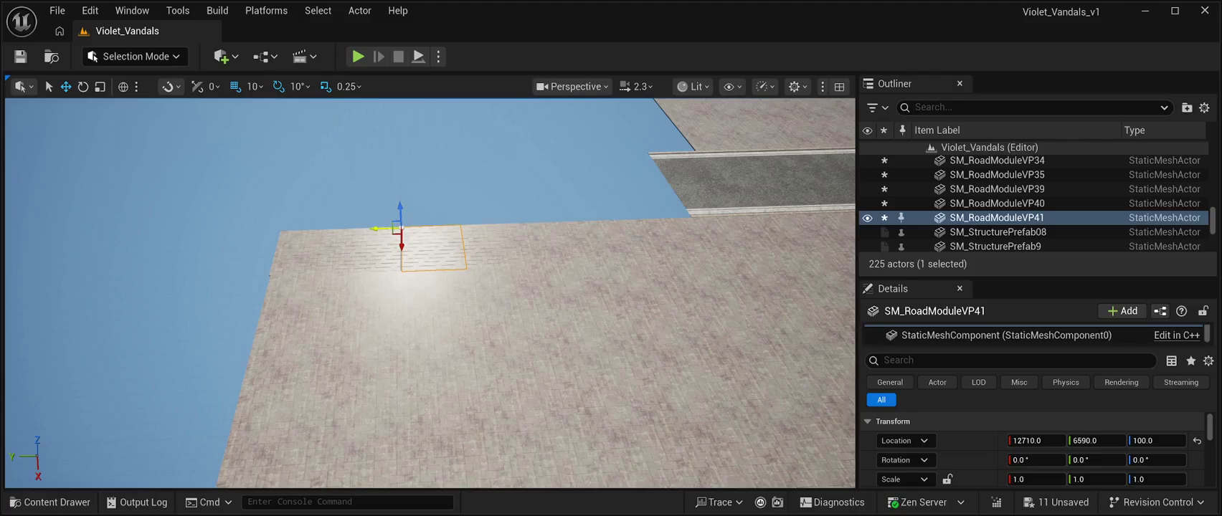
{"action": "key", "text": "ctrl+z"}
{"action": "left_click", "coordinate": [368, 250]}
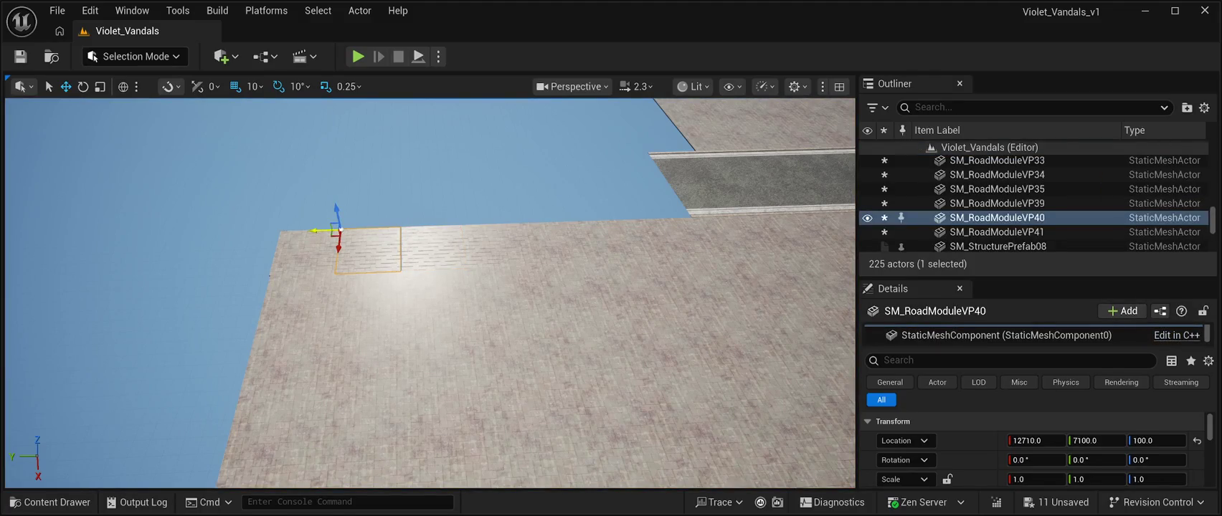
{"action": "key", "text": "ctrl+z"}
{"action": "key", "text": "ctrl+z"}
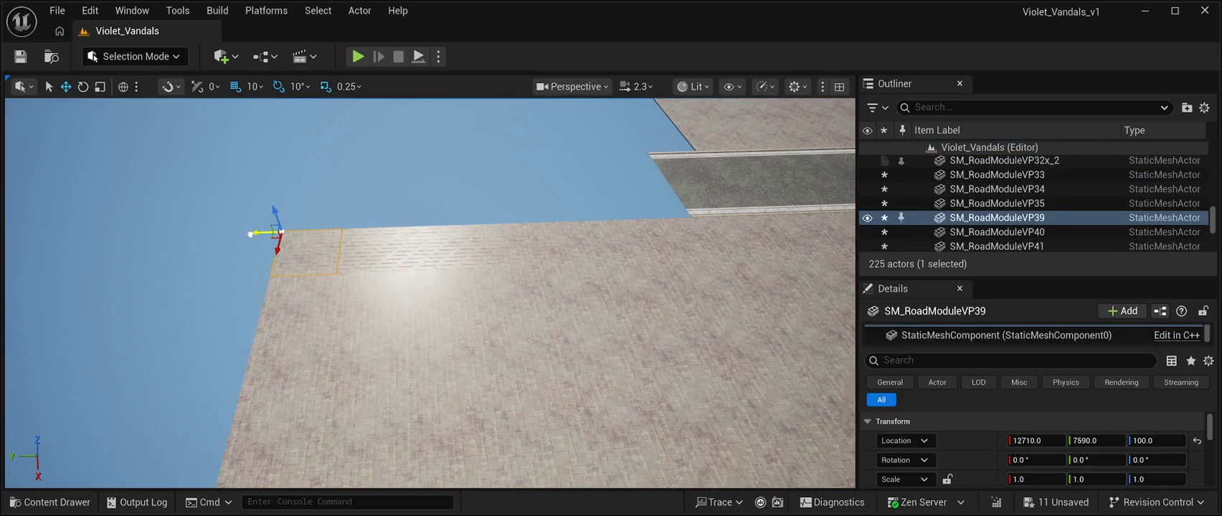
{"action": "key", "text": "ctrl+z"}
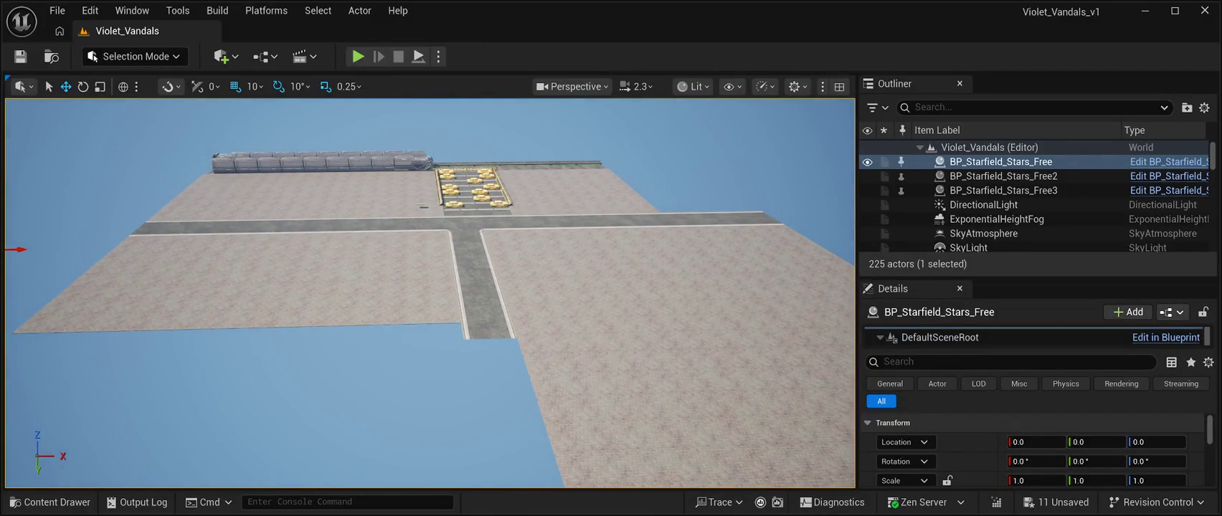
{"action": "left_click", "coordinate": [330, 280]}
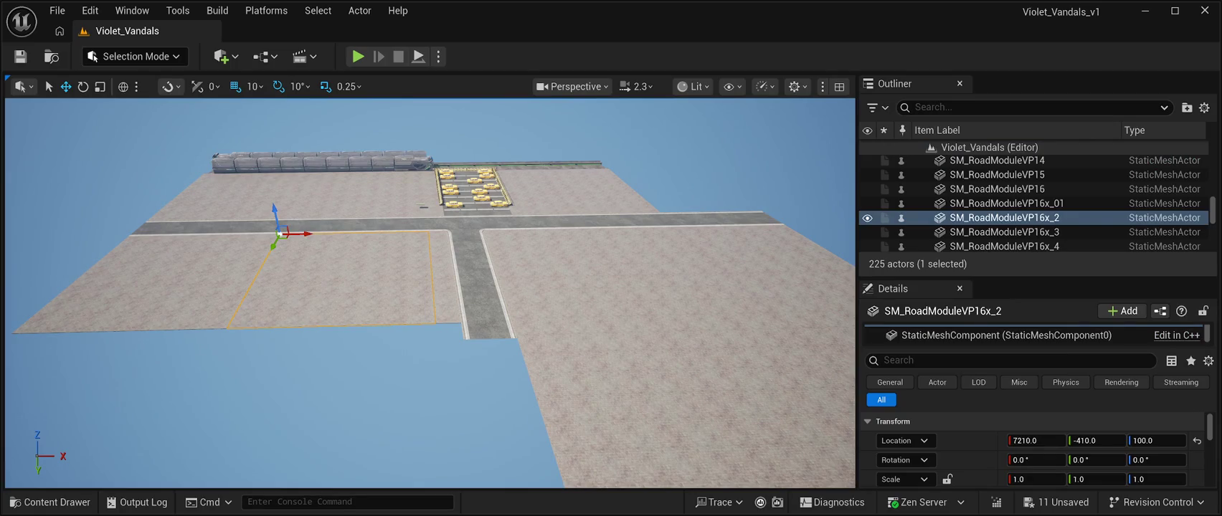
- Copy the large floor tile as SM_RoadModuleVP32x_3 in front of the left floor, then show CyberPunkMegapack Meshes
{"action": "left_click", "coordinate": [143, 287]}
{"action": "left_click", "coordinate": [574, 323]}
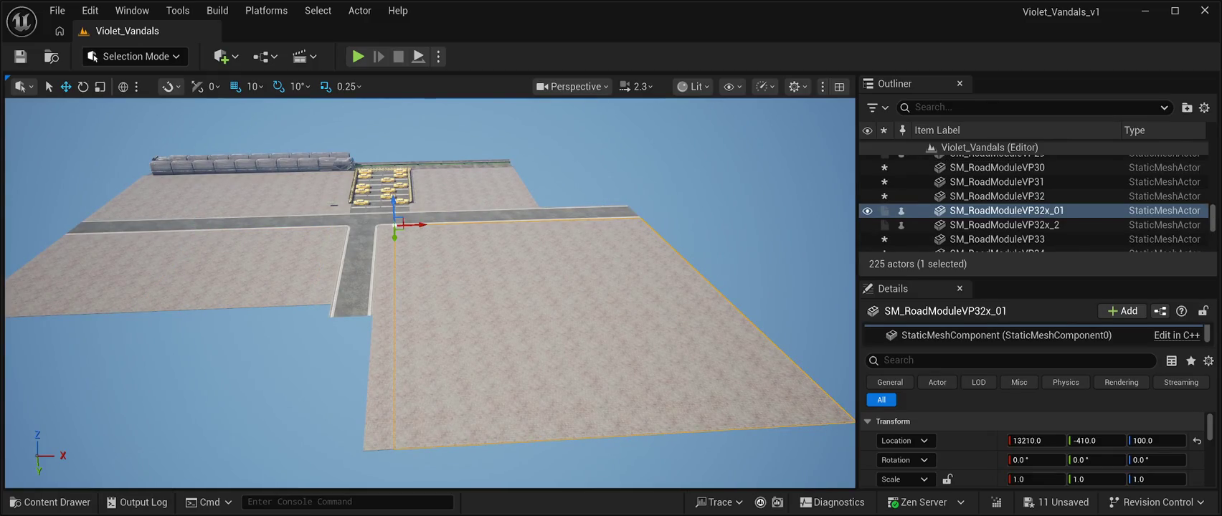
{"action": "key", "text": "ctrl+d"}
{"action": "mouse_move", "coordinate": [416, 225]}
{"action": "left_mouse_down"}
{"action": "mouse_move", "coordinate": [259, 258]}
{"action": "mouse_move", "coordinate": [49, 272]}
{"action": "mouse_move", "coordinate": [152, 310]}
{"action": "left_mouse_up"}
{"action": "scroll", "coordinate": [152, 311], "scroll_direction": "down", "scroll_amount": 5}
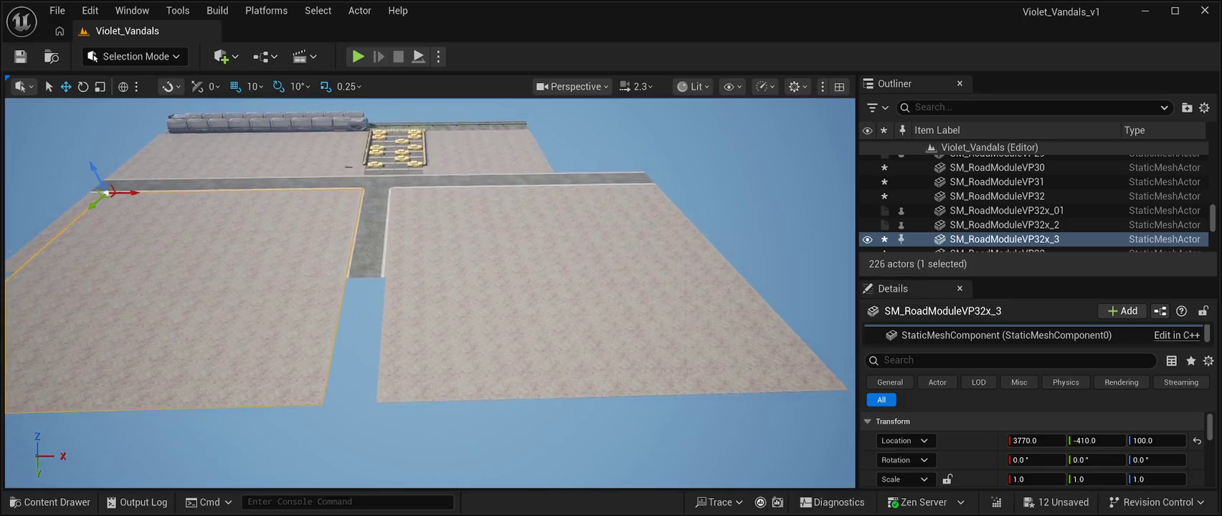
{"action": "scroll", "coordinate": [502, 266], "scroll_direction": "up", "scroll_amount": 5}
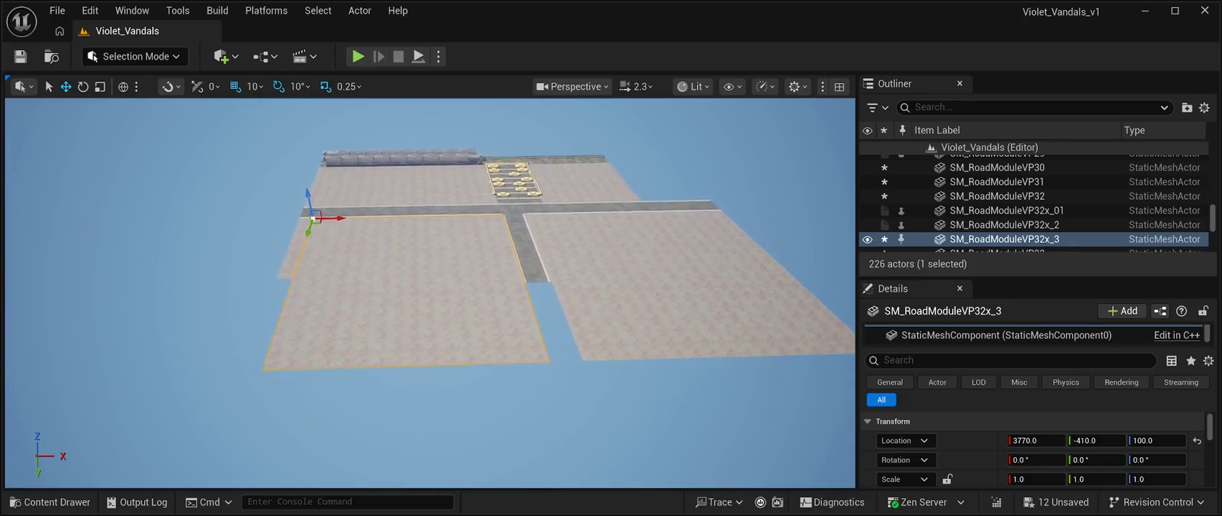
{"action": "scroll", "coordinate": [502, 266], "scroll_direction": "up", "scroll_amount": 2}
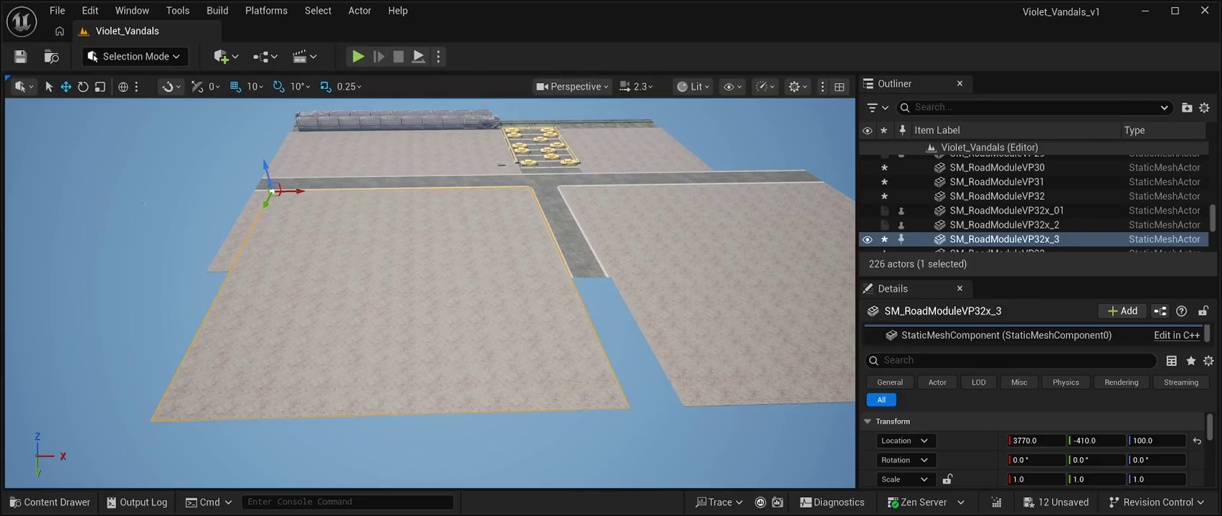
{"action": "mouse_move", "coordinate": [267, 201]}
{"action": "left_mouse_down"}
{"action": "mouse_move", "coordinate": [259, 349]}
{"action": "mouse_move", "coordinate": [261, 324]}
{"action": "left_mouse_up"}
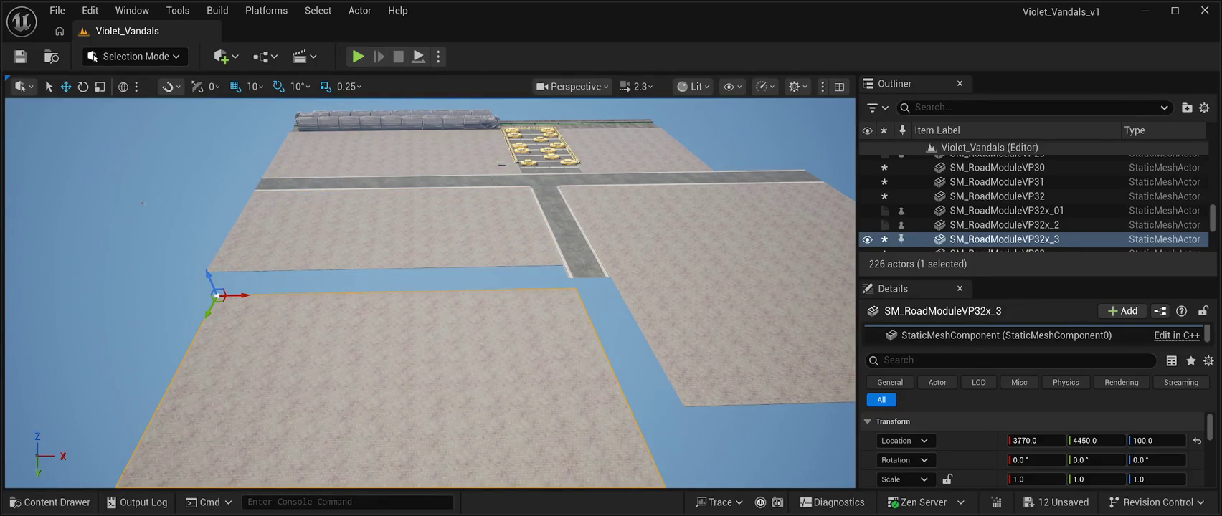
{"action": "key", "text": "Escape"}
{"action": "left_click", "coordinate": [50, 502]}
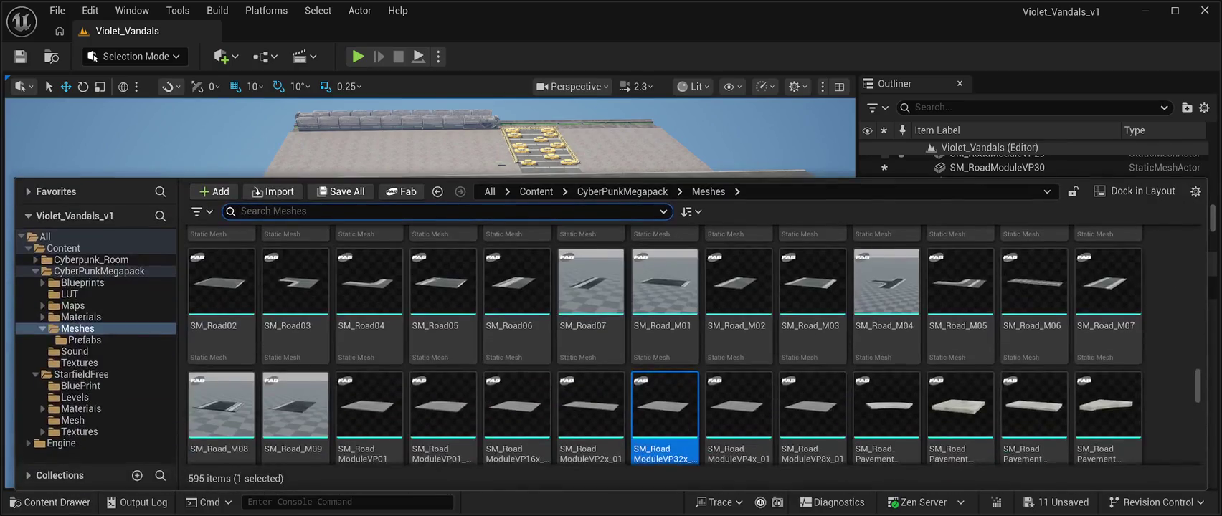
- Place SM_RoadModuleVP16x_7 at 7710, 3600, 110 beside the road near the crossroad
{"action": "left_click", "coordinate": [517, 412]}
{"action": "mouse_move", "coordinate": [516, 409]}
{"action": "left_mouse_down"}
{"action": "mouse_move", "coordinate": [495, 165]}
{"action": "mouse_move", "coordinate": [469, 315]}
{"action": "mouse_move", "coordinate": [624, 387]}
{"action": "mouse_move", "coordinate": [466, 337]}
{"action": "mouse_move", "coordinate": [498, 323]}
{"action": "left_mouse_up"}
{"action": "mouse_move", "coordinate": [392, 271]}
{"action": "left_mouse_down"}
{"action": "mouse_move", "coordinate": [395, 285]}
{"action": "mouse_move", "coordinate": [425, 269]}
{"action": "left_mouse_up"}
{"action": "mouse_move", "coordinate": [502, 322]}
{"action": "left_mouse_down"}
{"action": "mouse_move", "coordinate": [495, 280]}
{"action": "mouse_move", "coordinate": [466, 236]}
{"action": "mouse_move", "coordinate": [471, 161]}
{"action": "mouse_move", "coordinate": [631, 173]}
{"action": "left_mouse_up"}
{"action": "scroll", "coordinate": [500, 173], "scroll_direction": "up", "scroll_amount": 3}
{"action": "scroll", "coordinate": [430, 294], "scroll_direction": "down", "scroll_amount": 10}
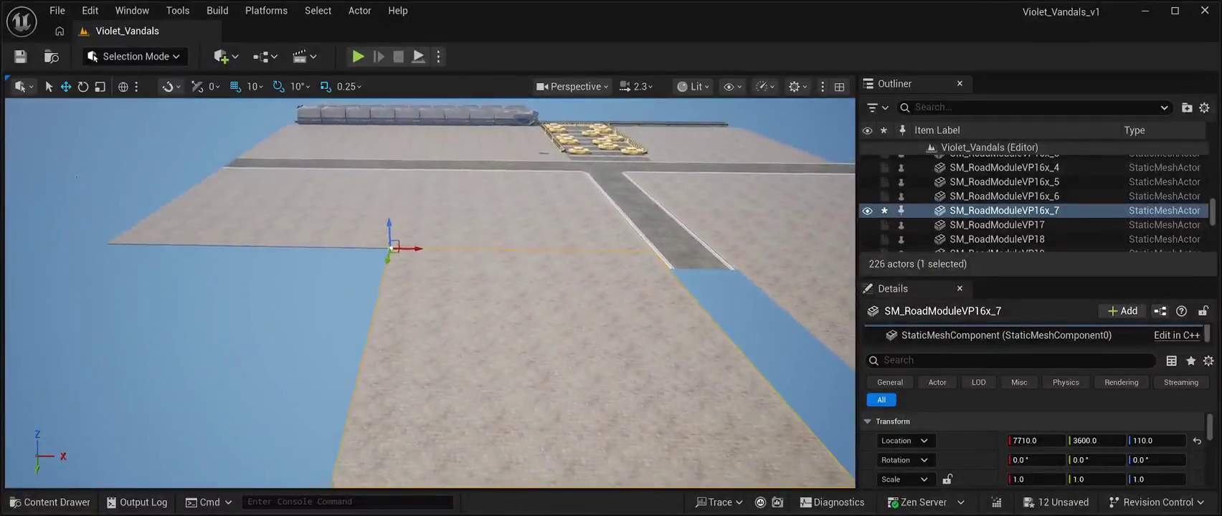
- Make a copy of the new 16x floor tile and place it to its left
{"action": "scroll", "coordinate": [430, 294], "scroll_direction": "down", "scroll_amount": 2}
{"action": "left_click_drag", "start_coordinate": [420, 246], "coordinate": [235, 249], "text": "alt"}
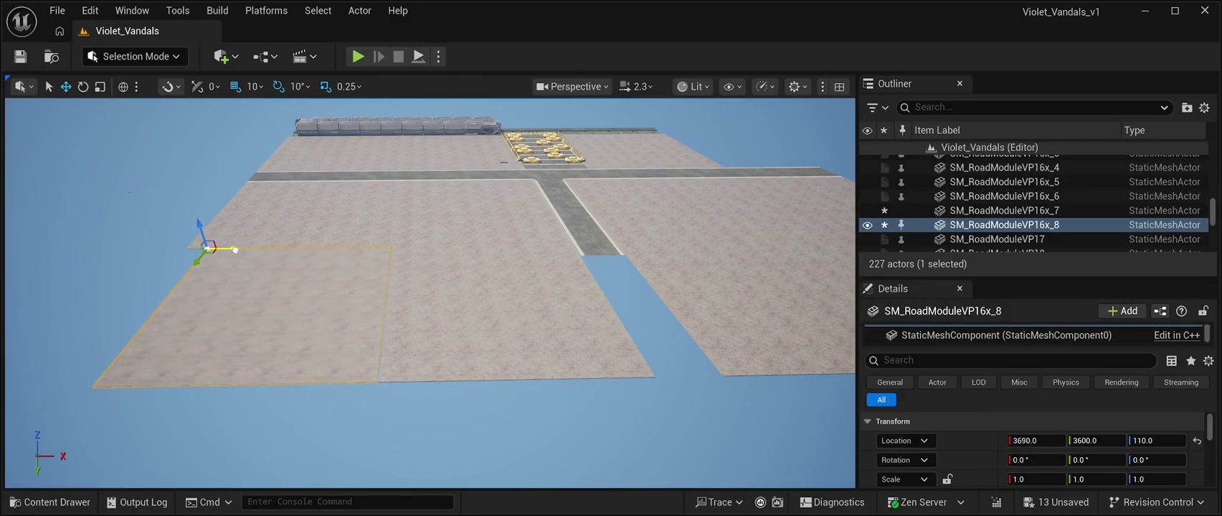
{"action": "left_click", "coordinate": [143, 194]}
{"action": "scroll", "coordinate": [430, 287], "scroll_direction": "up", "scroll_amount": 2}
{"action": "key", "text": "ctrl+z"}
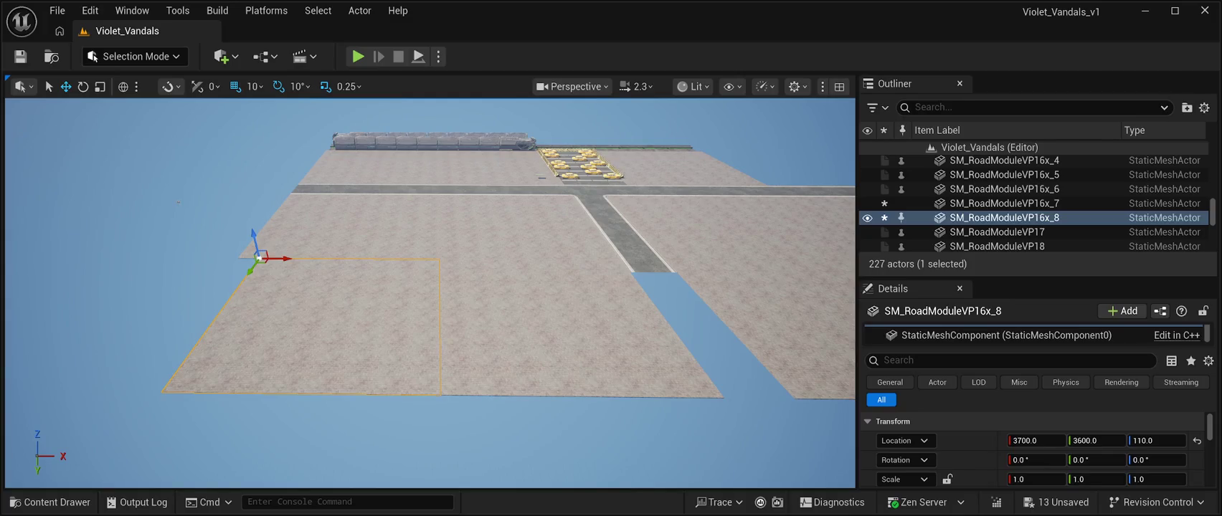
{"action": "key", "text": "ctrl+y"}
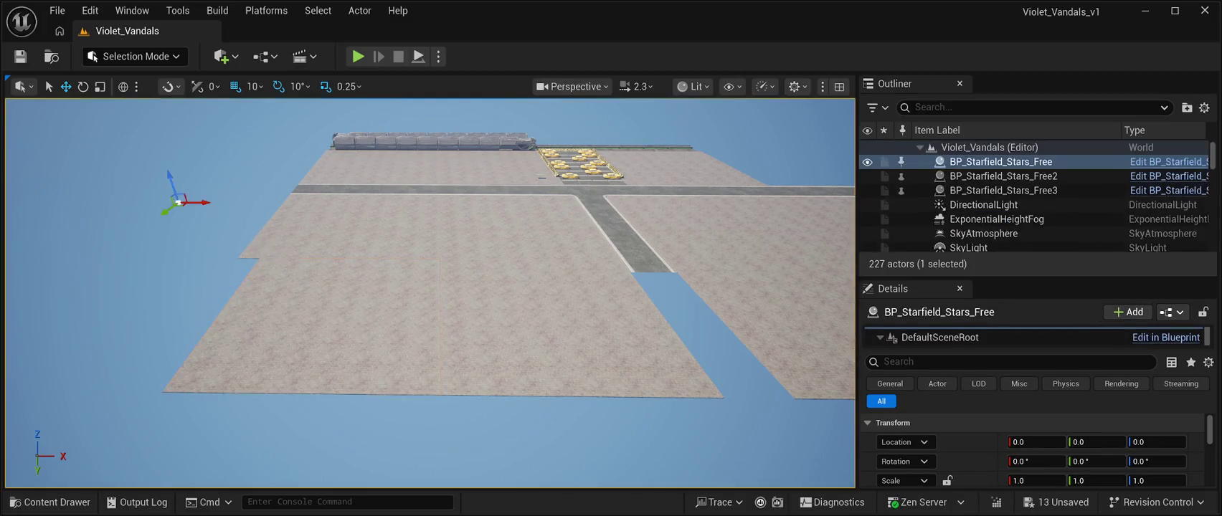
- Duplicate SM_Road_M22 as SM_Road_M23 at 12710, 3090, 100
{"action": "key", "text": "Up"}
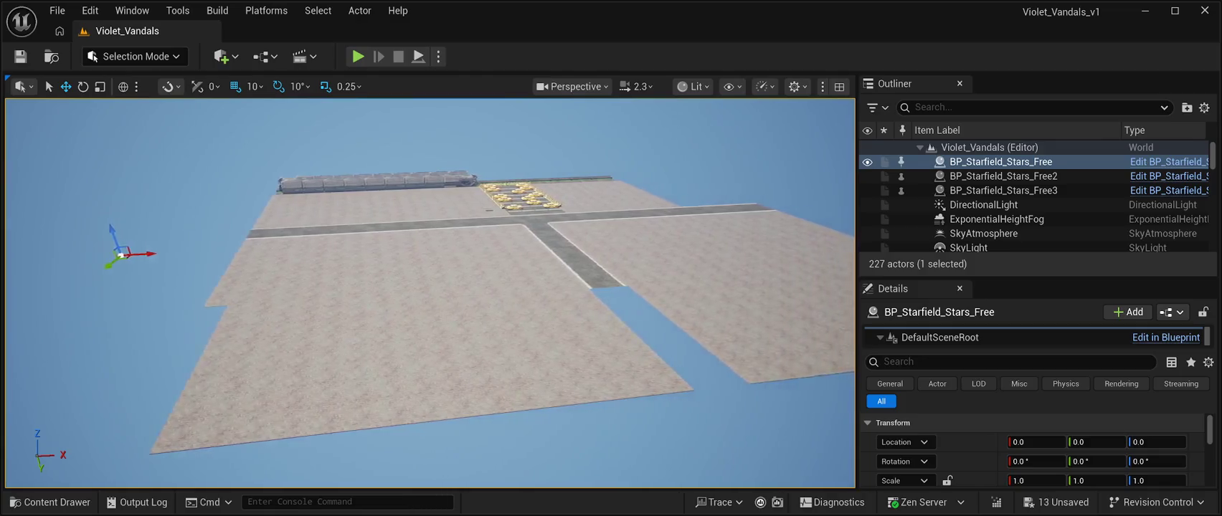
{"action": "key", "text": "Up"}
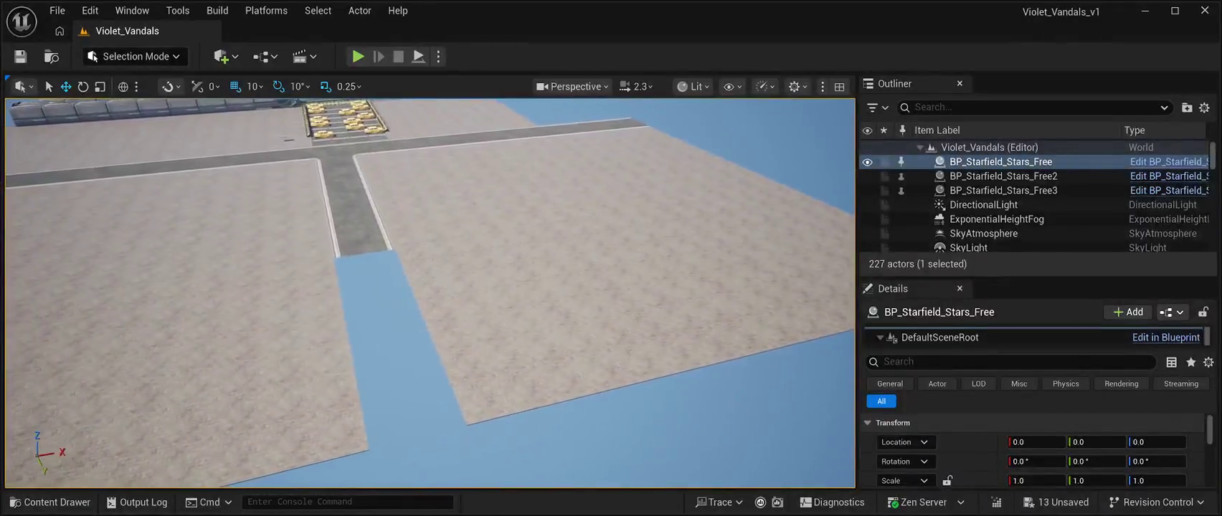
{"action": "left_click", "coordinate": [383, 216]}
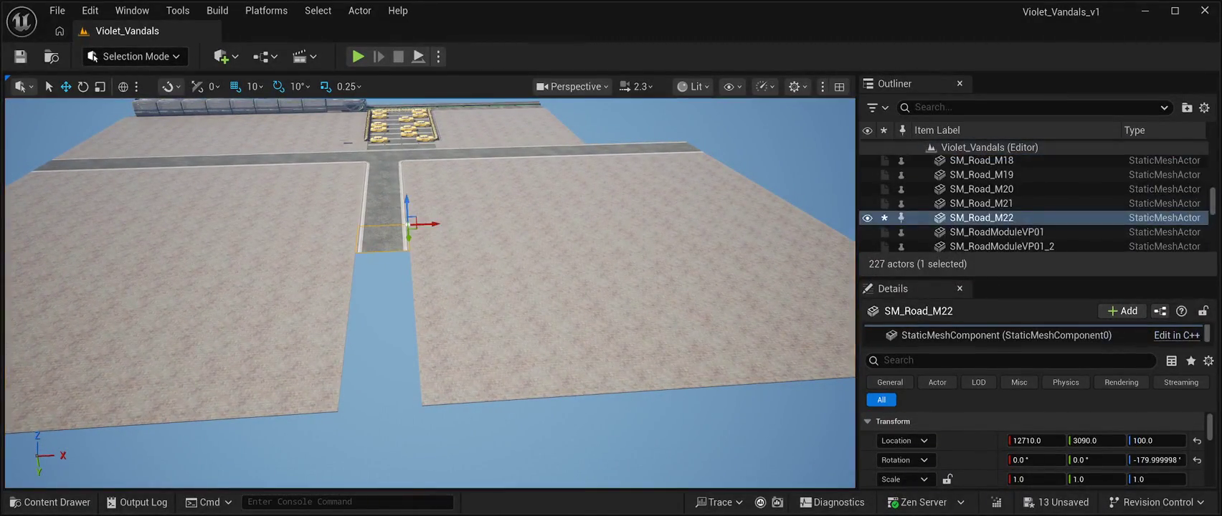
{"action": "key", "text": "ctrl+d"}
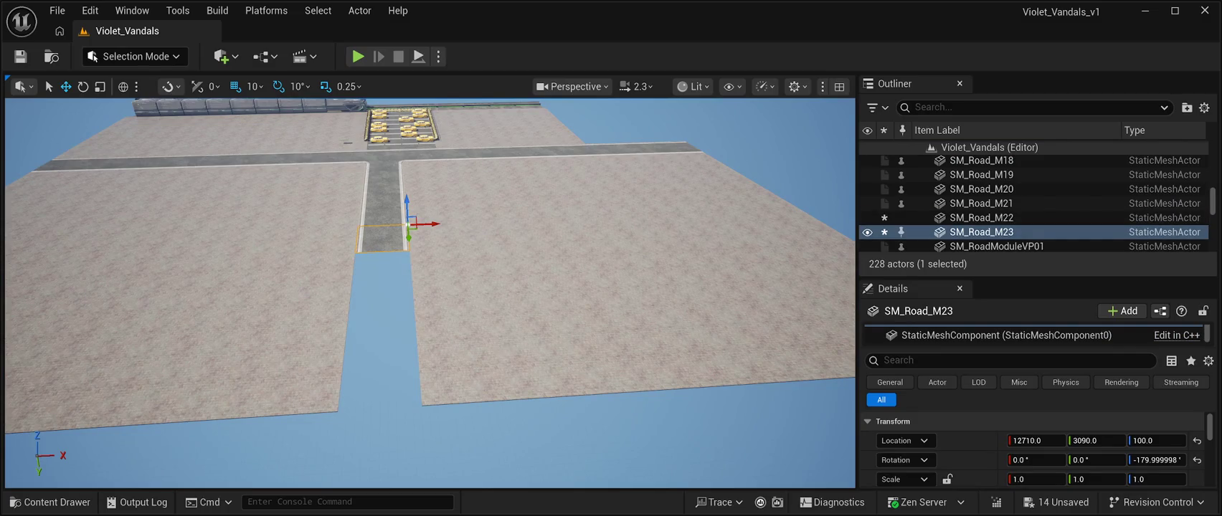
- Lay road pieces SM_Road_M23–M26 end to end, extending the side road to 12710, 7070, 100
{"action": "left_click_drag", "start_coordinate": [409, 237], "coordinate": [414, 397]}
{"action": "key", "text": "ctrl+d"}
{"action": "key", "text": "ctrl+d"}
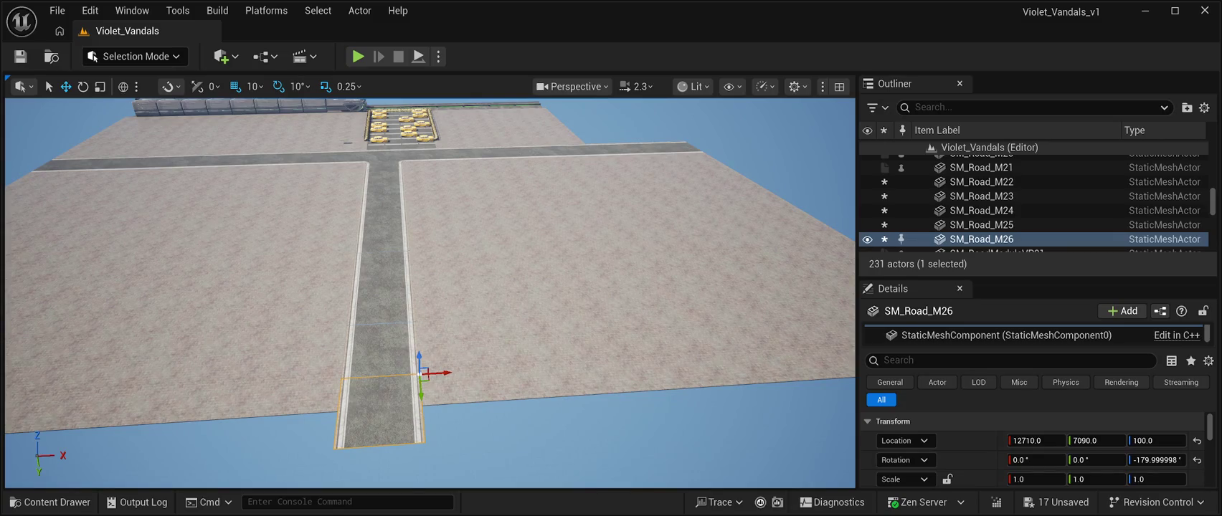
{"action": "left_click", "coordinate": [431, 459]}
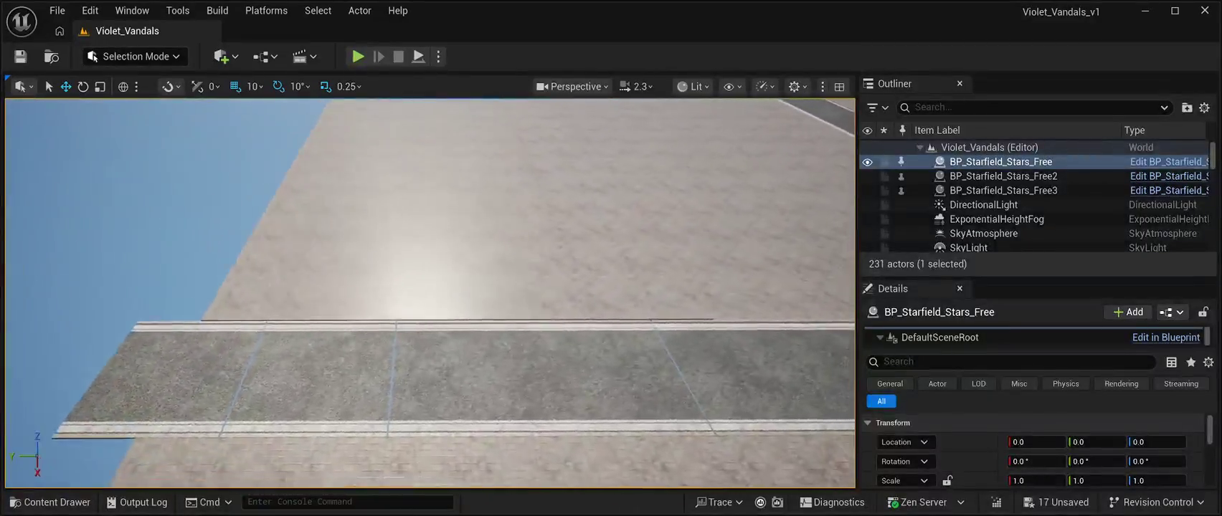
{"action": "left_click", "coordinate": [495, 423]}
{"action": "left_click_drag", "start_coordinate": [488, 433], "coordinate": [491, 432]}
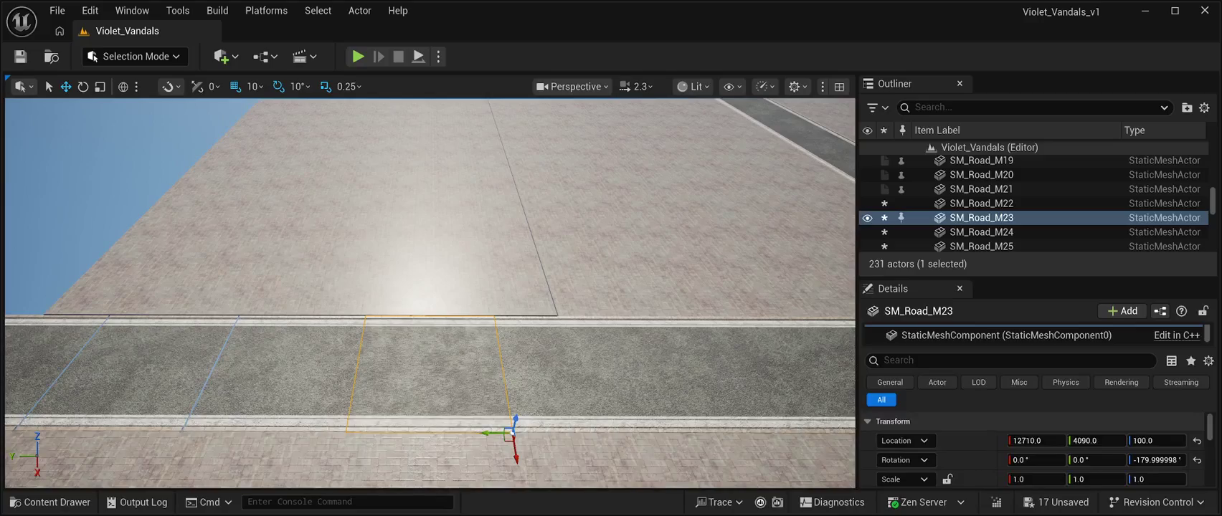
{"action": "left_click", "coordinate": [512, 433]}
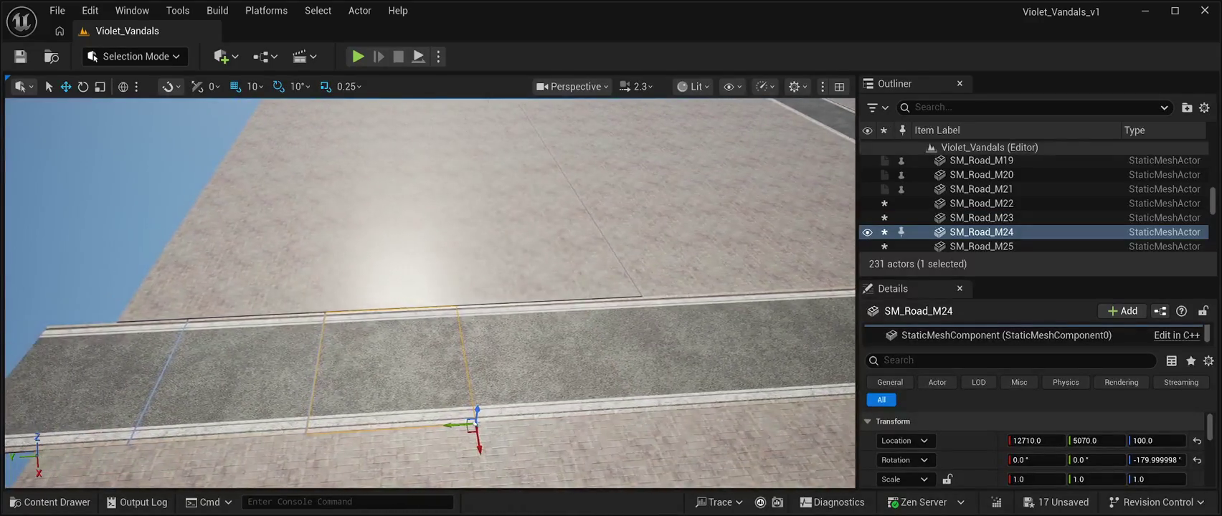
{"action": "left_click", "coordinate": [305, 433]}
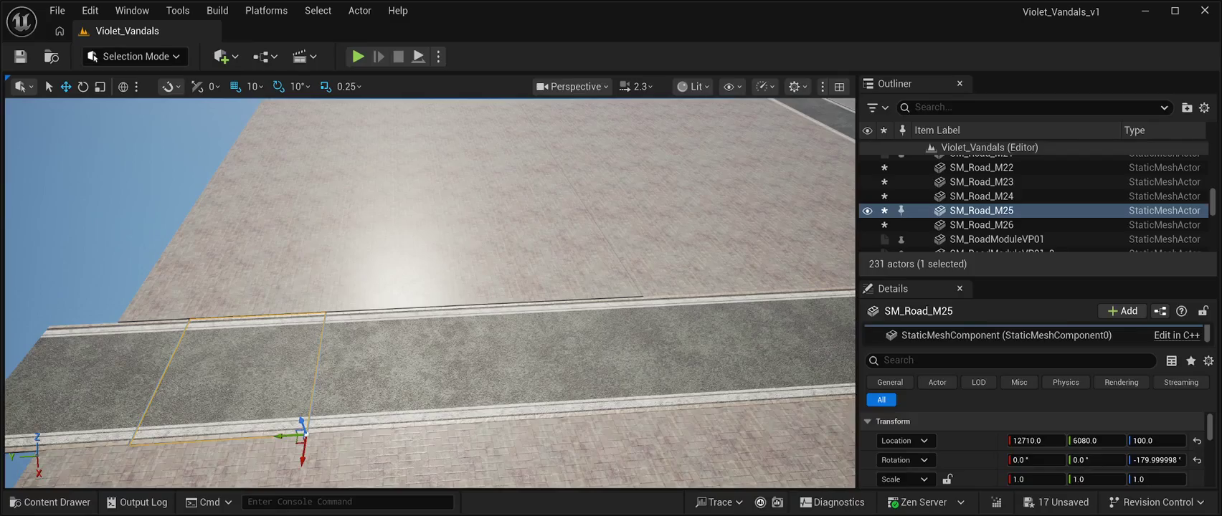
{"action": "left_click", "coordinate": [306, 433]}
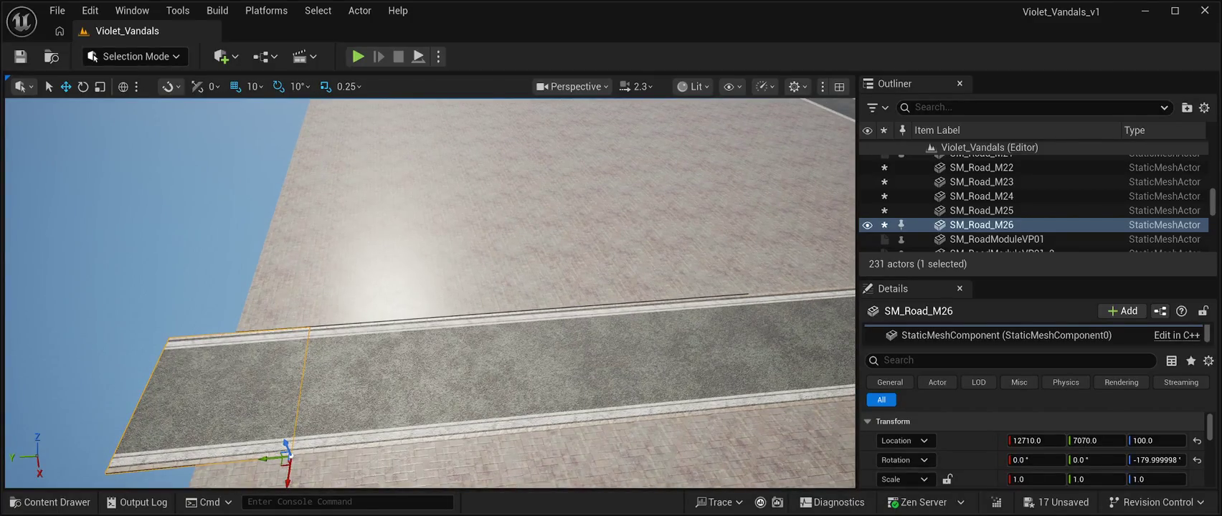
{"action": "double_click", "coordinate": [1000, 162]}
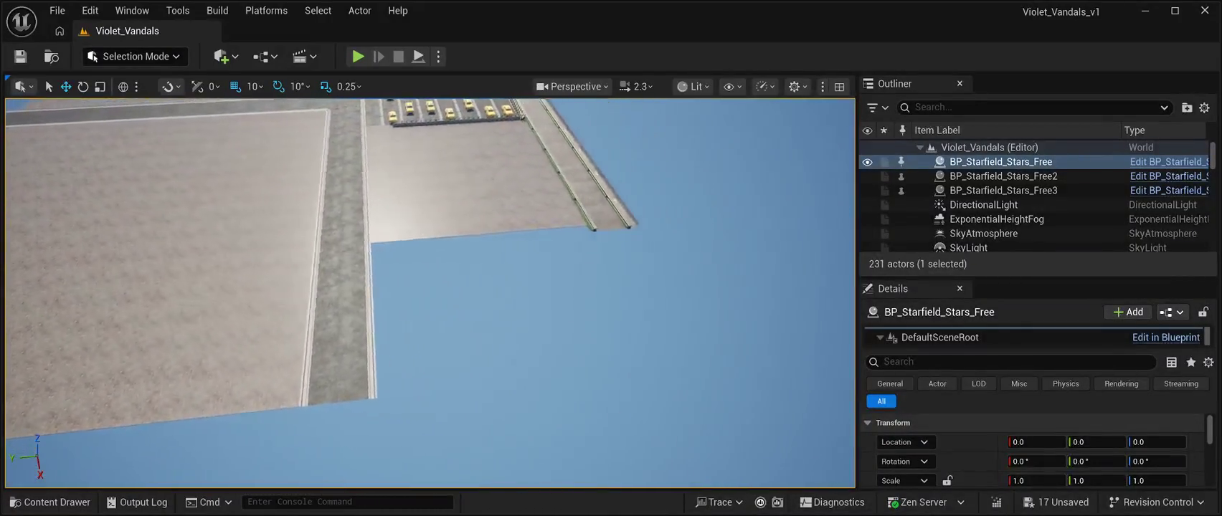
- Duplicate SM_RoadModuleVP16x_6 as SM_RoadModuleVP16x_9 at 18150, -5410, 100, then save the level
{"action": "left_click", "coordinate": [437, 186]}
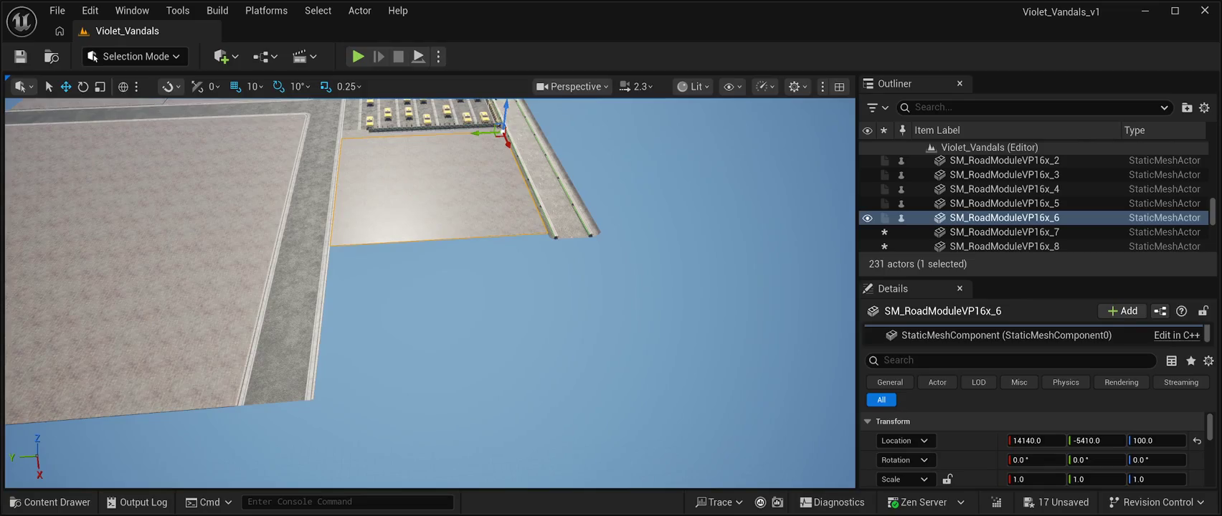
{"action": "key", "text": "ctrl+d"}
{"action": "mouse_move", "coordinate": [508, 142]}
{"action": "left_mouse_down"}
{"action": "mouse_move", "coordinate": [495, 172]}
{"action": "mouse_move", "coordinate": [512, 286]}
{"action": "mouse_move", "coordinate": [514, 263]}
{"action": "left_mouse_up"}
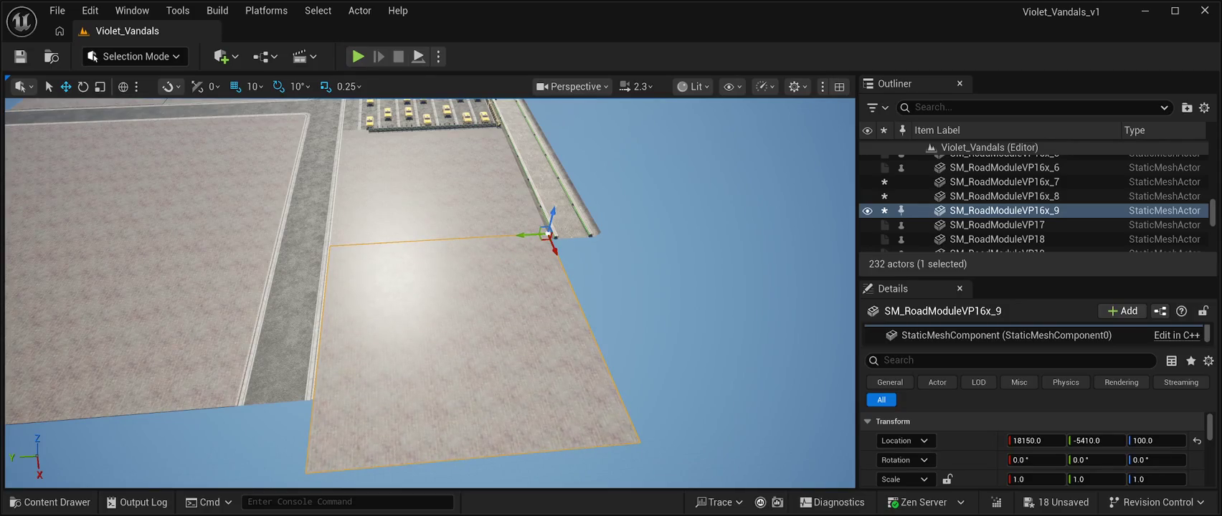
{"action": "scroll", "coordinate": [1033, 201], "scroll_direction": "up", "scroll_amount": 10}
{"action": "double_click", "coordinate": [1001, 161]}
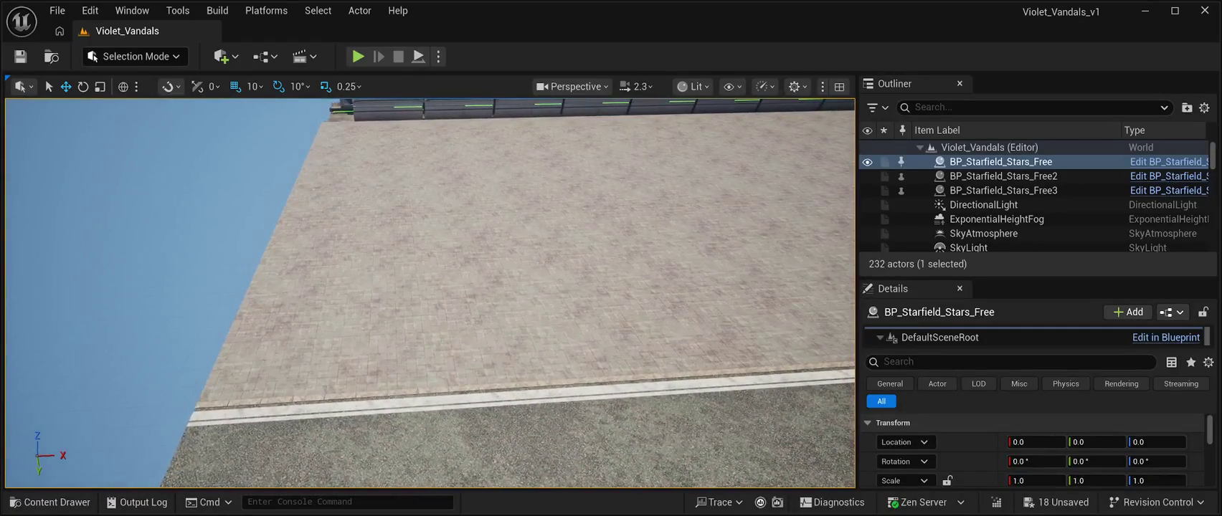
{"action": "left_click", "coordinate": [20, 56]}
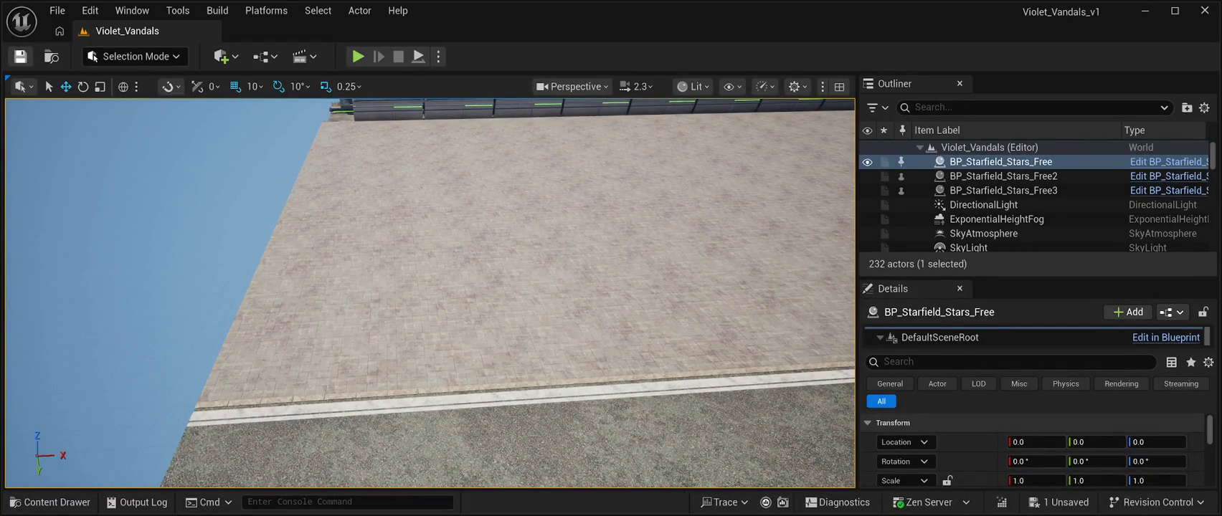
{"action": "key", "text": "alt+p"}
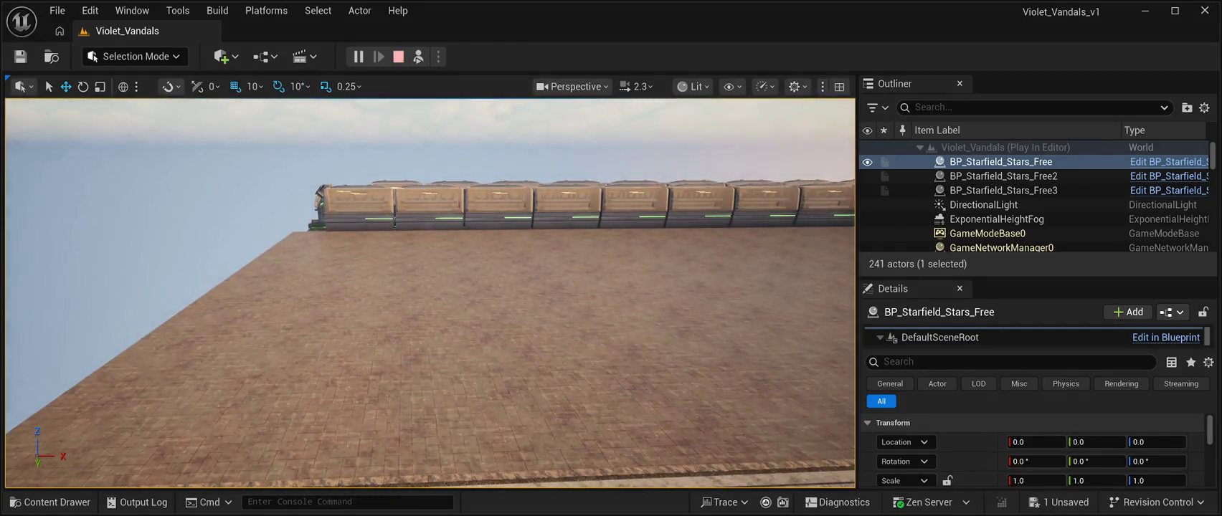
{"action": "key", "text": "Escape"}
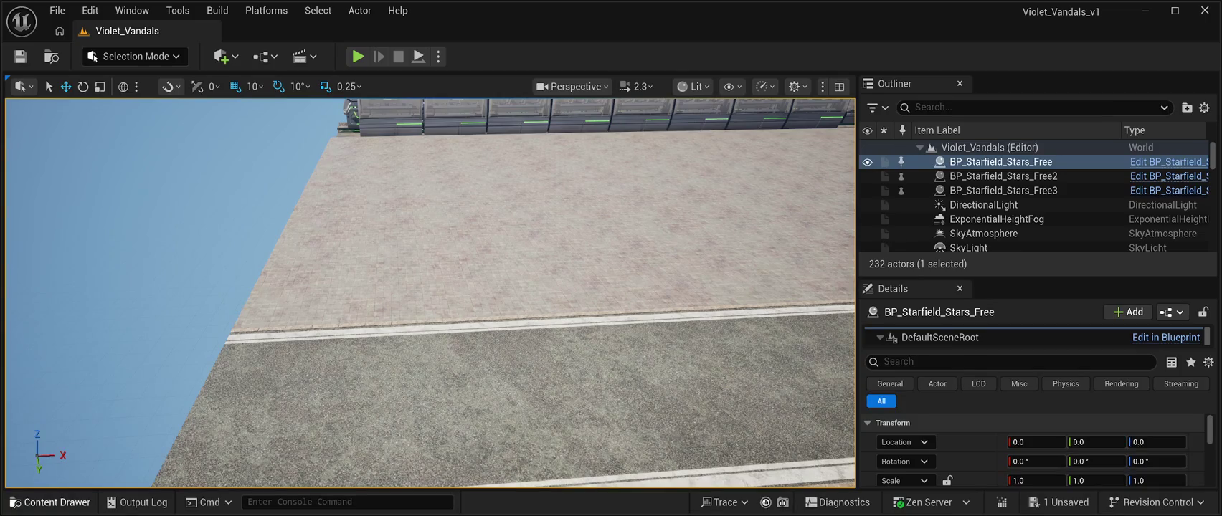
{"action": "key", "text": "ctrl+space"}
- Find SM_Pizza_Main among the Meshes assets and drop the shop building onto the ground by the rails
{"action": "scroll", "coordinate": [590, 301], "scroll_direction": "down", "scroll_amount": 15}
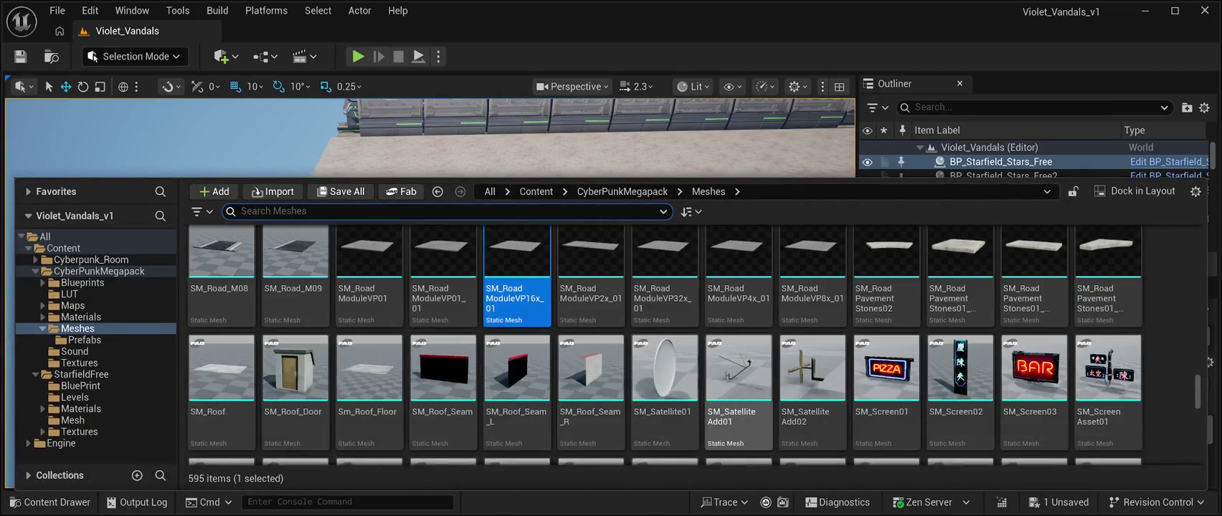
{"action": "scroll", "coordinate": [739, 308], "scroll_direction": "down", "scroll_amount": 20}
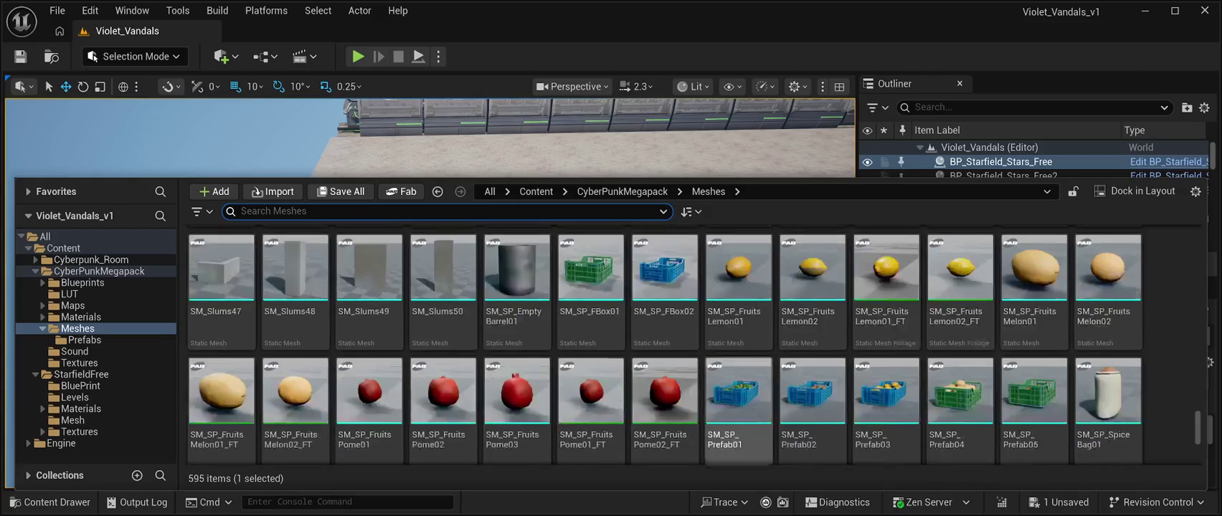
{"action": "scroll", "coordinate": [692, 344], "scroll_direction": "down", "scroll_amount": 5}
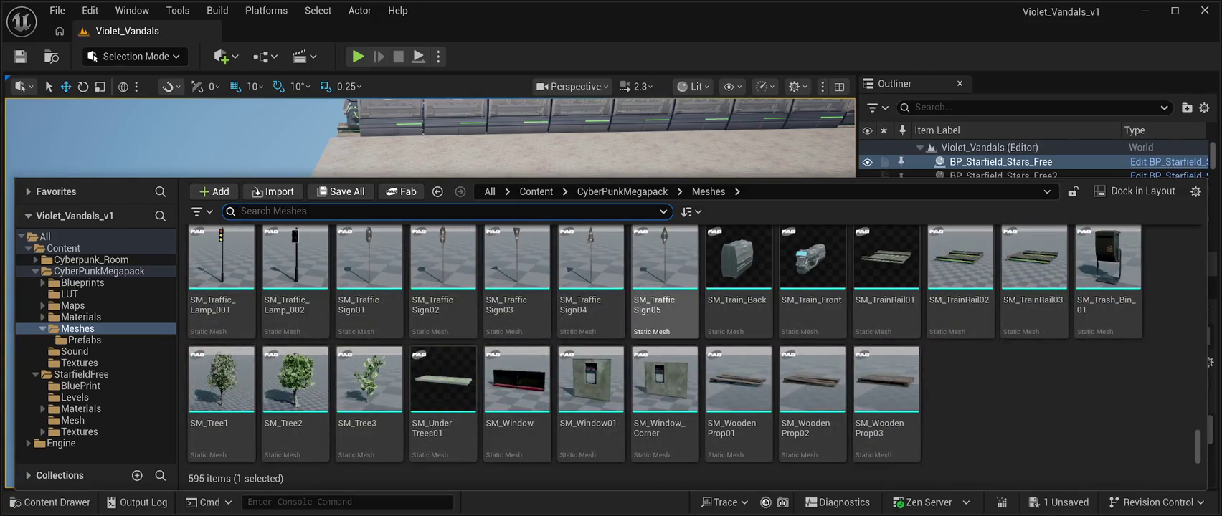
{"action": "scroll", "coordinate": [623, 344], "scroll_direction": "up", "scroll_amount": 10}
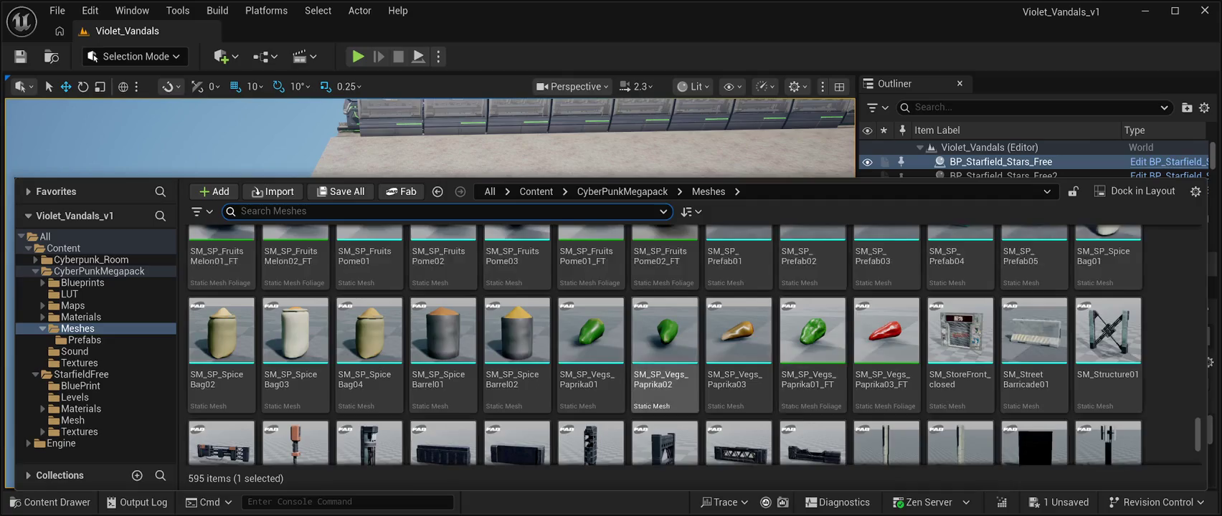
{"action": "scroll", "coordinate": [665, 366], "scroll_direction": "up", "scroll_amount": 10}
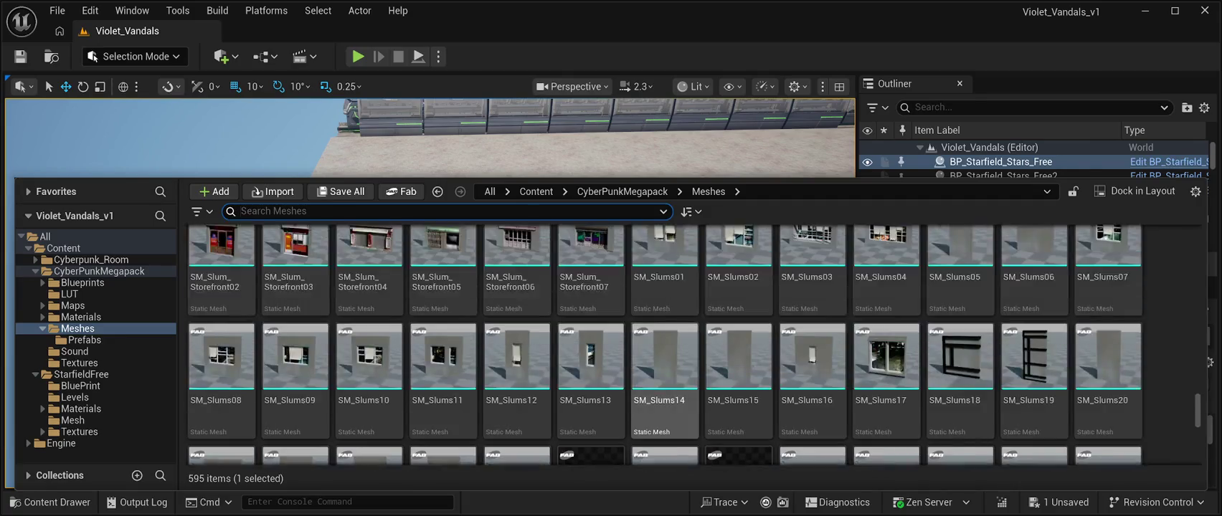
{"action": "scroll", "coordinate": [665, 366], "scroll_direction": "up", "scroll_amount": 3}
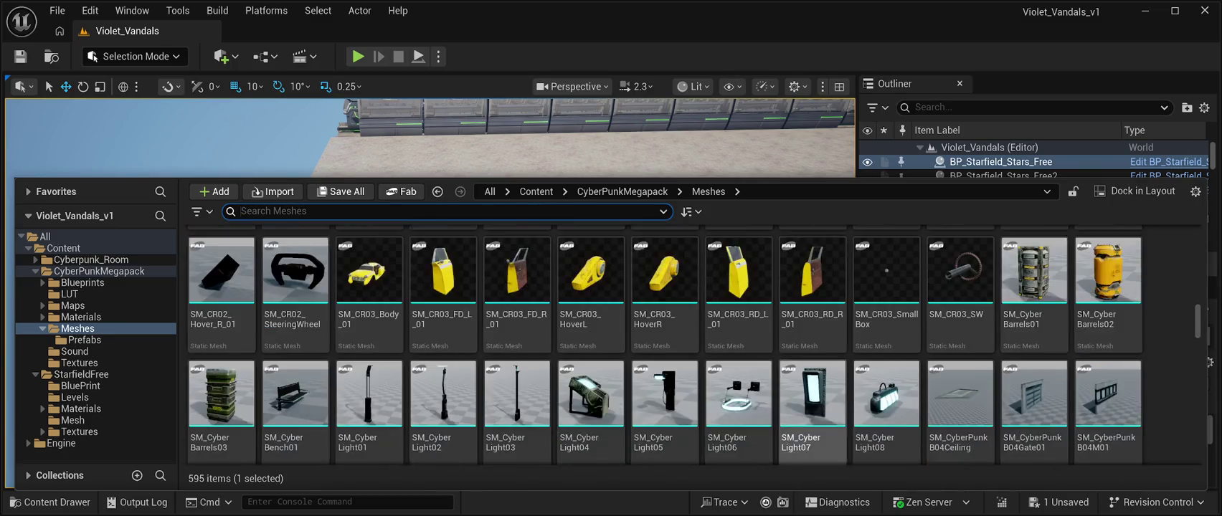
{"action": "scroll", "coordinate": [812, 380], "scroll_direction": "down", "scroll_amount": 10}
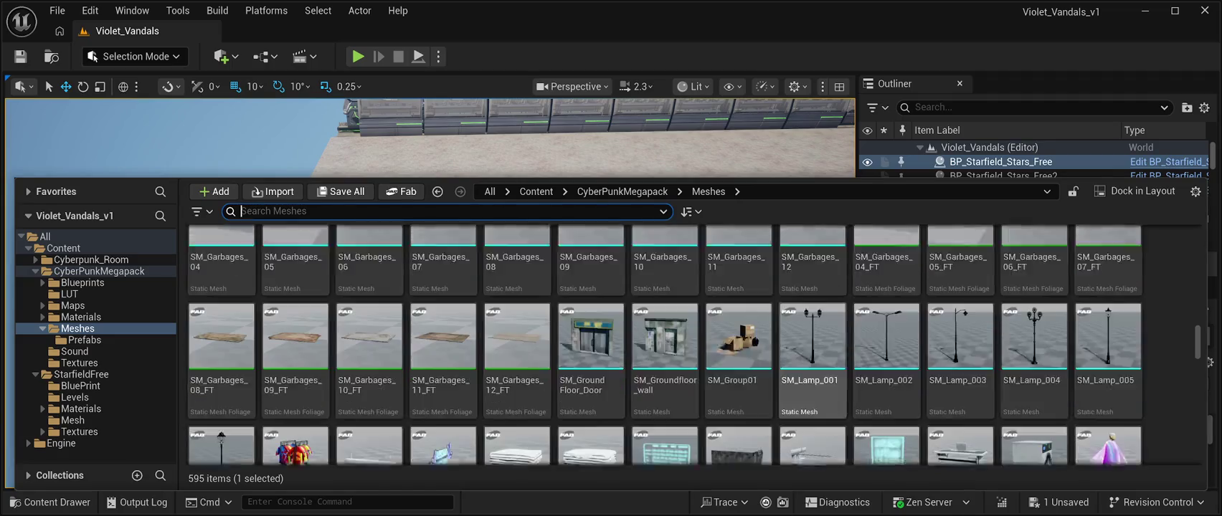
{"action": "scroll", "coordinate": [812, 380], "scroll_direction": "down", "scroll_amount": 3}
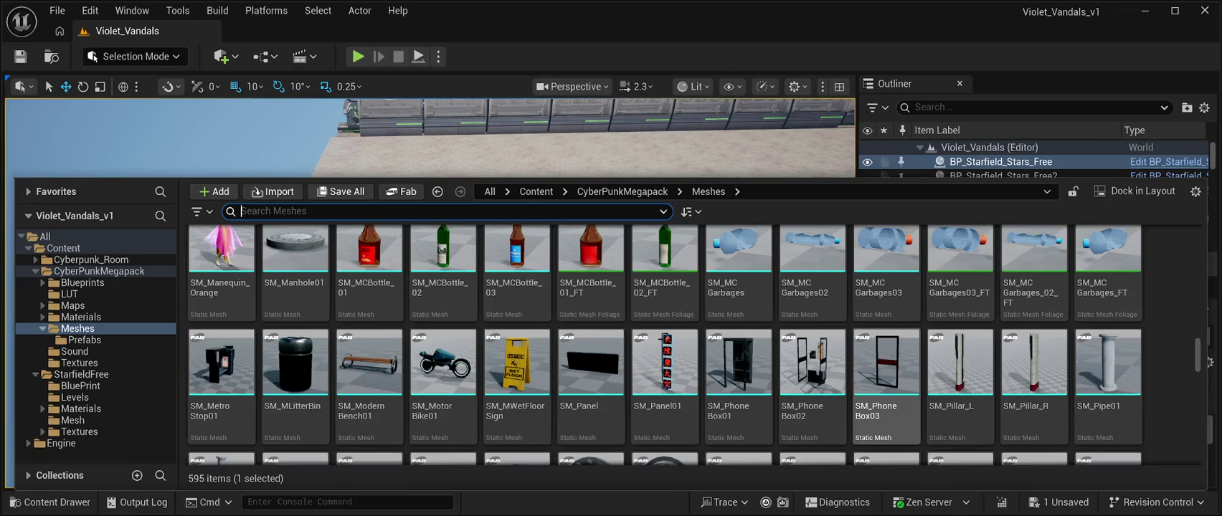
{"action": "scroll", "coordinate": [886, 387], "scroll_direction": "down", "scroll_amount": 2}
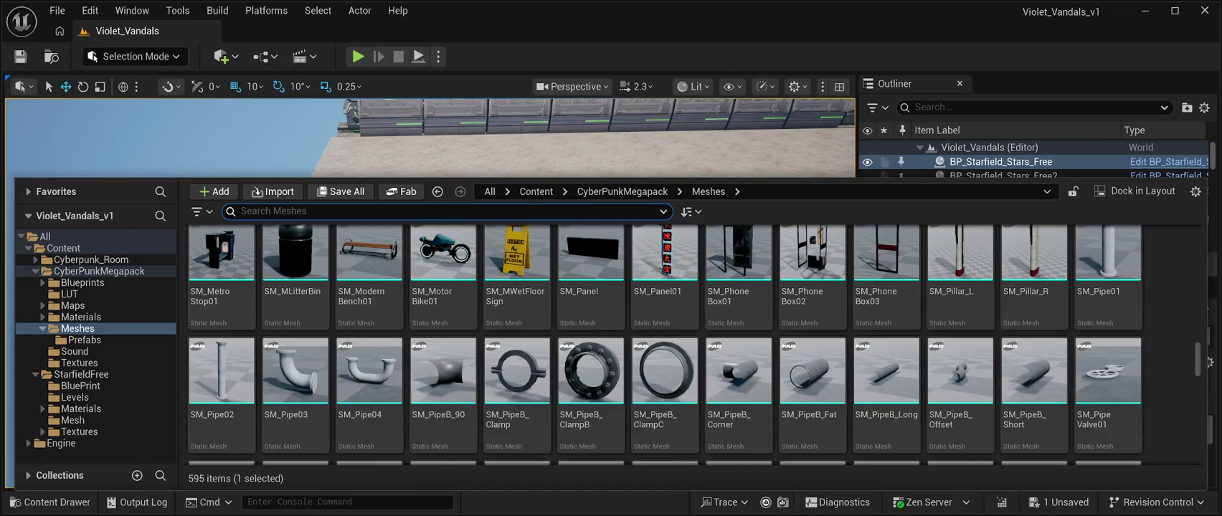
{"action": "scroll", "coordinate": [886, 387], "scroll_direction": "down", "scroll_amount": 1}
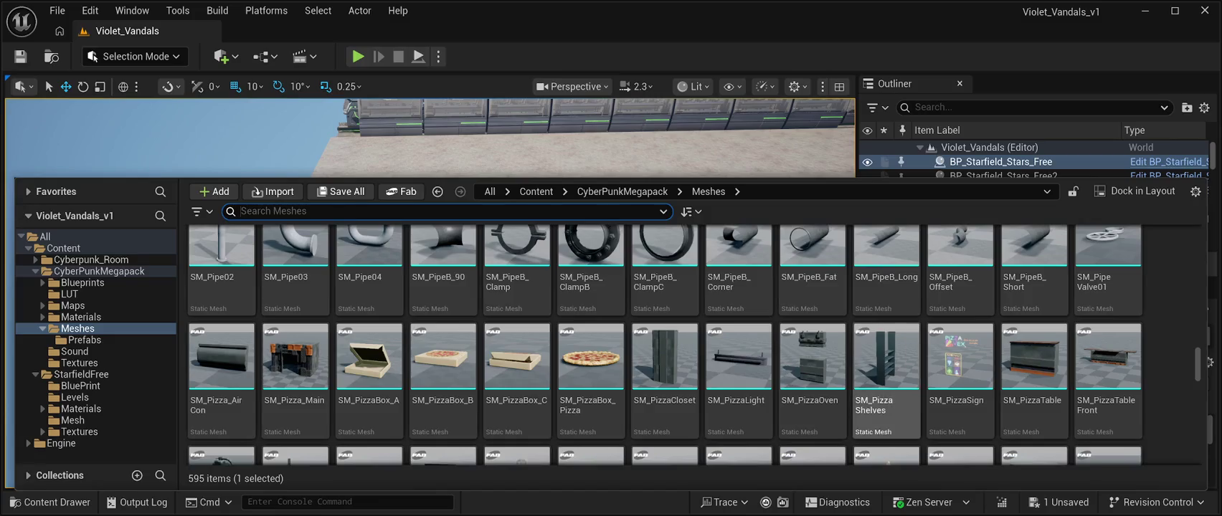
{"action": "scroll", "coordinate": [886, 380], "scroll_direction": "down", "scroll_amount": 2}
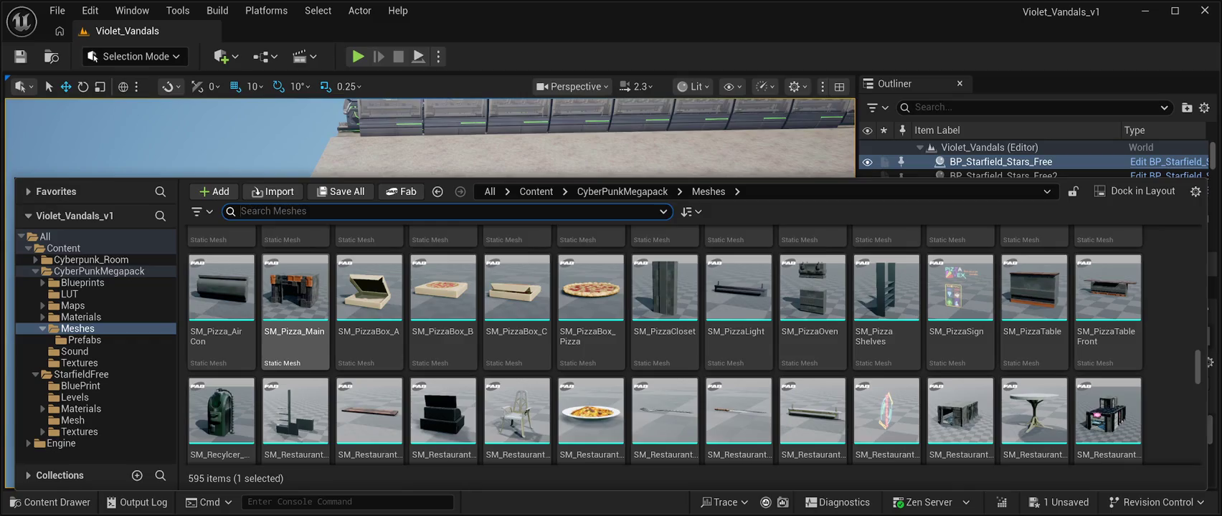
{"action": "mouse_move", "coordinate": [295, 287]}
{"action": "left_mouse_down"}
{"action": "mouse_move", "coordinate": [308, 236]}
{"action": "mouse_move", "coordinate": [517, 188]}
{"action": "mouse_move", "coordinate": [459, 237]}
{"action": "mouse_move", "coordinate": [316, 280]}
{"action": "mouse_move", "coordinate": [311, 238]}
{"action": "left_mouse_up"}
- Frame SM_Pizza_Main and move it along Y to 3290, -2270, 110
{"action": "key", "text": "f"}
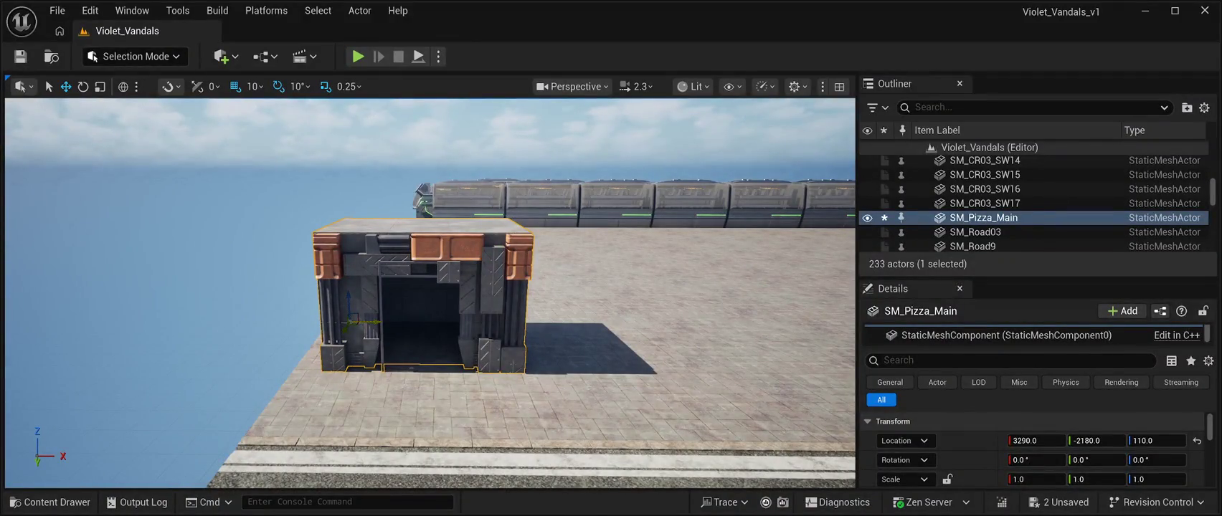
{"action": "left_click_drag", "start_coordinate": [430, 294], "coordinate": [359, 265]}
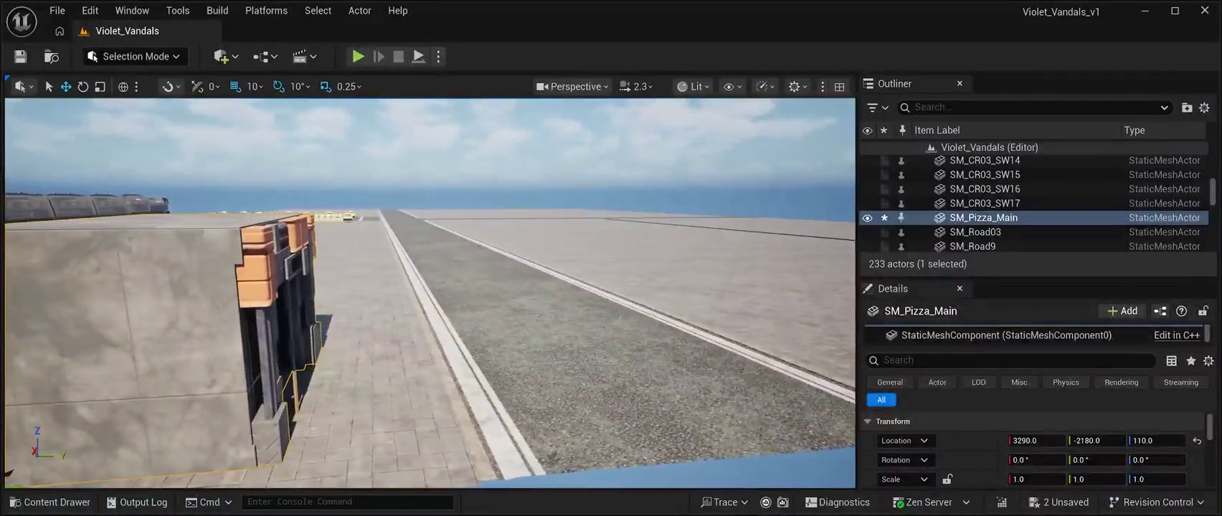
{"action": "key", "text": "f"}
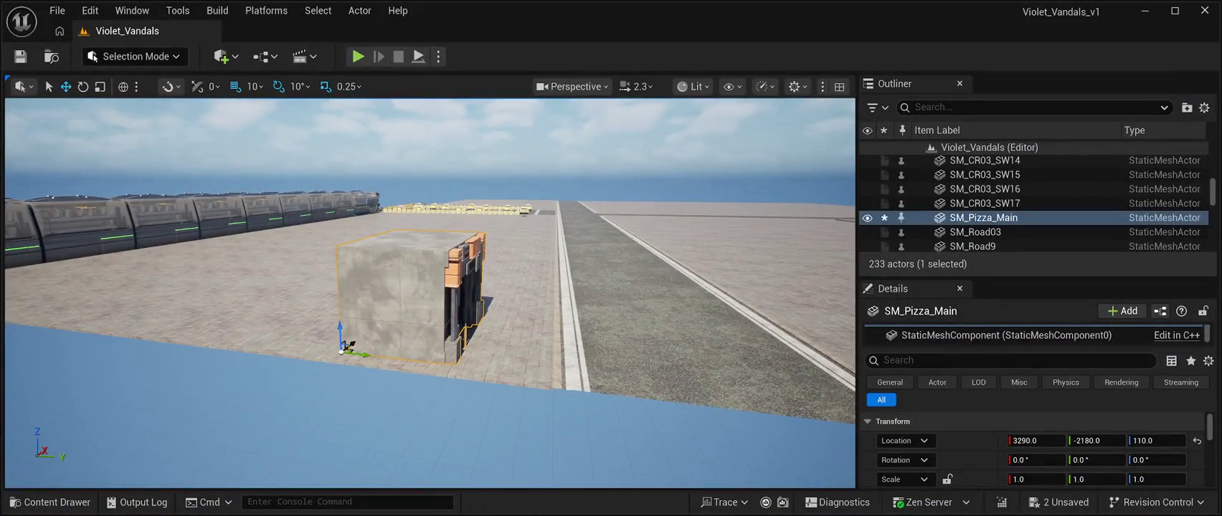
{"action": "left_click_drag", "start_coordinate": [348, 346], "coordinate": [327, 344]}
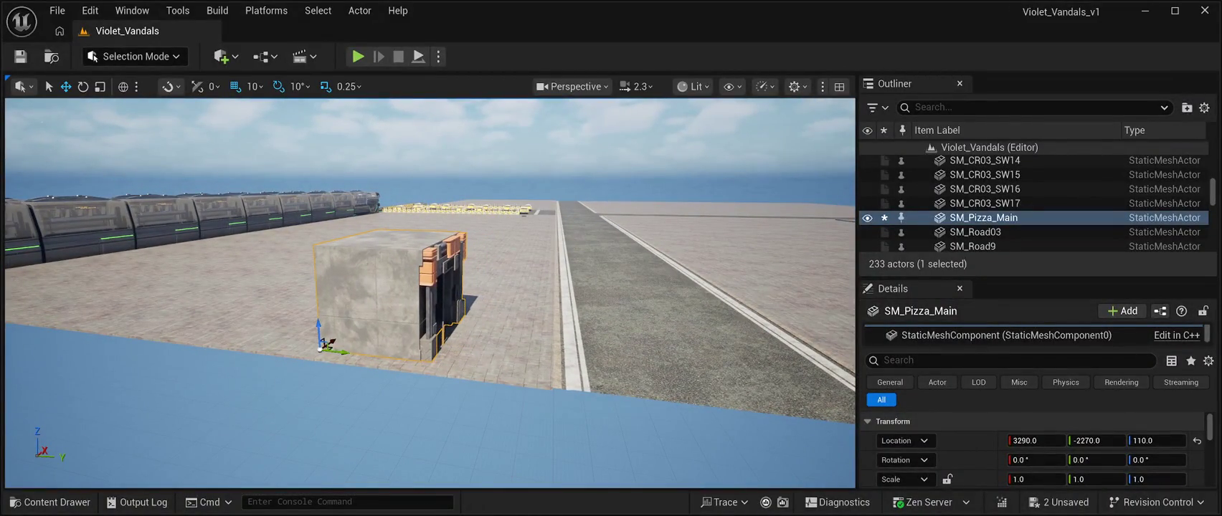
{"action": "left_click_drag", "start_coordinate": [430, 294], "coordinate": [373, 294]}
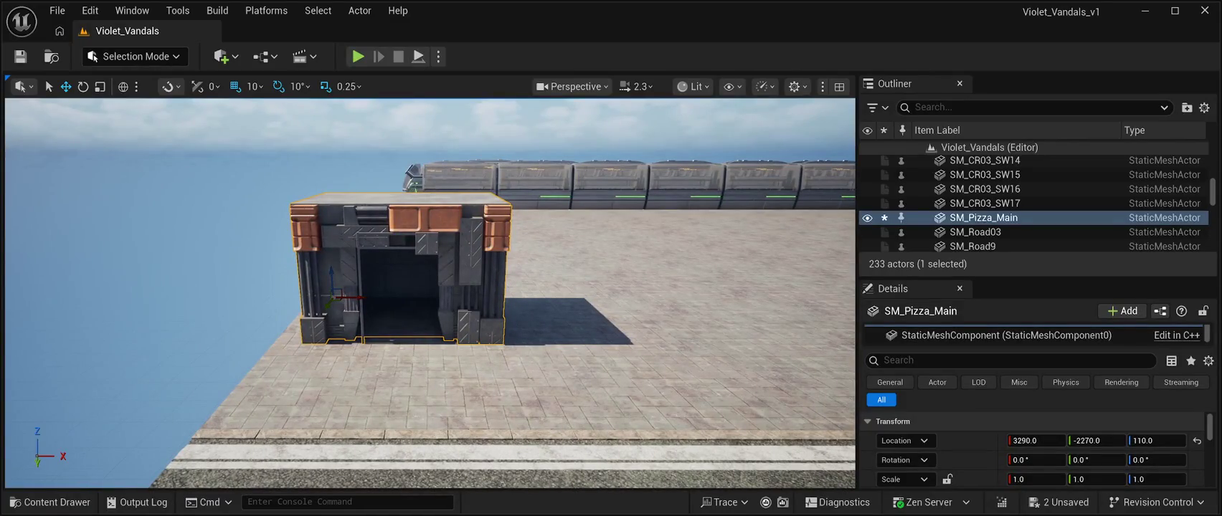
{"action": "left_click", "coordinate": [50, 502]}
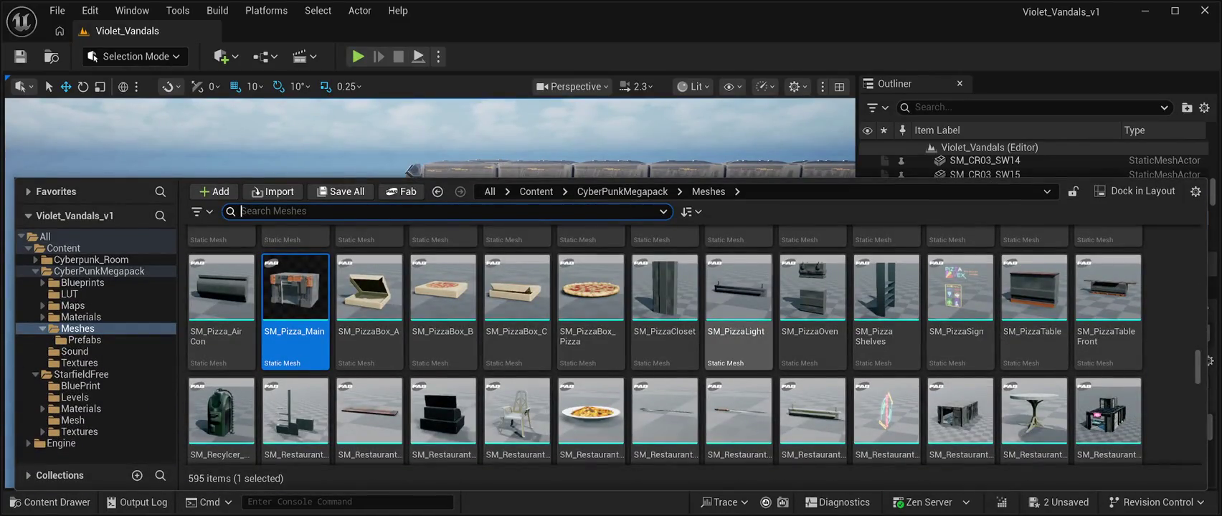
- Place SM_PizzaOven inside the shop and slide it along Y to 3580, -2220, 110
{"action": "scroll", "coordinate": [739, 423], "scroll_direction": "down", "scroll_amount": 1}
{"action": "scroll", "coordinate": [739, 423], "scroll_direction": "up", "scroll_amount": 1}
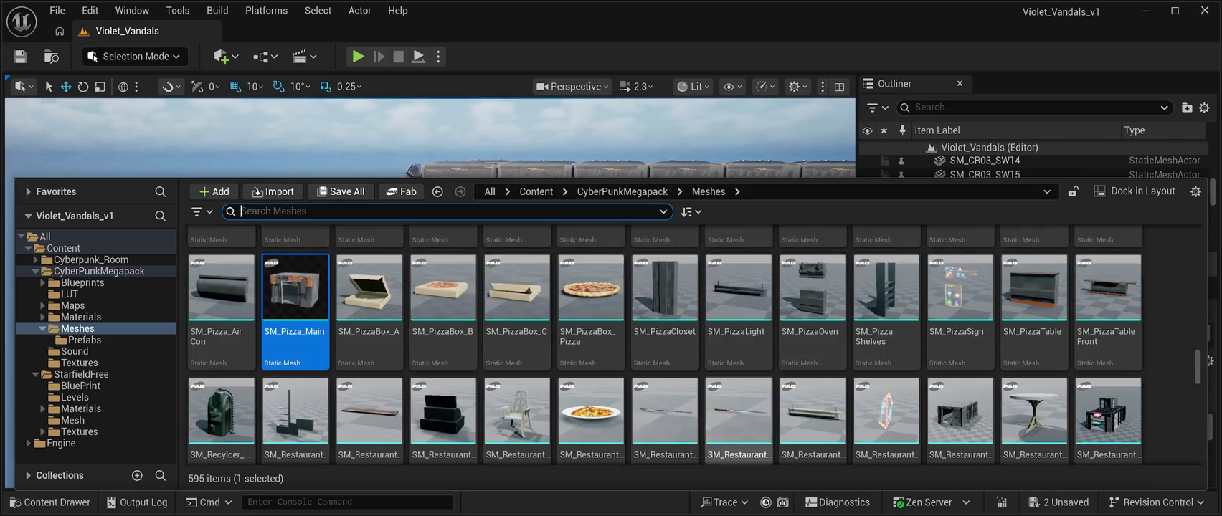
{"action": "scroll", "coordinate": [738, 424], "scroll_direction": "up", "scroll_amount": 1}
{"action": "scroll", "coordinate": [739, 423], "scroll_direction": "down", "scroll_amount": 1}
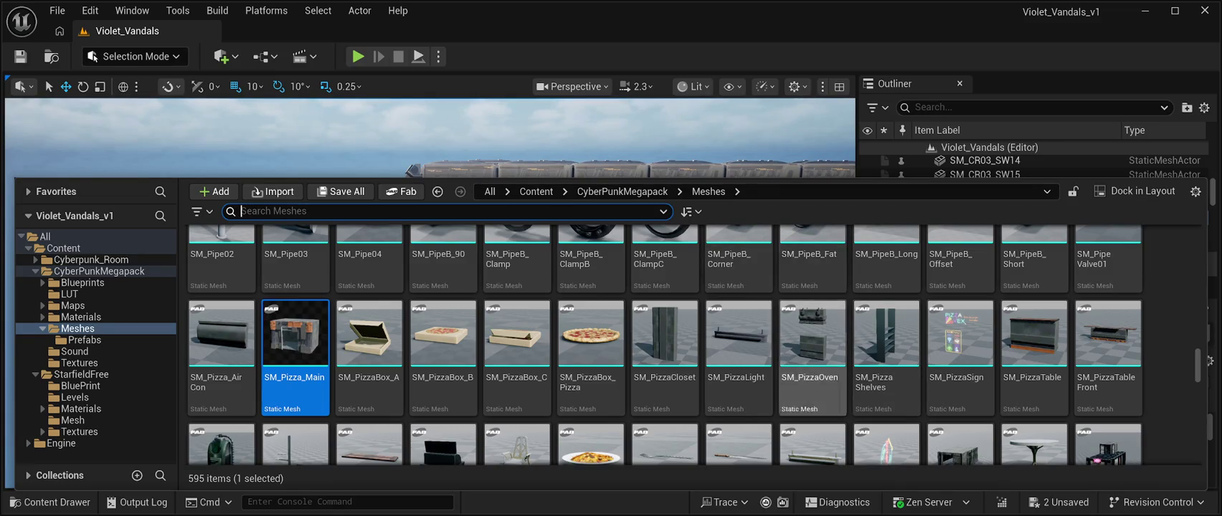
{"action": "left_click", "coordinate": [812, 337]}
{"action": "key", "text": "ctrl+space"}
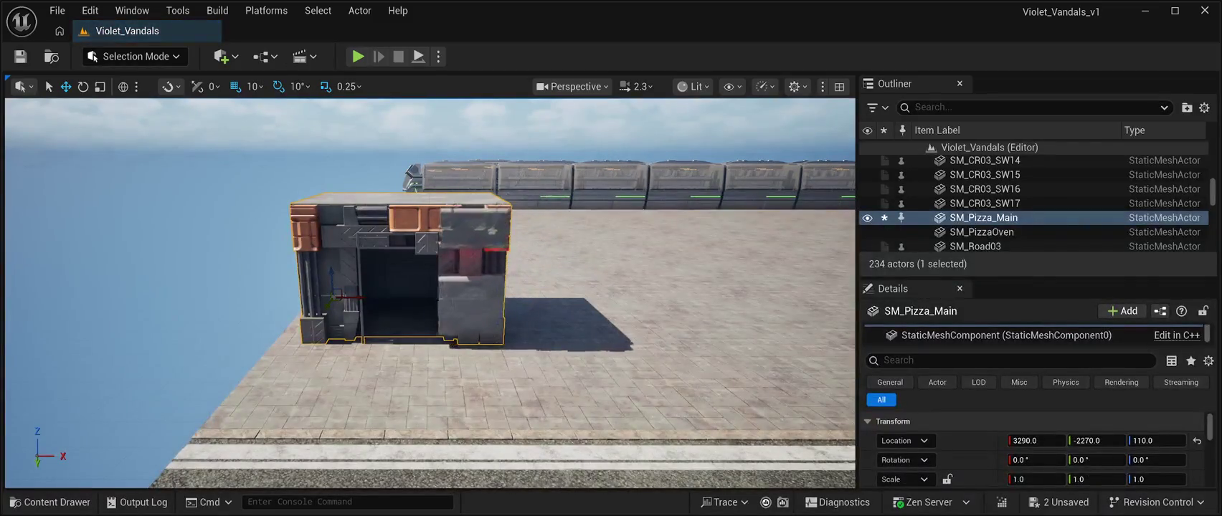
{"action": "double_click", "coordinate": [981, 231]}
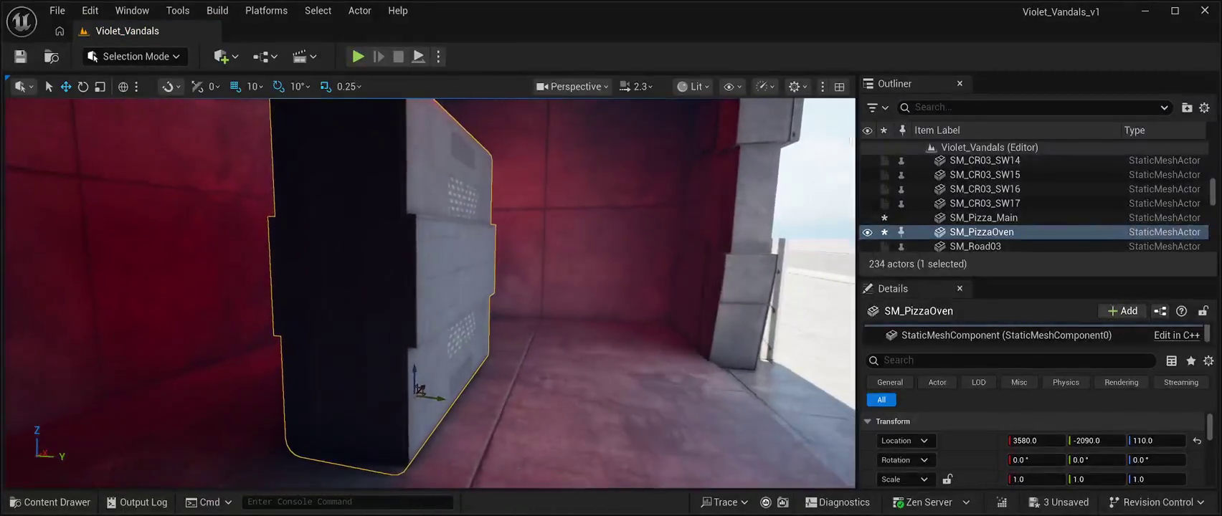
{"action": "left_click_drag", "start_coordinate": [326, 381], "coordinate": [266, 374]}
{"action": "scroll", "coordinate": [430, 294], "scroll_direction": "up", "scroll_amount": 3}
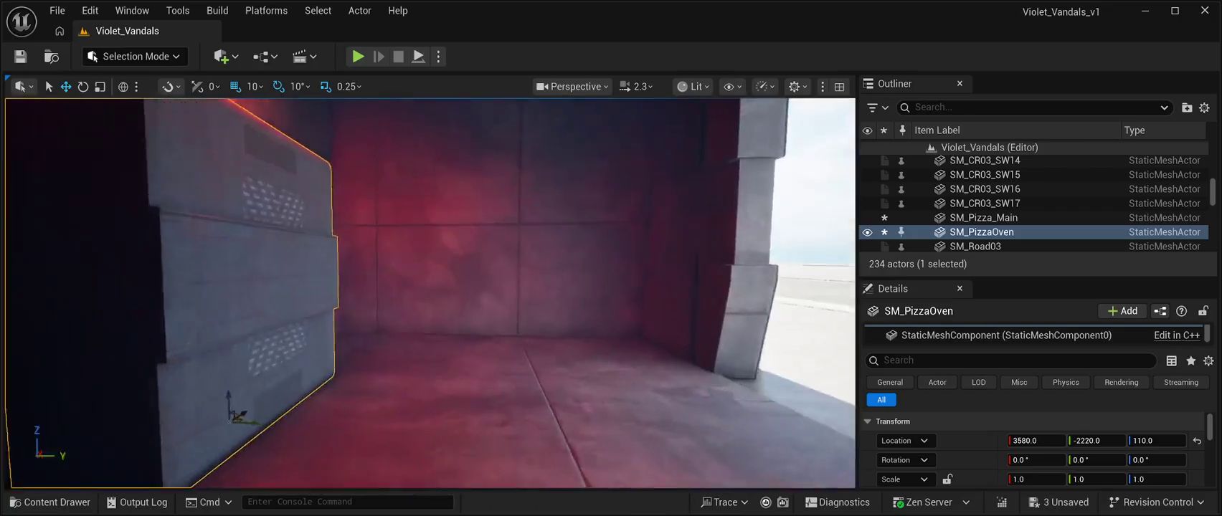
{"action": "left_click_drag", "start_coordinate": [430, 294], "coordinate": [531, 286]}
{"action": "scroll", "coordinate": [430, 294], "scroll_direction": "down", "scroll_amount": 5}
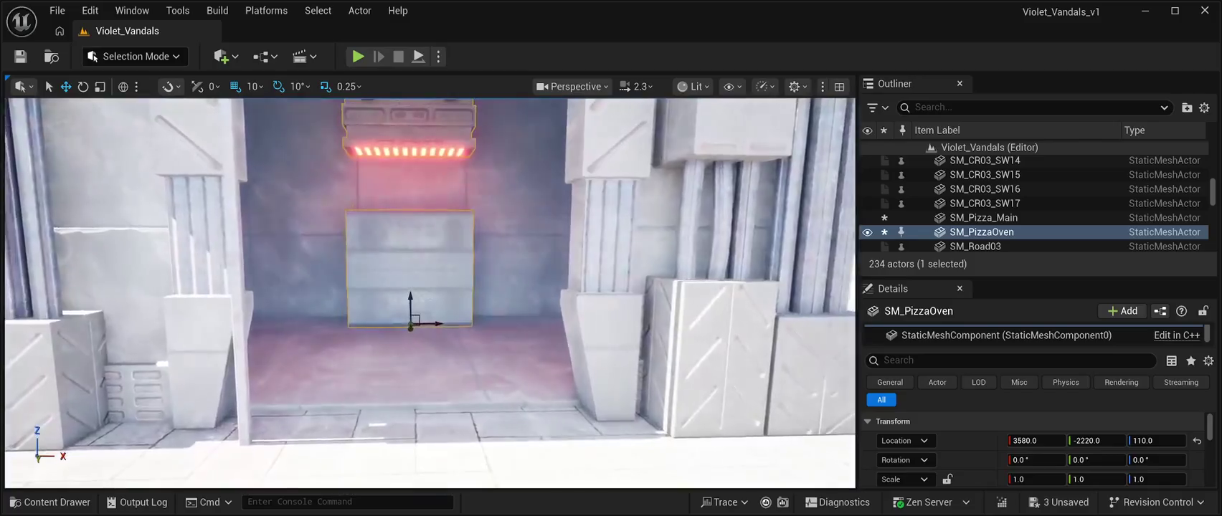
{"action": "key", "text": "ctrl+b"}
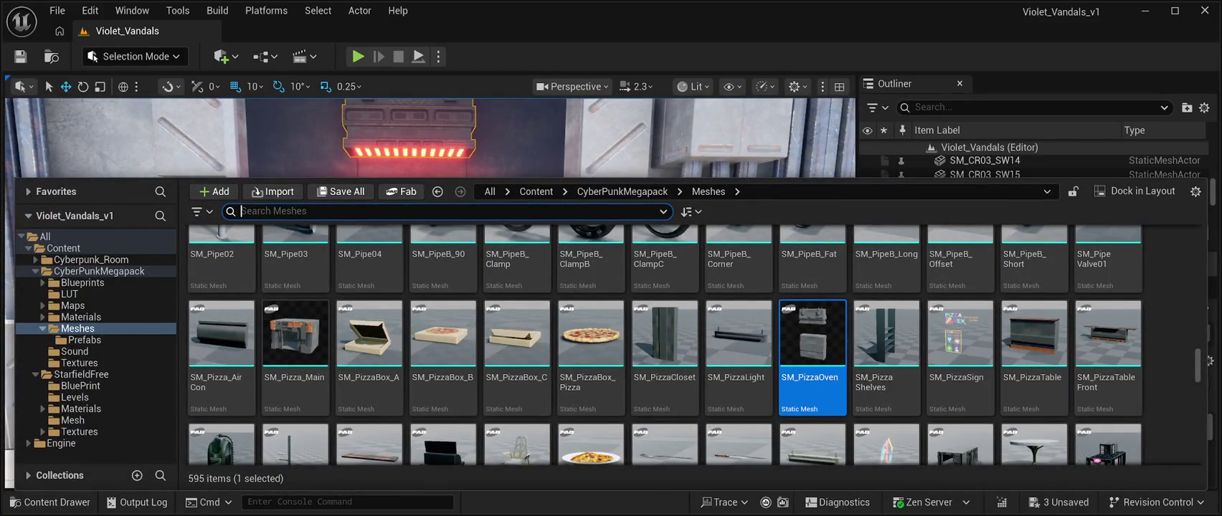
- Frame the pizza shelves, then slide the pizza oven sideways along X
{"action": "left_click", "coordinate": [886, 344]}
{"action": "key", "text": "ctrl+space"}
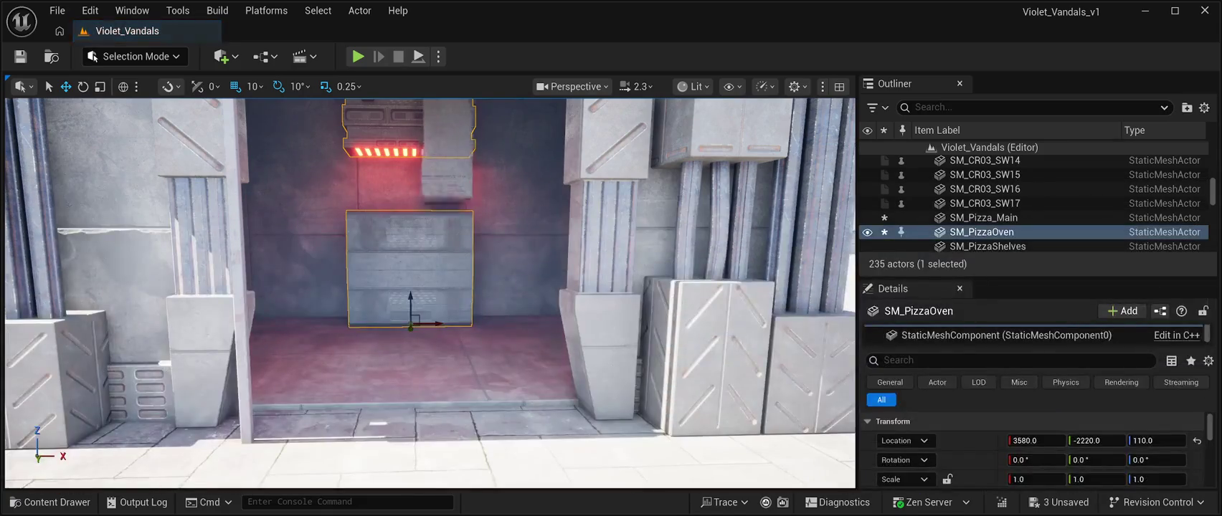
{"action": "double_click", "coordinate": [988, 245]}
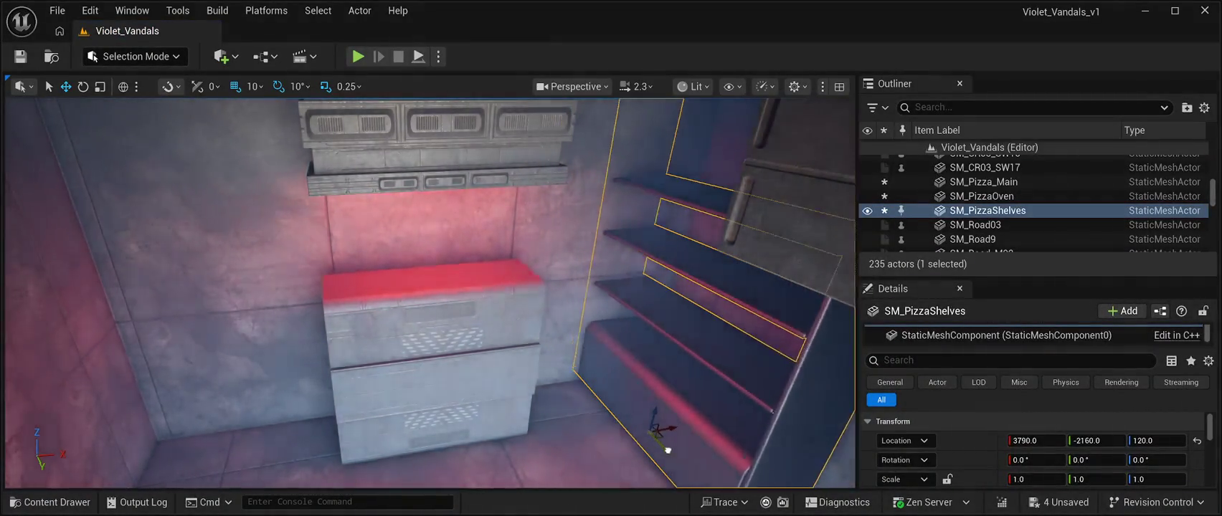
{"action": "left_click_drag", "start_coordinate": [430, 287], "coordinate": [573, 287]}
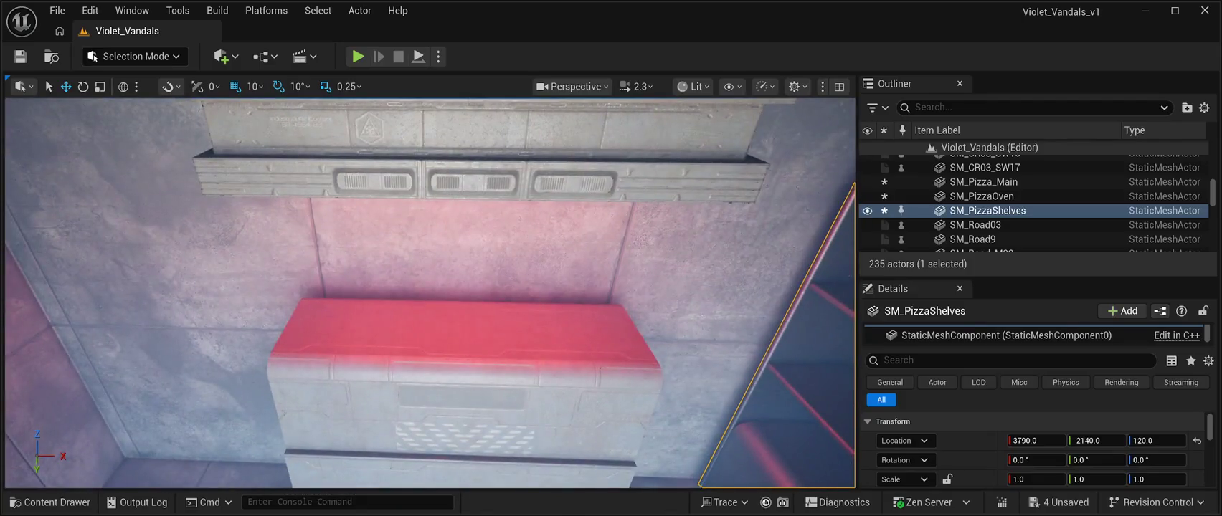
{"action": "left_click", "coordinate": [981, 195]}
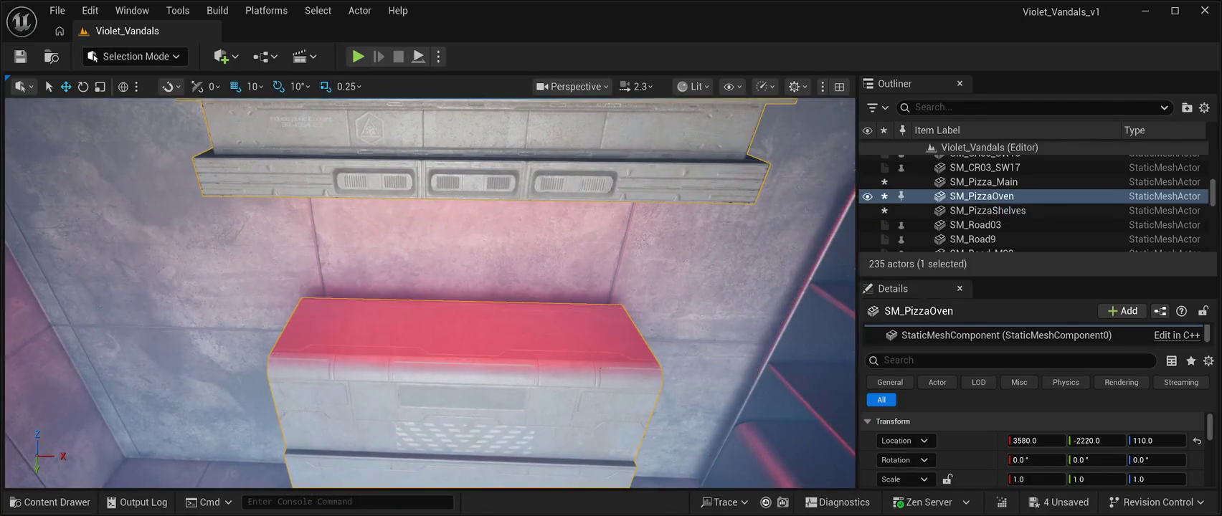
{"action": "key", "text": "f"}
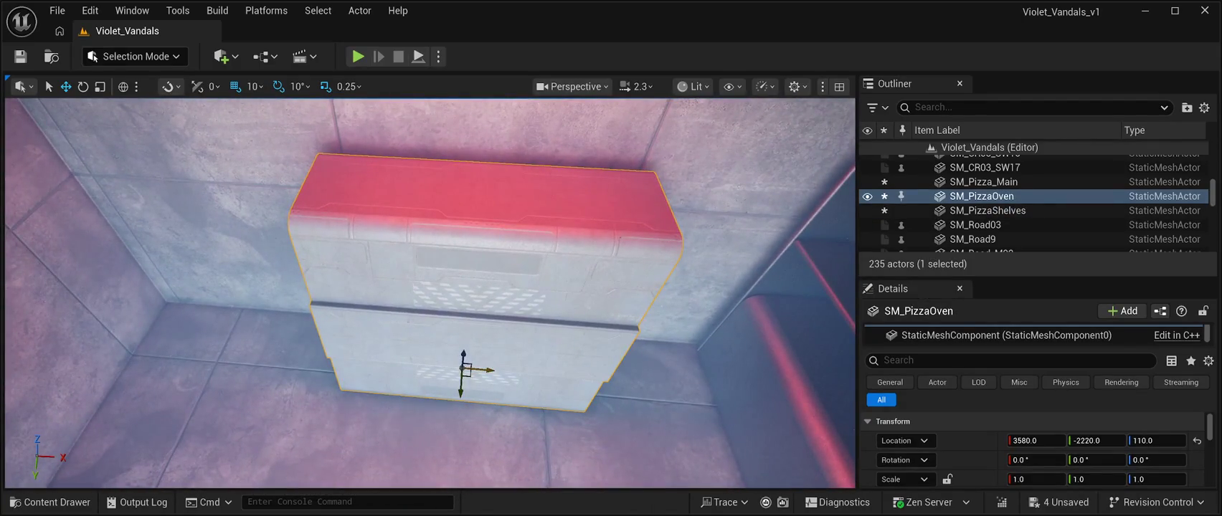
{"action": "left_click_drag", "start_coordinate": [486, 370], "coordinate": [293, 334]}
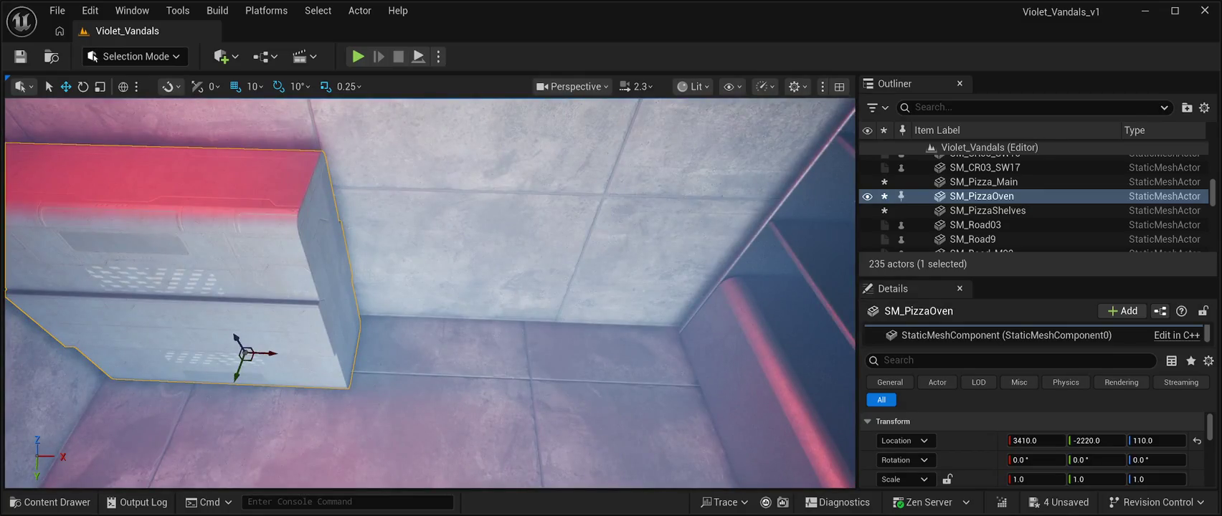
- Place an SM_PizzaBox_B in the shop and set its Location Z to 194
{"action": "key", "text": "ctrl+space"}
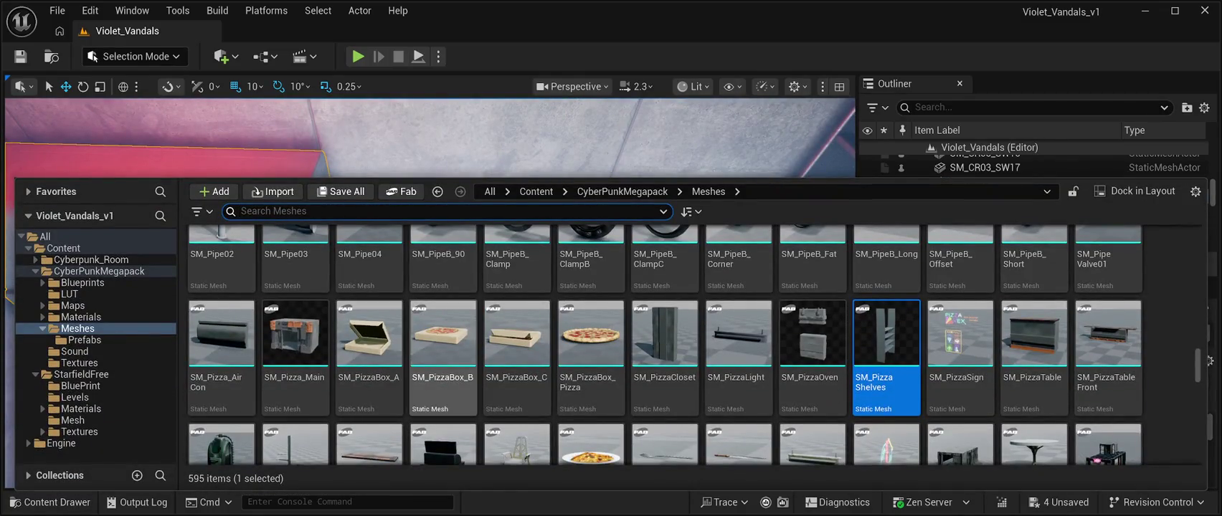
{"action": "left_click", "coordinate": [444, 334]}
{"action": "mouse_move", "coordinate": [444, 334]}
{"action": "left_mouse_down"}
{"action": "mouse_move", "coordinate": [577, 186]}
{"action": "mouse_move", "coordinate": [766, 382]}
{"action": "mouse_move", "coordinate": [811, 333]}
{"action": "left_mouse_up"}
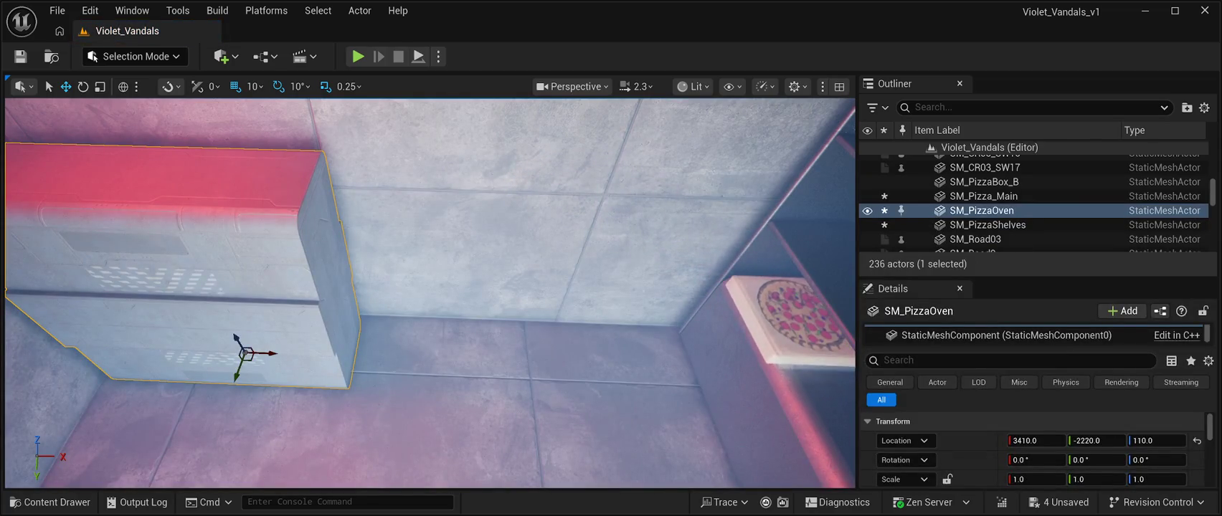
{"action": "double_click", "coordinate": [984, 182]}
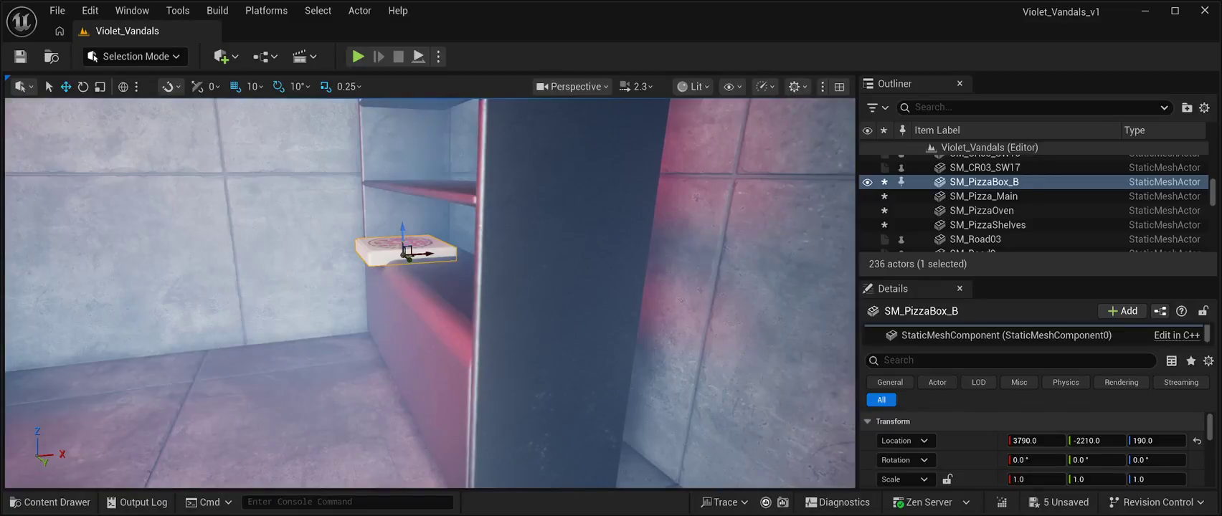
{"action": "left_click_drag", "start_coordinate": [404, 229], "coordinate": [446, 242]}
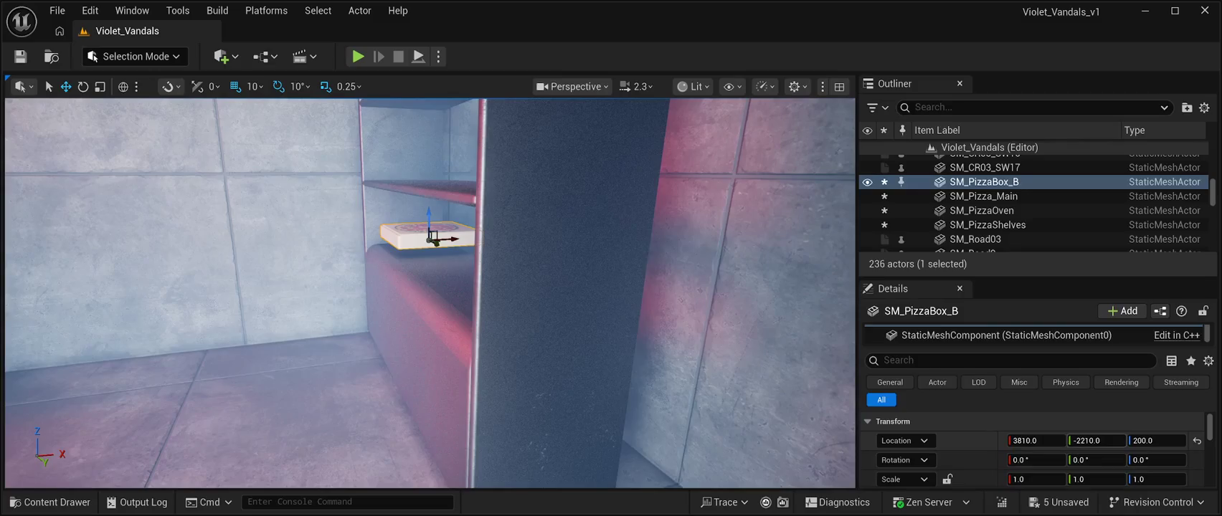
{"action": "type", "text": "194"}
{"action": "key", "text": "Return"}
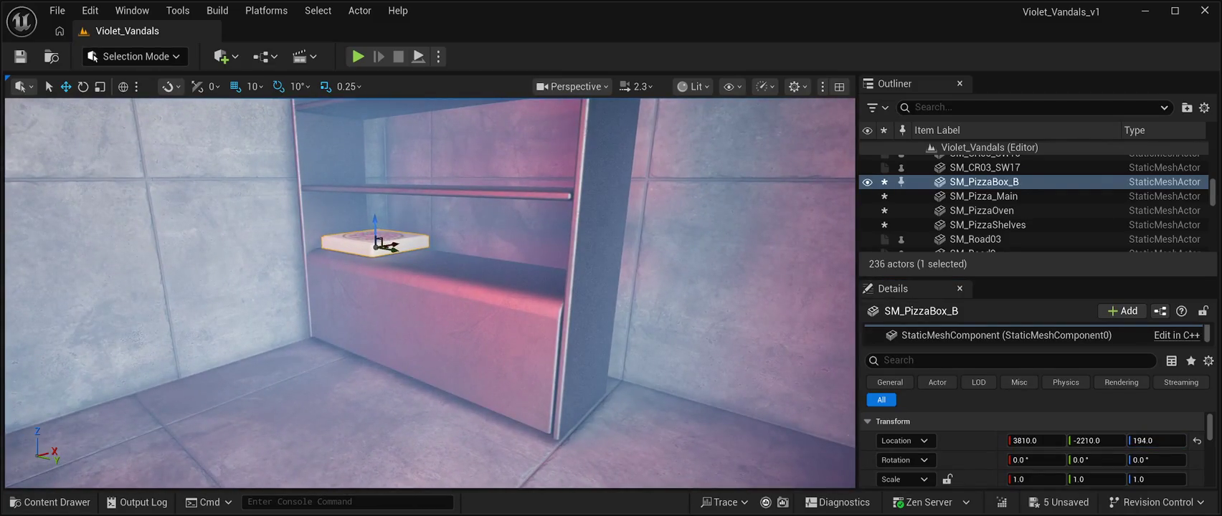
- Stack two copies 10 units apart, twisting the middle box -10° and squaring the top one
{"action": "key", "text": "ctrl+d"}
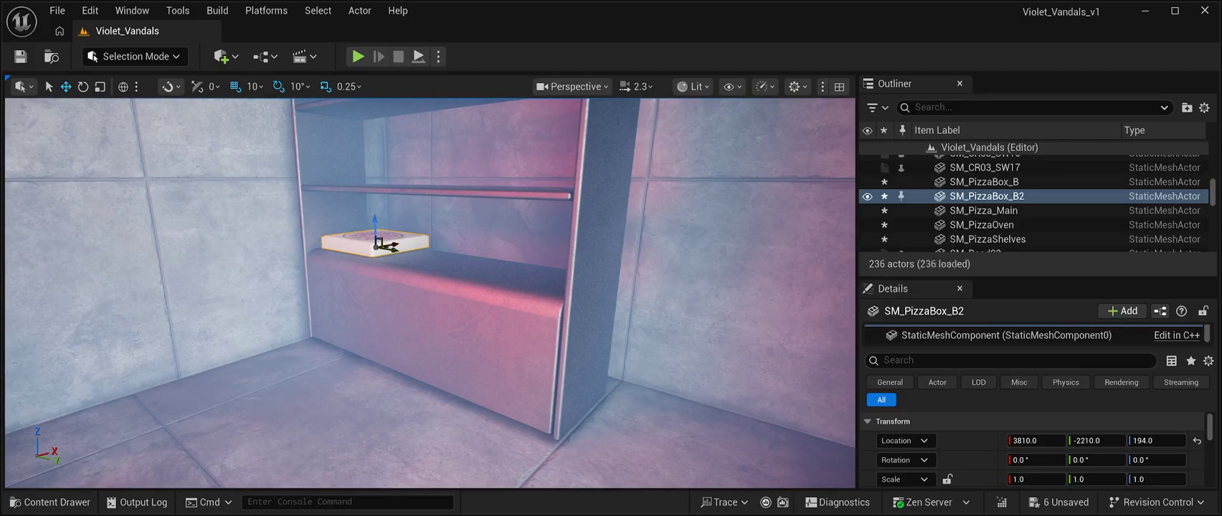
{"action": "left_click_drag", "start_coordinate": [375, 218], "coordinate": [375, 208]}
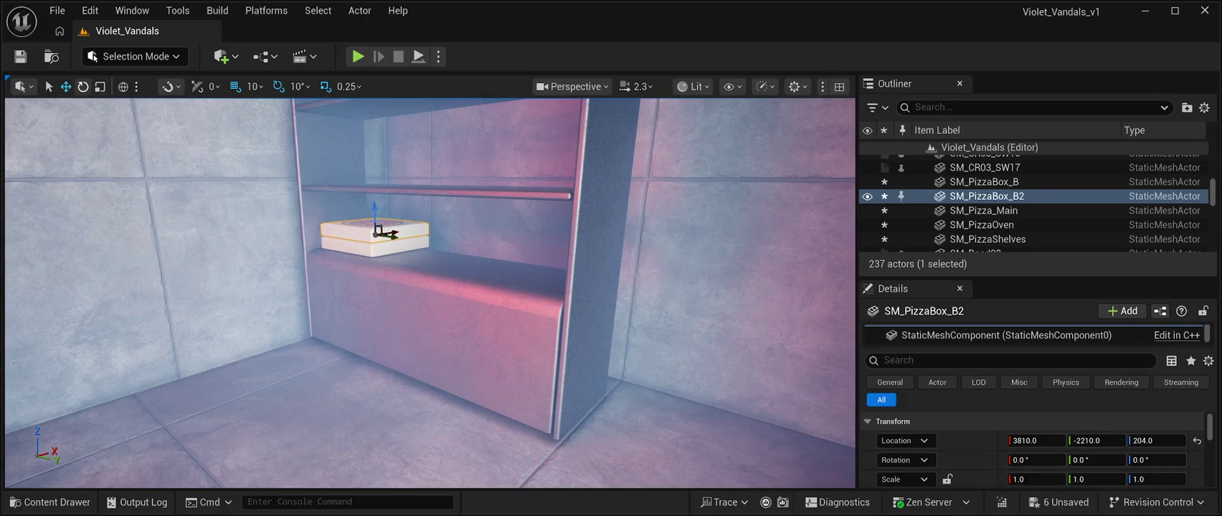
{"action": "key", "text": "e"}
{"action": "left_click_drag", "start_coordinate": [373, 238], "coordinate": [359, 240]}
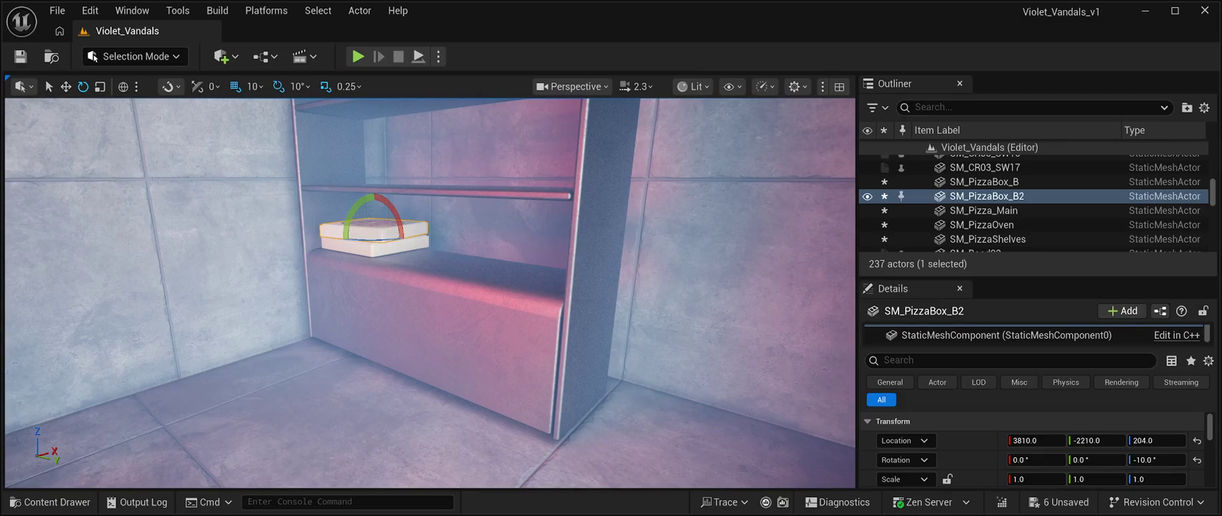
{"action": "key", "text": "ctrl+d"}
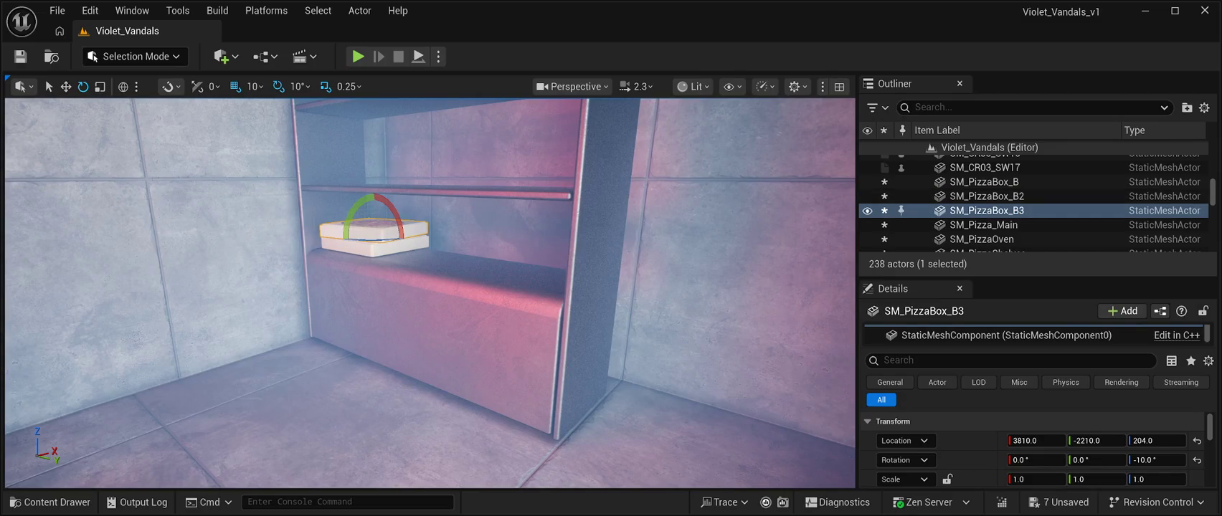
{"action": "key", "text": "w"}
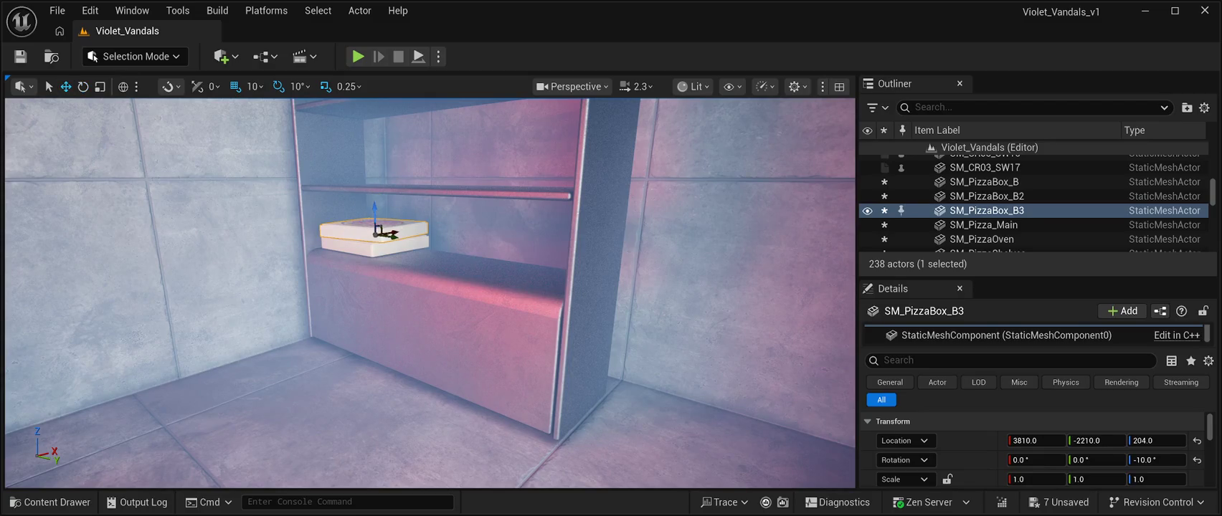
{"action": "left_click_drag", "start_coordinate": [374, 216], "coordinate": [374, 206]}
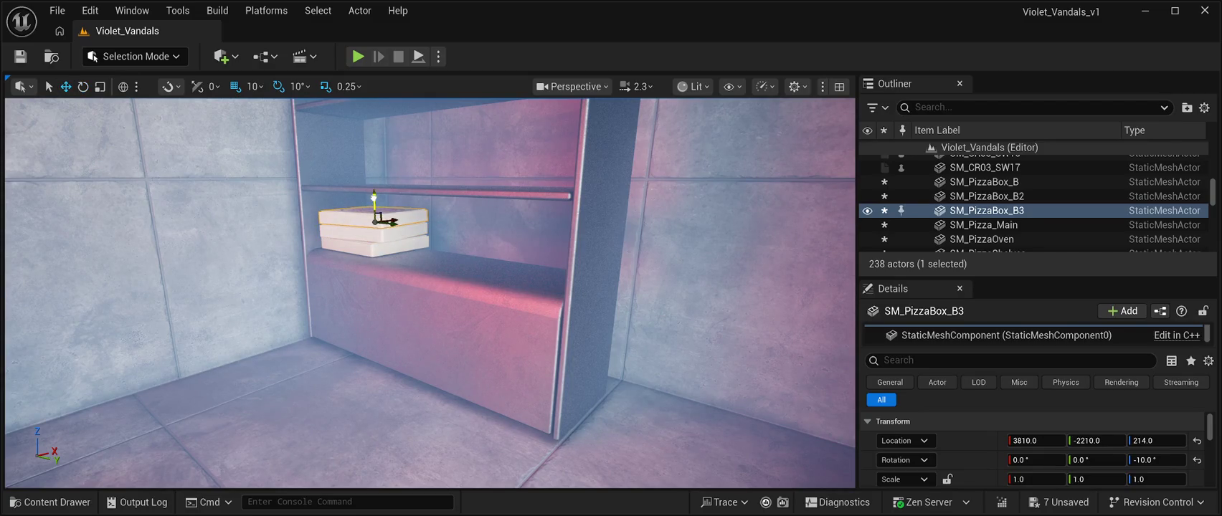
{"action": "left_click", "coordinate": [82, 86]}
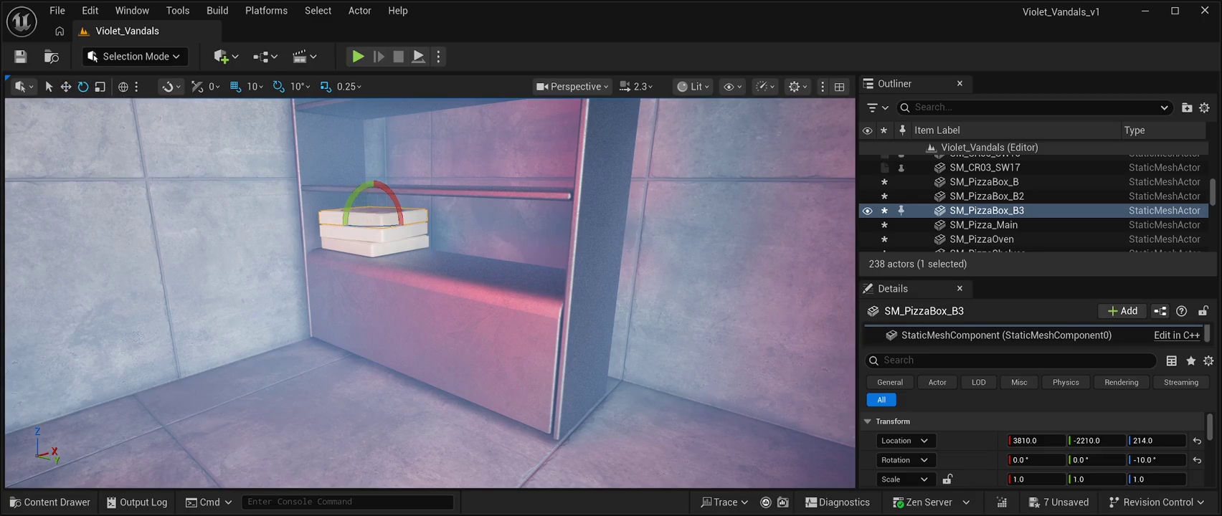
{"action": "left_click_drag", "start_coordinate": [423, 219], "coordinate": [405, 223]}
- Duplicate the top box and slide the copy off the stack
{"action": "key", "text": "ctrl+d"}
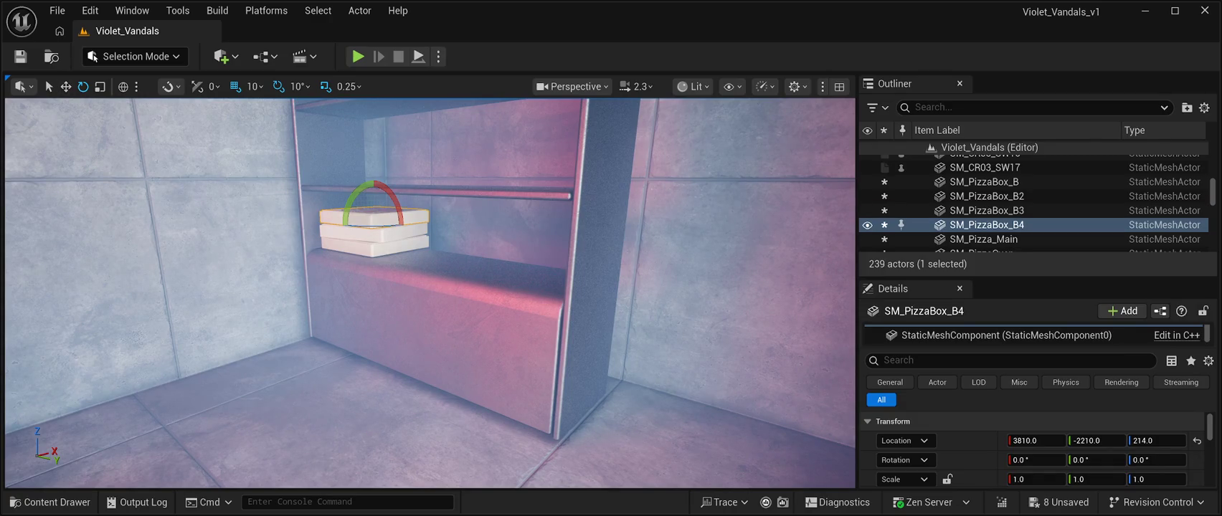
{"action": "key", "text": "w"}
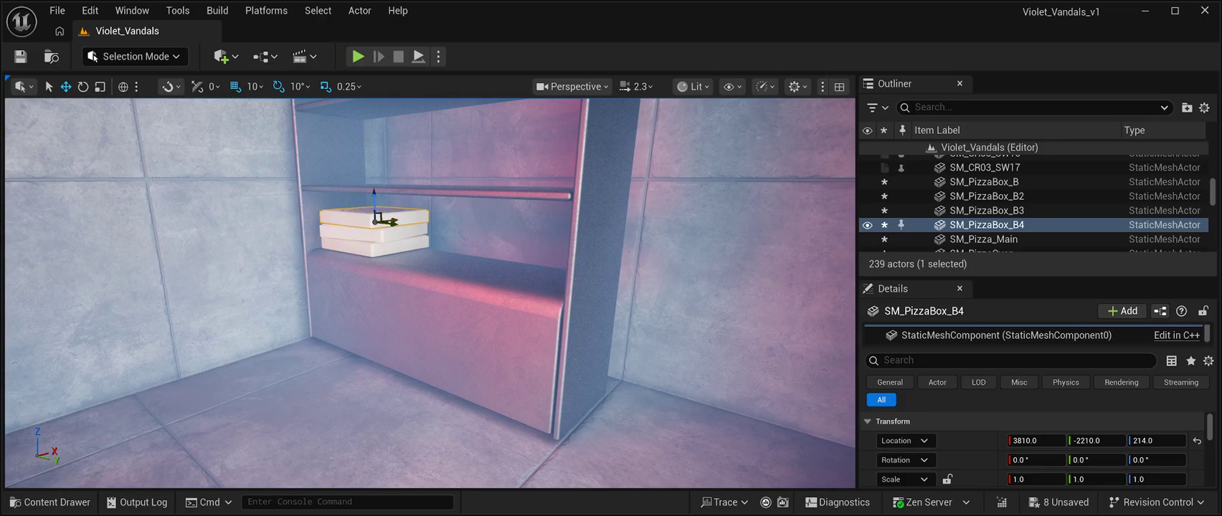
{"action": "mouse_move", "coordinate": [392, 222]}
{"action": "left_mouse_down"}
{"action": "mouse_move", "coordinate": [463, 251]}
{"action": "mouse_move", "coordinate": [384, 261]}
{"action": "left_mouse_up"}
- Line the copy up beside the first stack at Y -2110 and stack a 10°-twisted copy on it
{"action": "mouse_move", "coordinate": [370, 224]}
{"action": "left_mouse_down"}
{"action": "mouse_move", "coordinate": [478, 237]}
{"action": "mouse_move", "coordinate": [464, 221]}
{"action": "mouse_move", "coordinate": [465, 233]}
{"action": "left_mouse_up"}
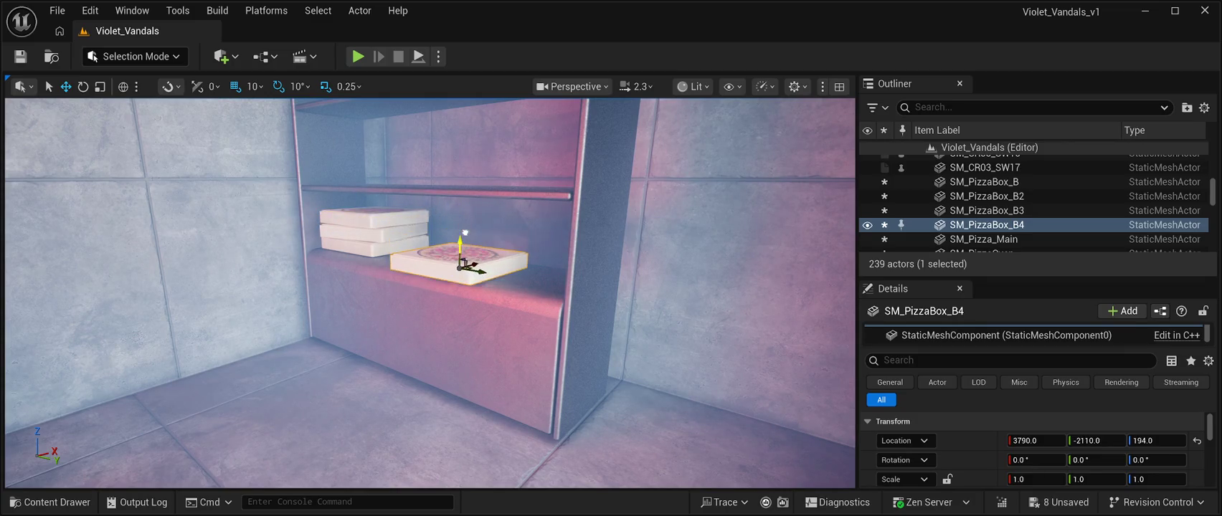
{"action": "left_click_drag", "start_coordinate": [473, 267], "coordinate": [491, 258]}
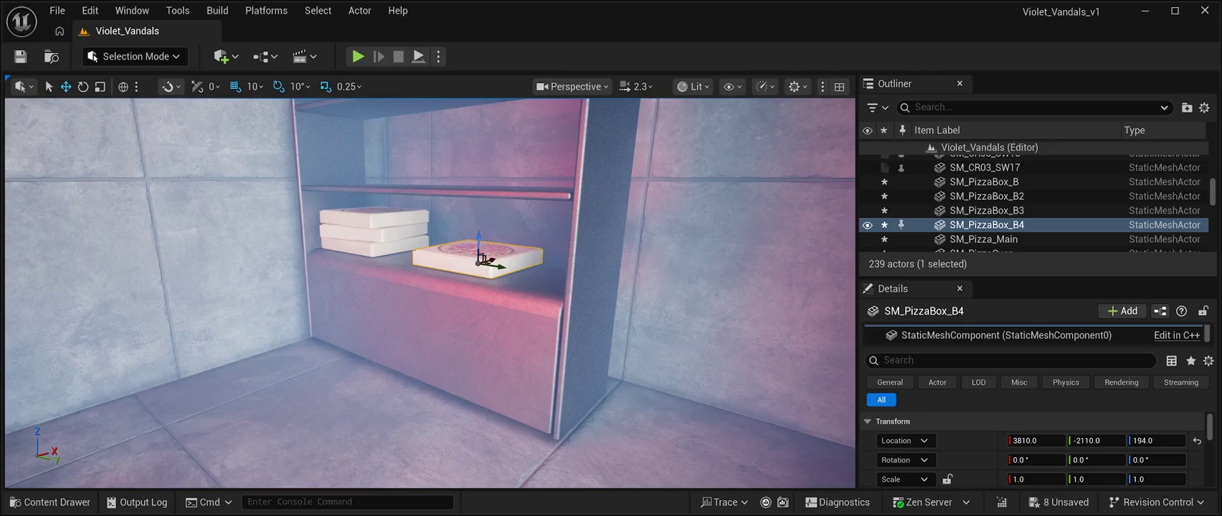
{"action": "key", "text": "ctrl+d"}
{"action": "left_click_drag", "start_coordinate": [479, 248], "coordinate": [482, 223]}
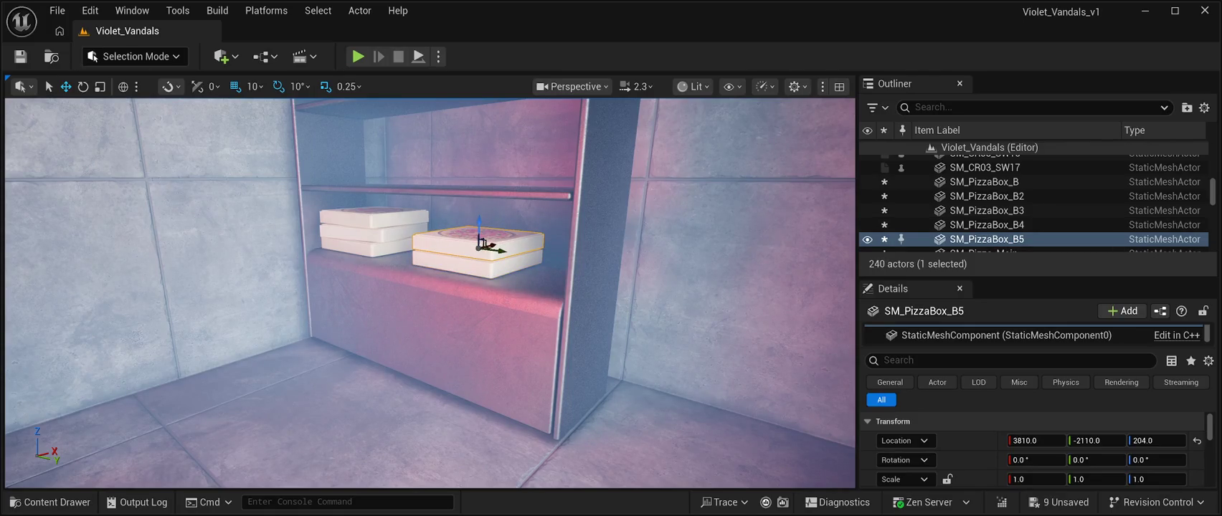
{"action": "key", "text": "e"}
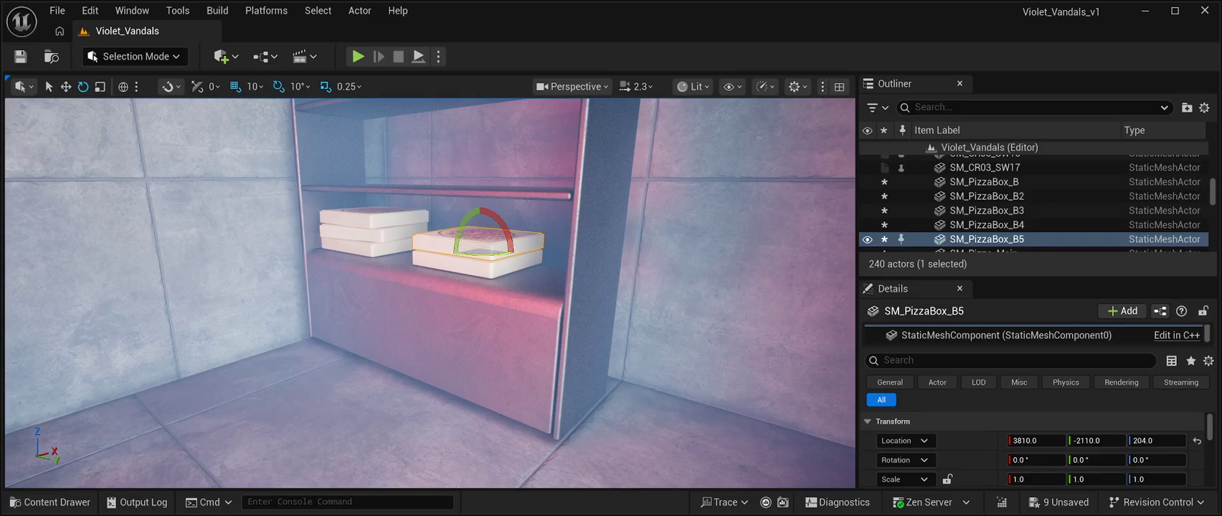
{"action": "left_click_drag", "start_coordinate": [494, 254], "coordinate": [509, 256]}
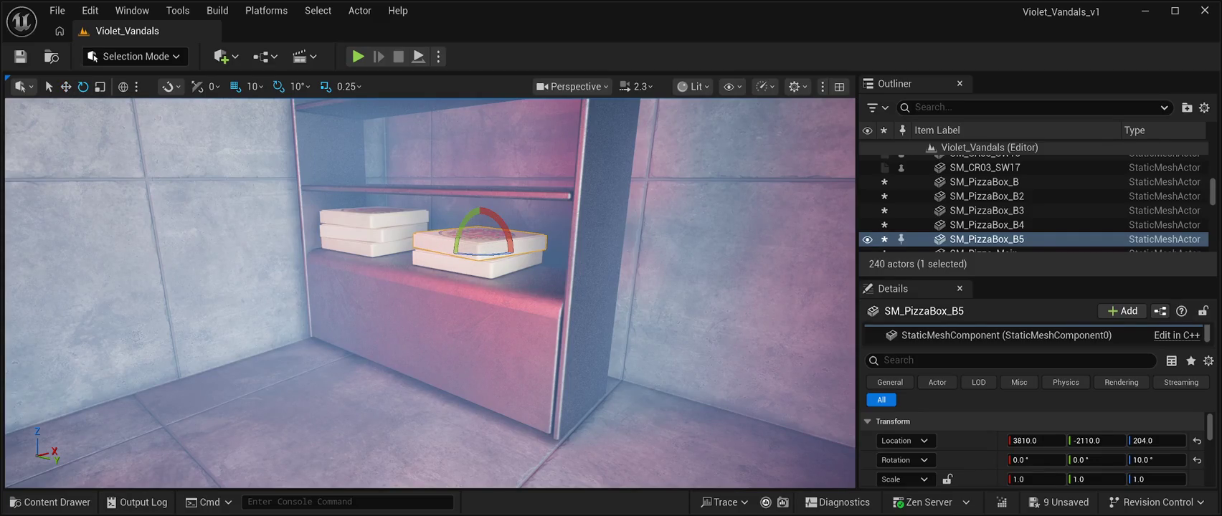
{"action": "key", "text": "w"}
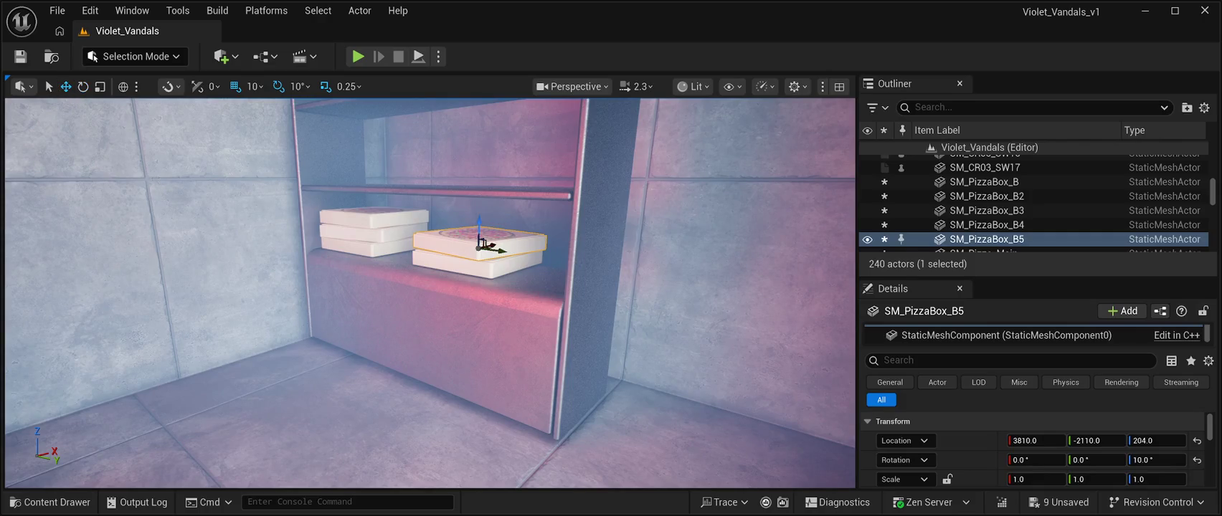
- Add two more squared boxes 10 units higher each, then duplicate the top box
{"action": "key", "text": "ctrl+d"}
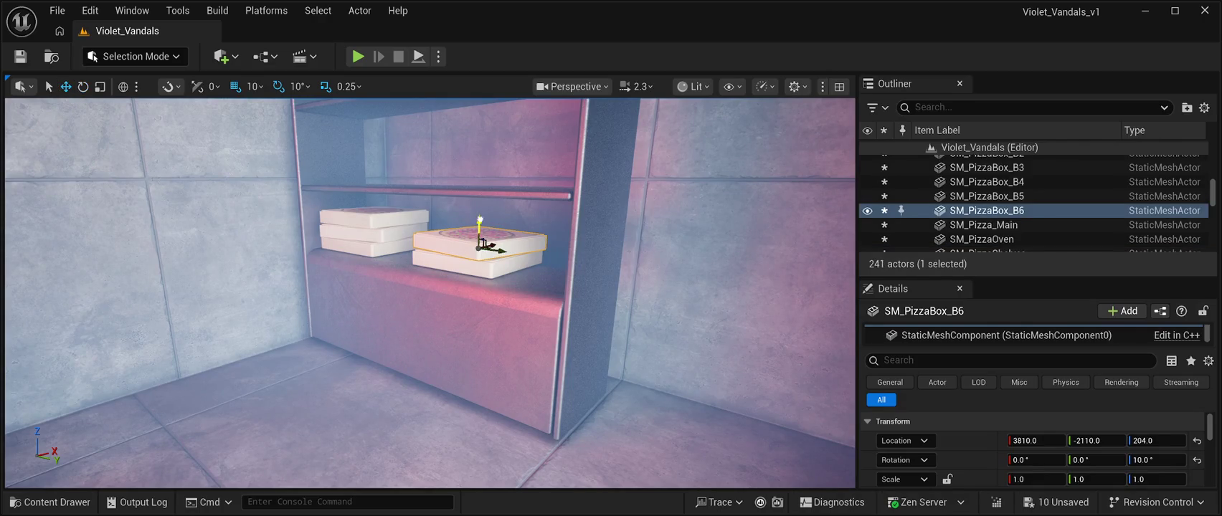
{"action": "left_click_drag", "start_coordinate": [479, 220], "coordinate": [479, 207]}
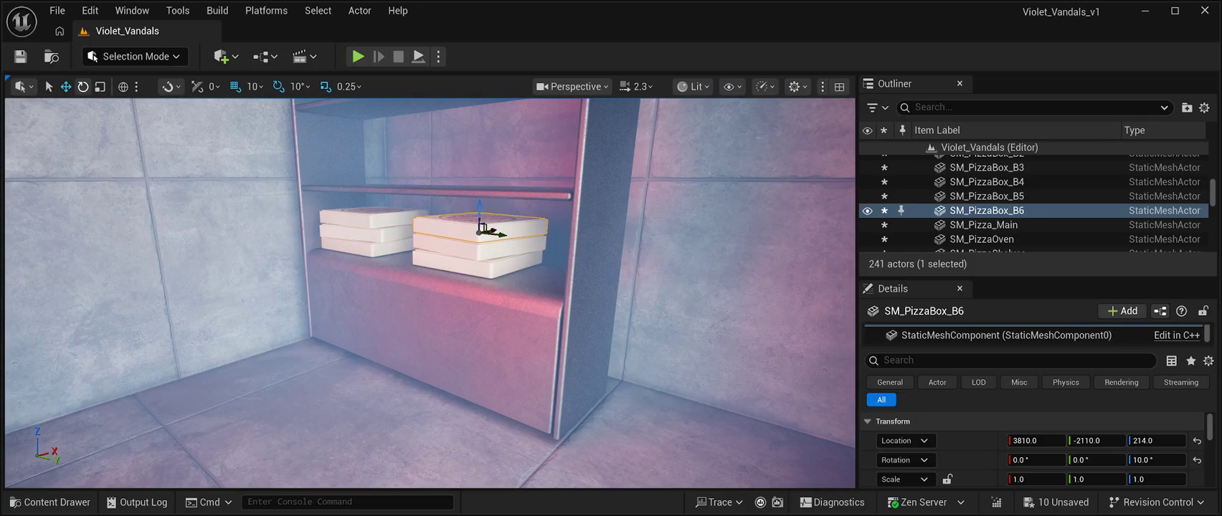
{"action": "key", "text": "e"}
{"action": "left_click_drag", "start_coordinate": [481, 237], "coordinate": [459, 237]}
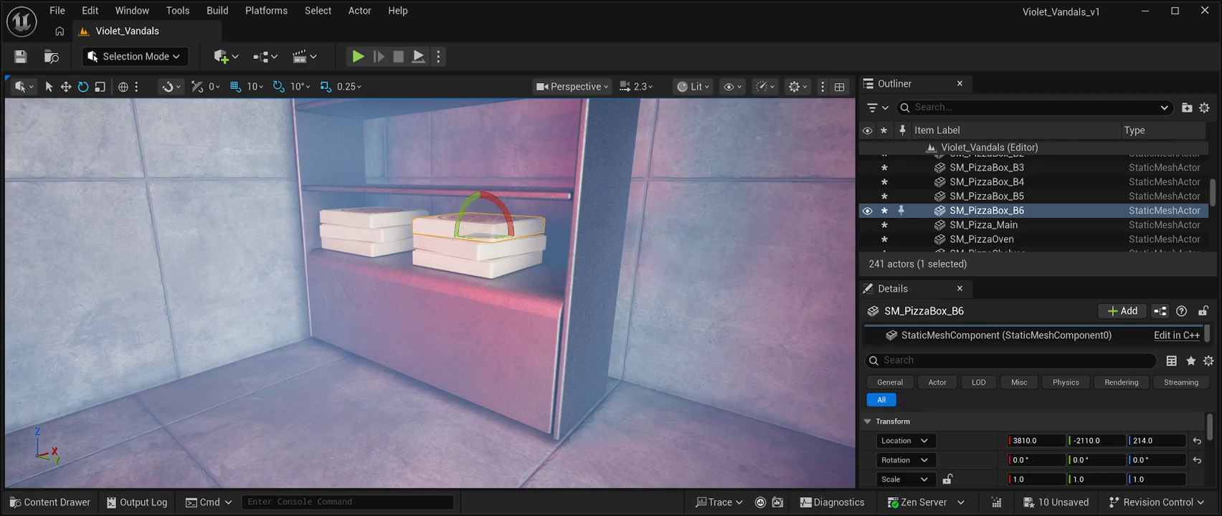
{"action": "key", "text": "ctrl+d"}
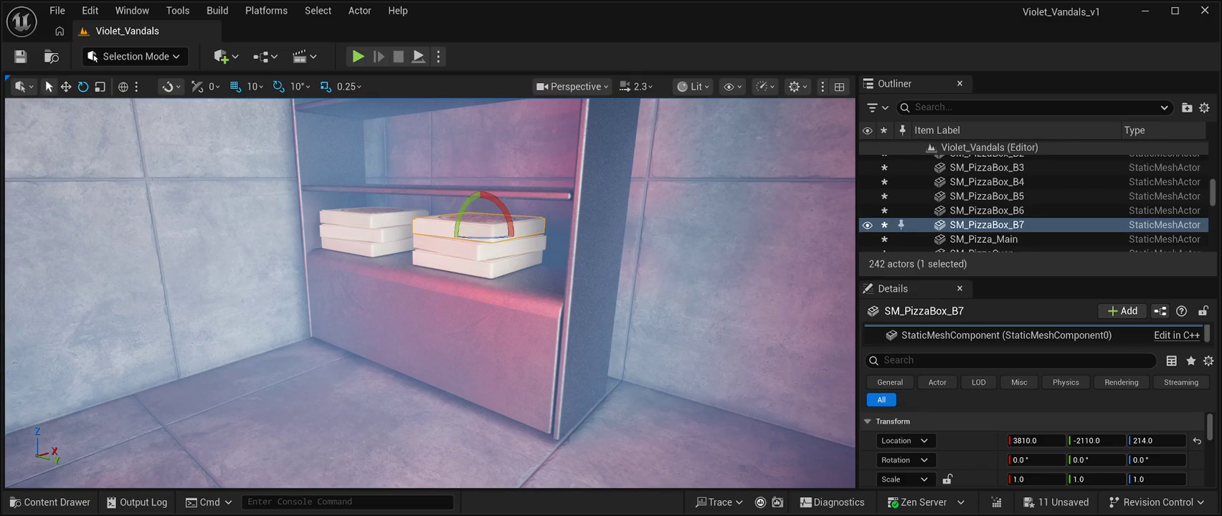
{"action": "key", "text": "w"}
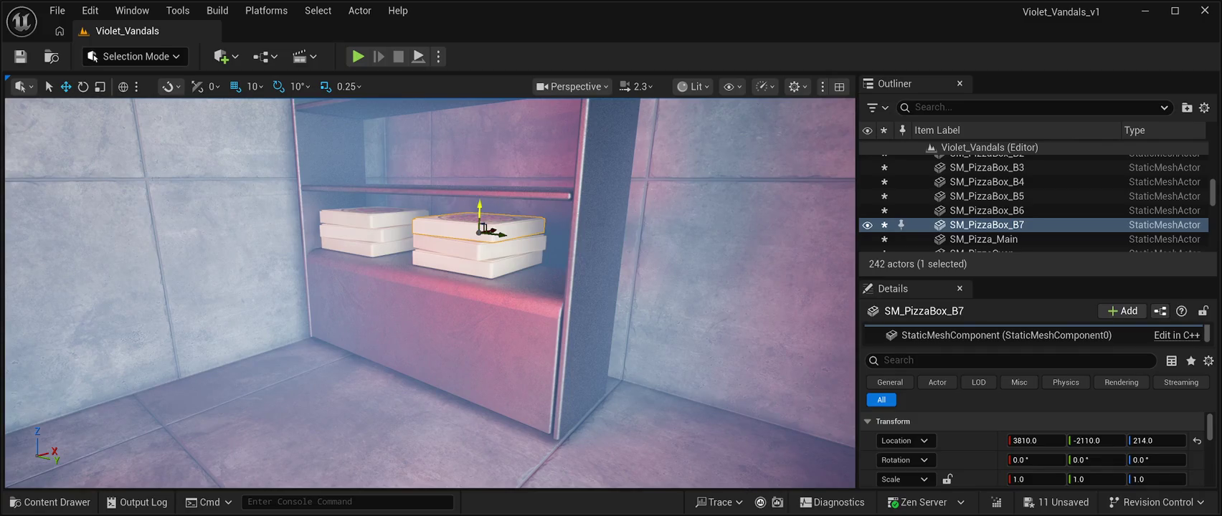
{"action": "left_click_drag", "start_coordinate": [478, 203], "coordinate": [479, 195]}
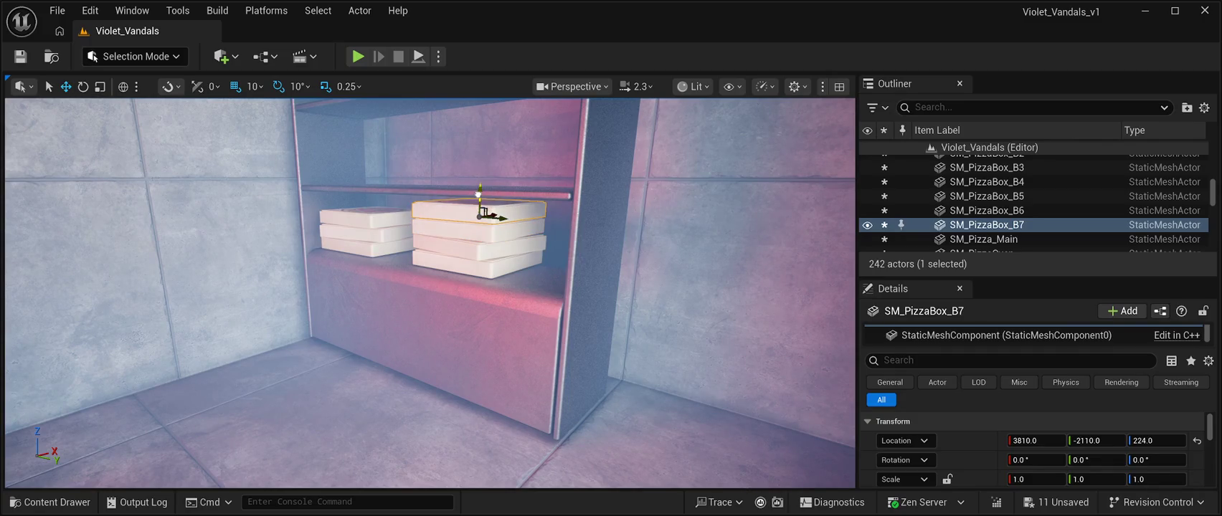
{"action": "key", "text": "s"}
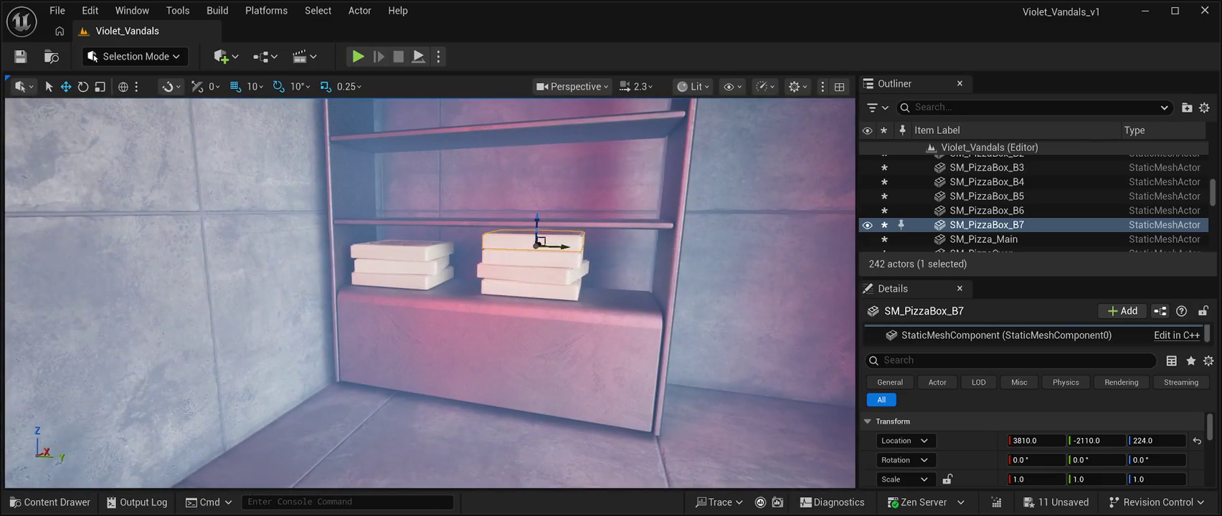
{"action": "key", "text": "ctrl+d"}
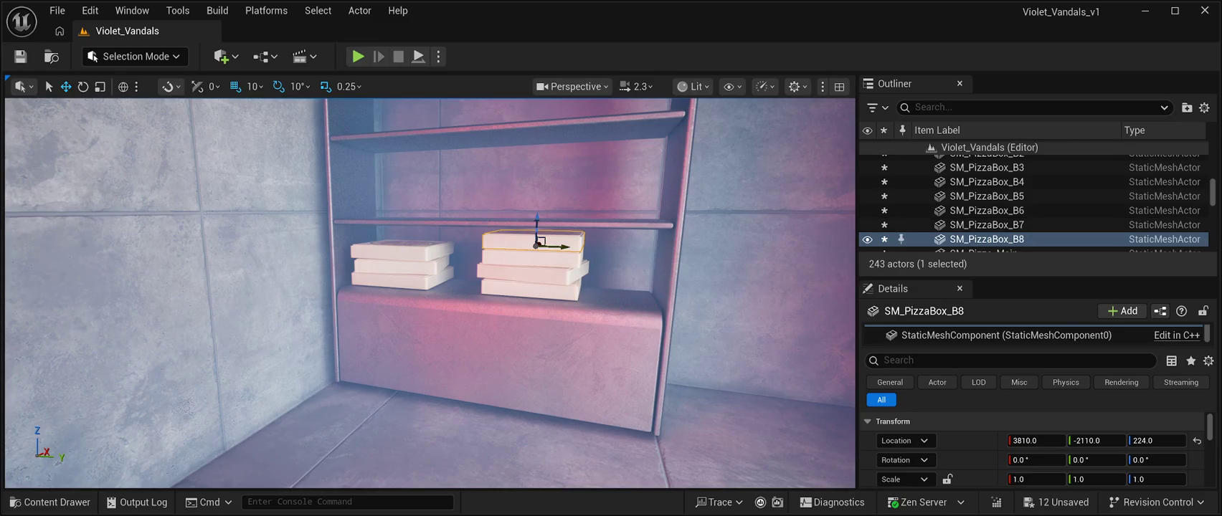
- Lift the copy onto the upper shelf and twist it slightly
{"action": "mouse_move", "coordinate": [538, 218]}
{"action": "left_mouse_down"}
{"action": "mouse_move", "coordinate": [544, 190]}
{"action": "mouse_move", "coordinate": [583, 216]}
{"action": "left_mouse_up"}
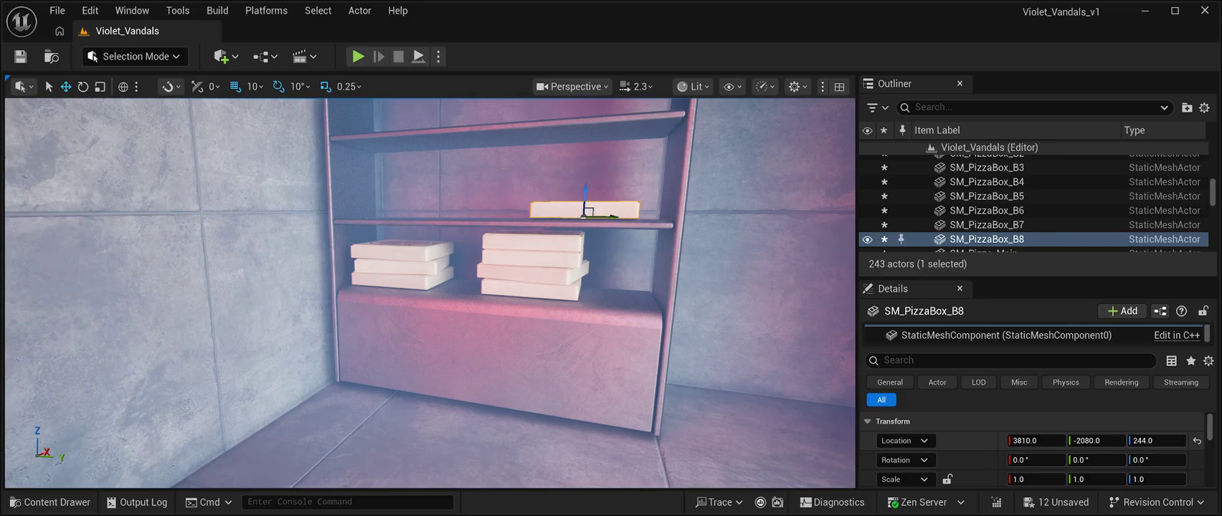
{"action": "left_click_drag", "start_coordinate": [1156, 440], "coordinate": [1150, 440]}
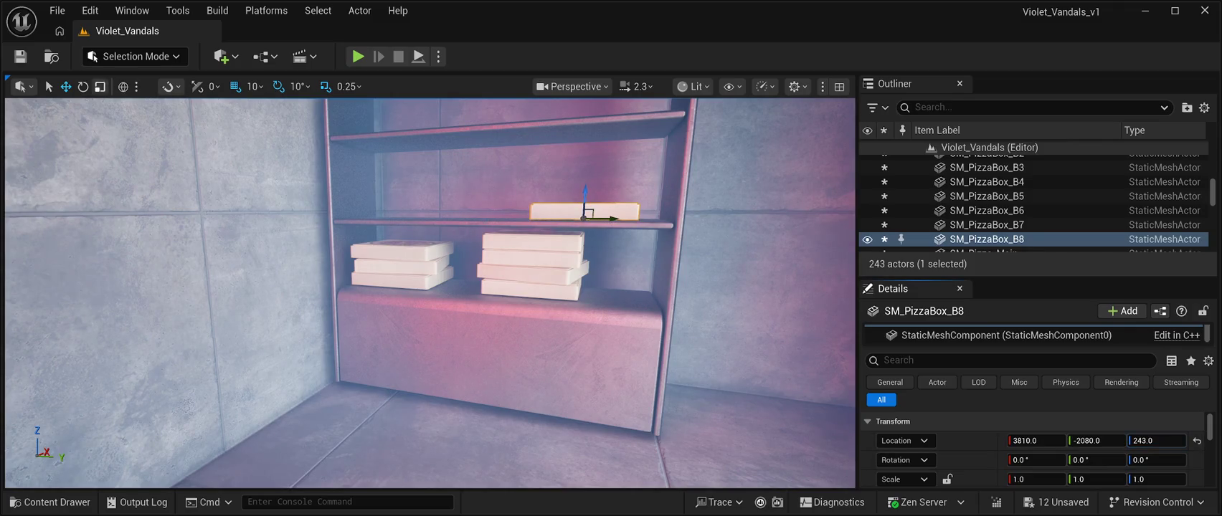
{"action": "left_click", "coordinate": [83, 87]}
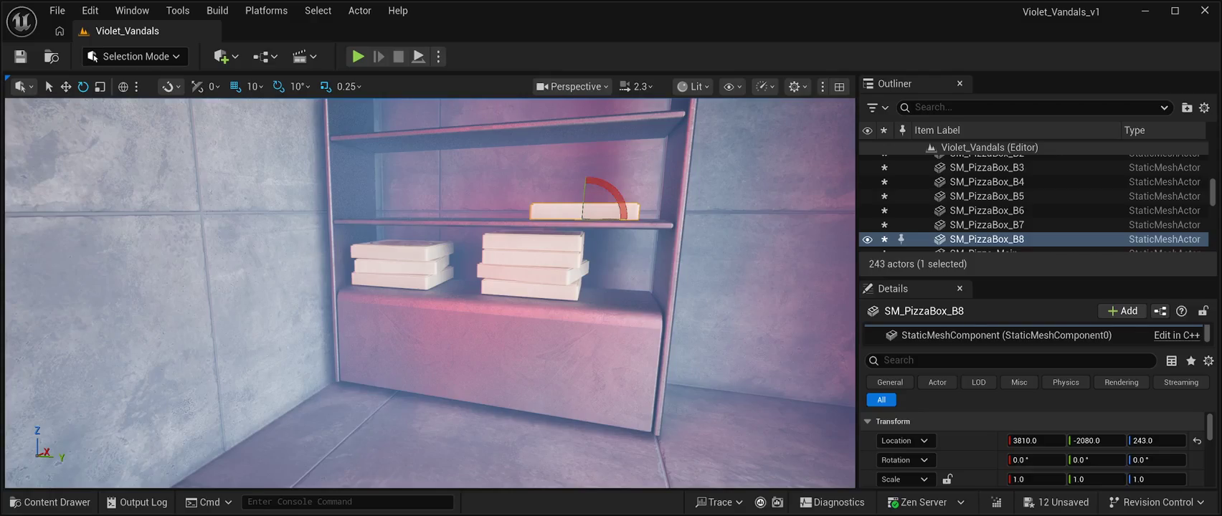
{"action": "left_click_drag", "start_coordinate": [616, 187], "coordinate": [602, 188]}
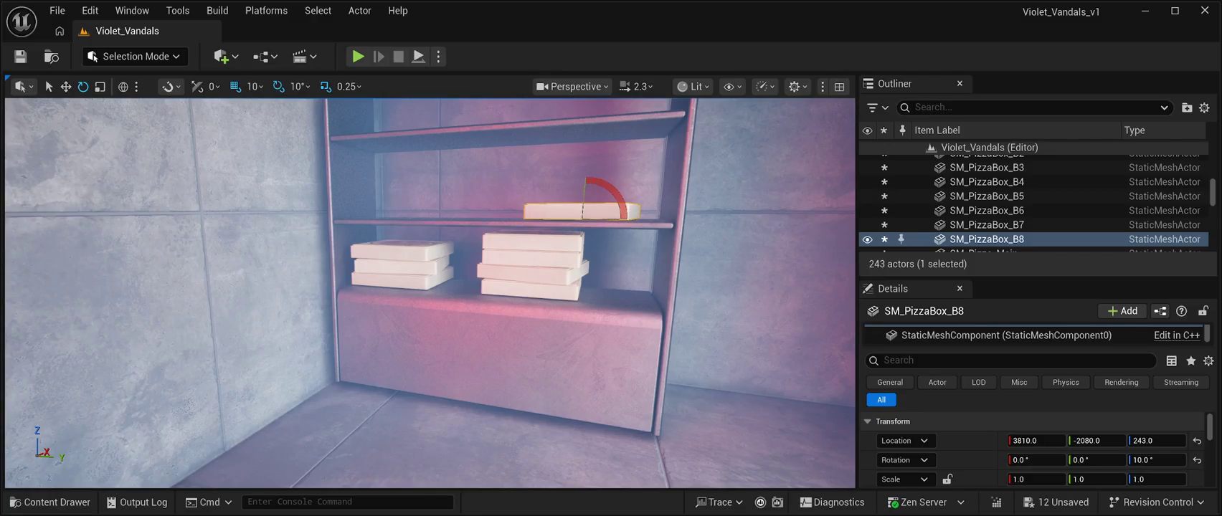
{"action": "key", "text": "w"}
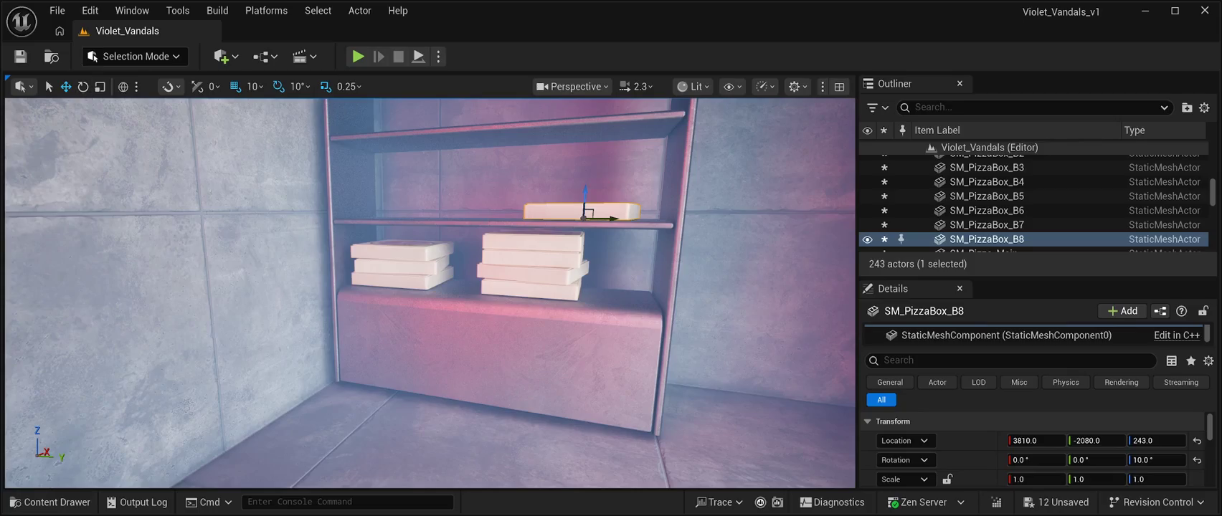
- Stack two copies 10 units higher, the middle one rotated to 0°, then duplicate again
{"action": "key", "text": "ctrl+d"}
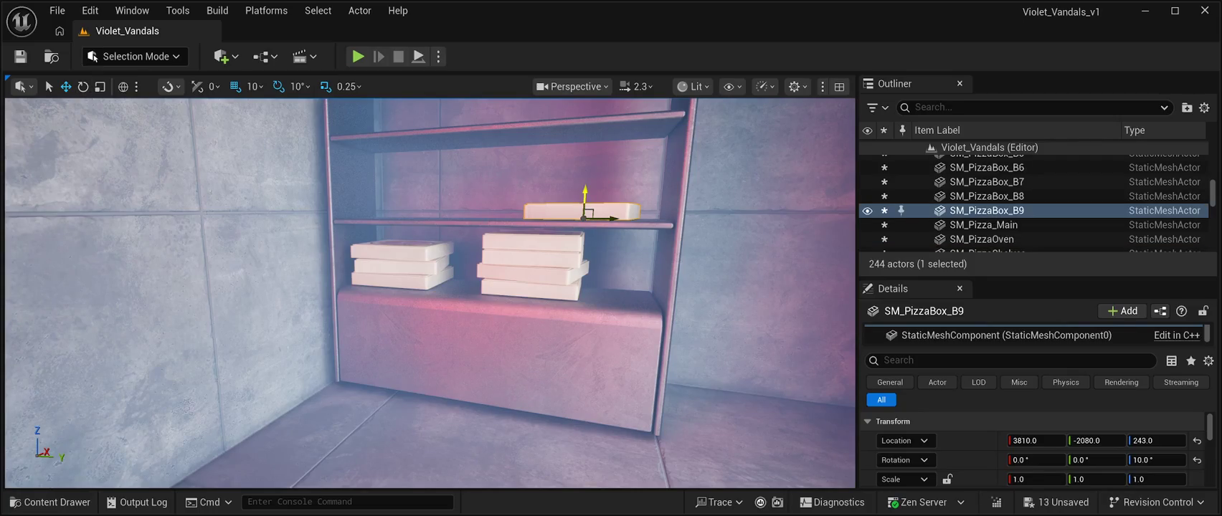
{"action": "left_click_drag", "start_coordinate": [585, 199], "coordinate": [586, 182]}
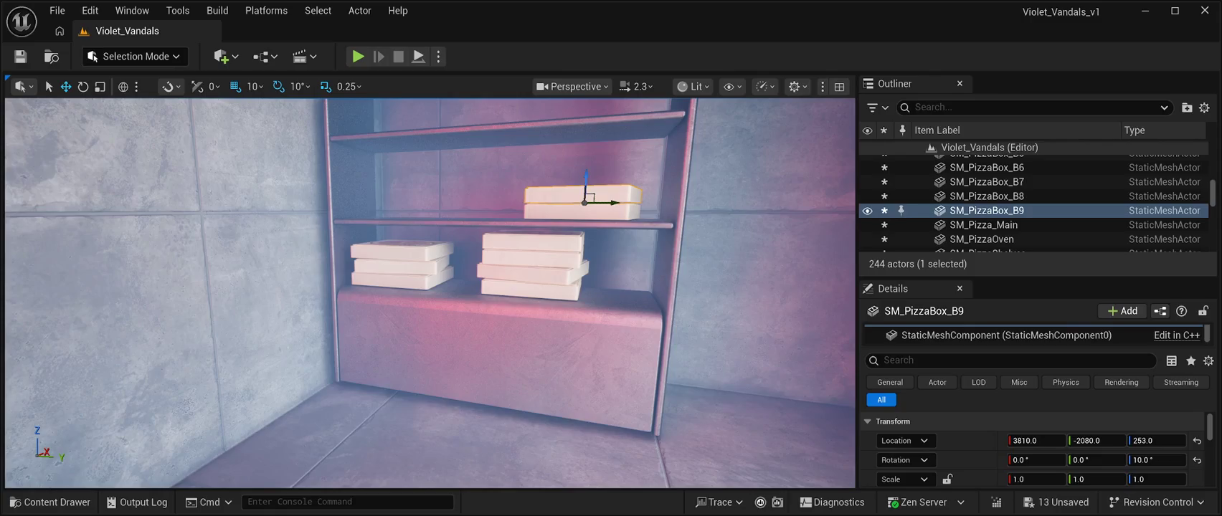
{"action": "key", "text": "e"}
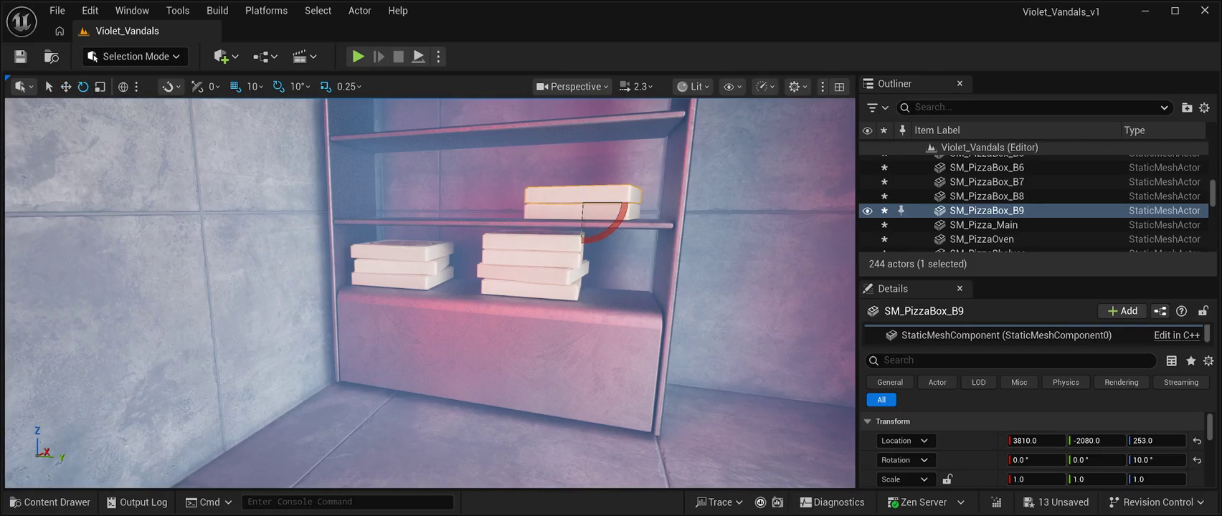
{"action": "left_click_drag", "start_coordinate": [606, 233], "coordinate": [616, 224]}
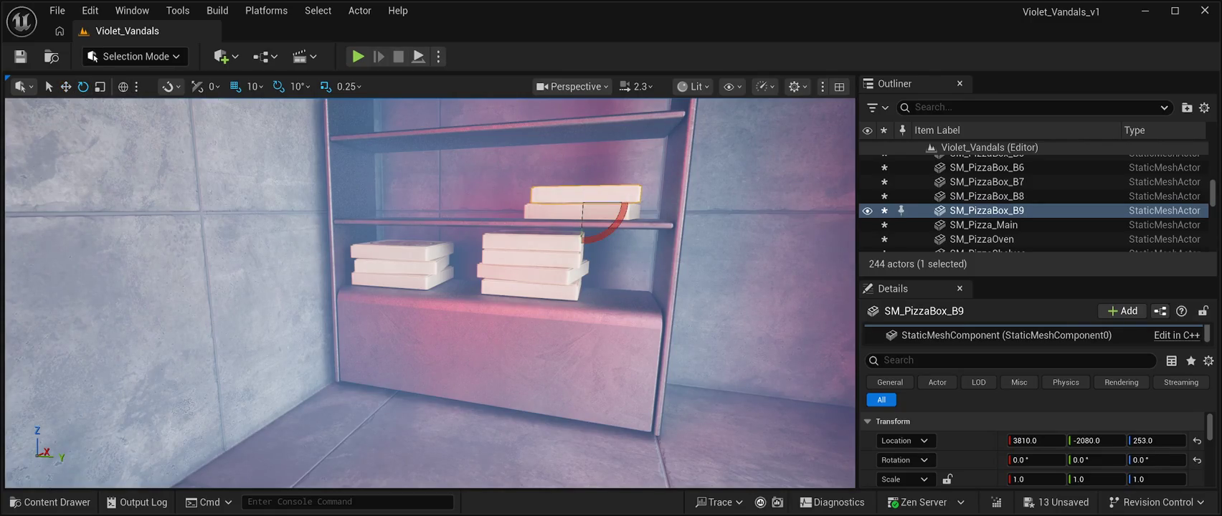
{"action": "key", "text": "w"}
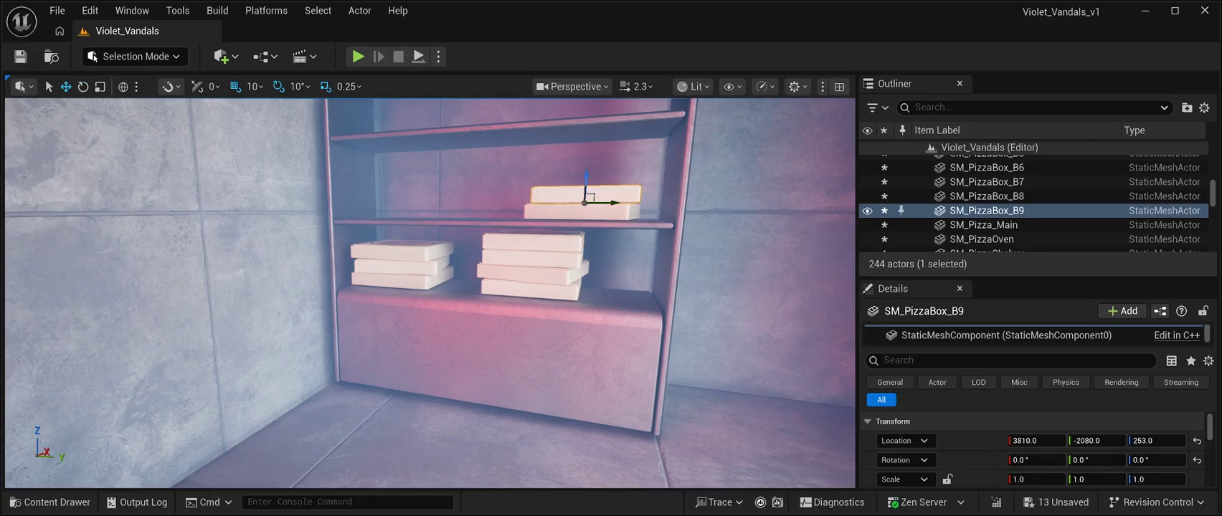
{"action": "key", "text": "ctrl+d"}
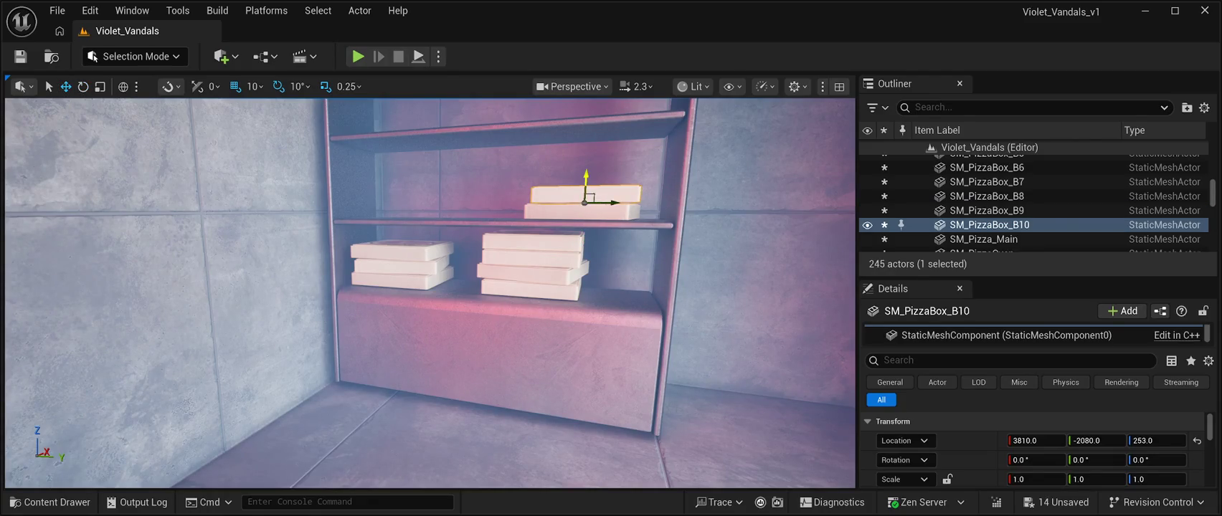
{"action": "left_click_drag", "start_coordinate": [586, 179], "coordinate": [586, 163]}
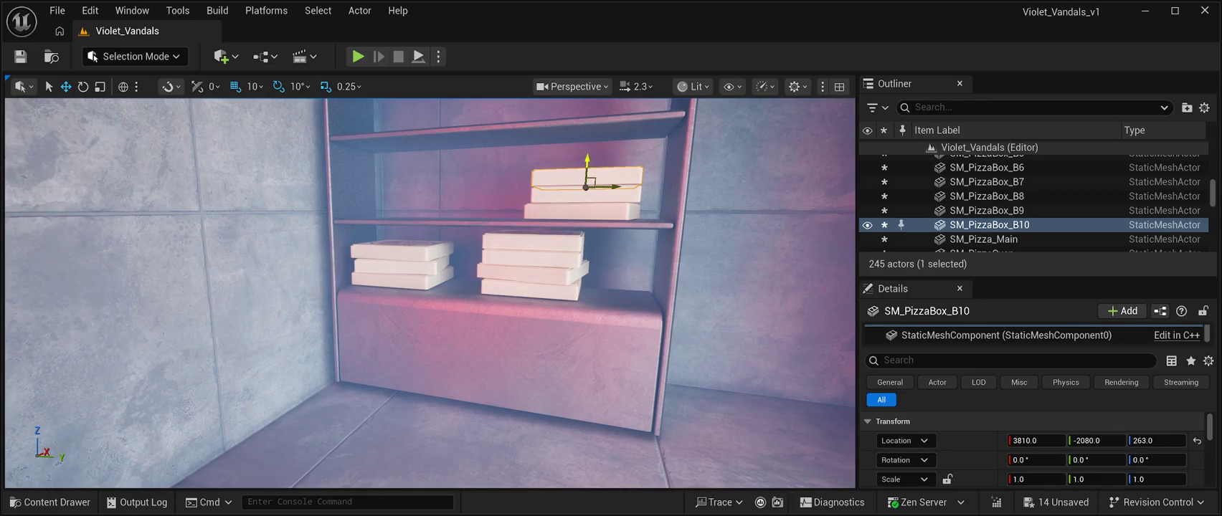
{"action": "key", "text": "ctrl+d"}
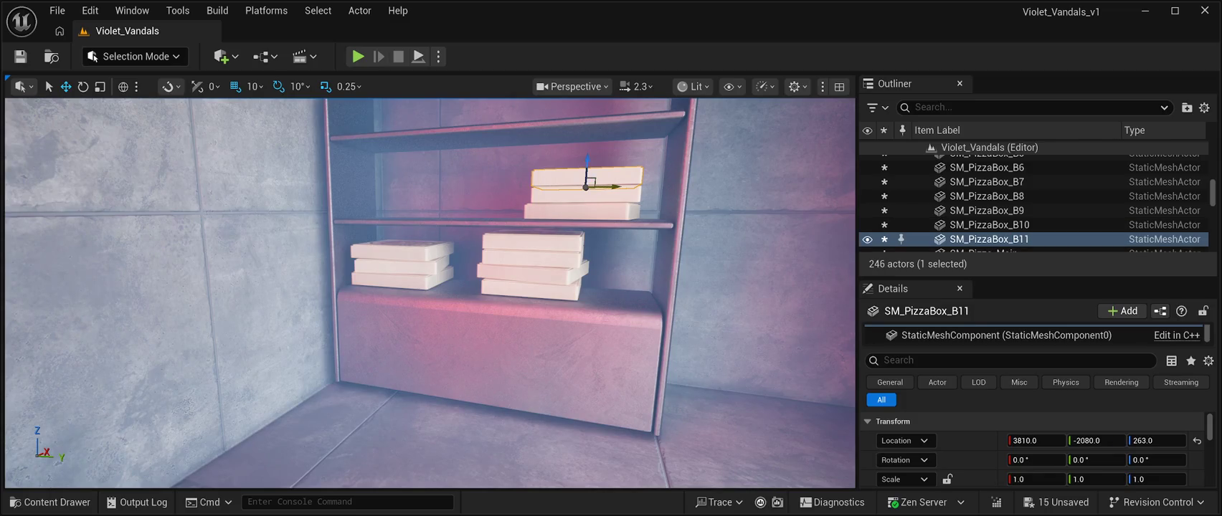
- Start a second upper-shelf stack to the left, dropping the box with End and stacking two copies
{"action": "left_click_drag", "start_coordinate": [614, 187], "coordinate": [502, 185]}
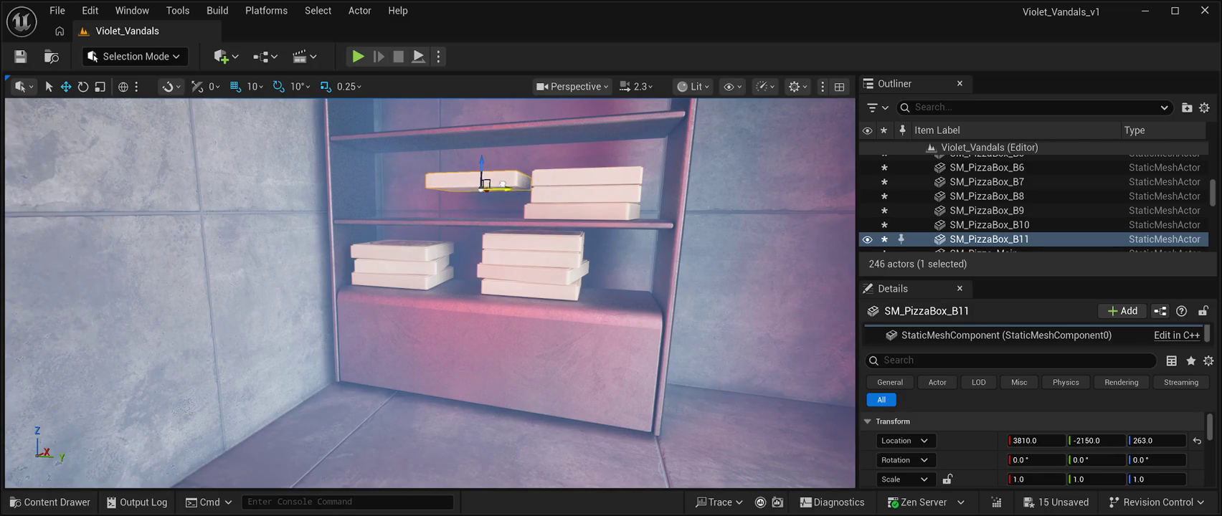
{"action": "key", "text": "End"}
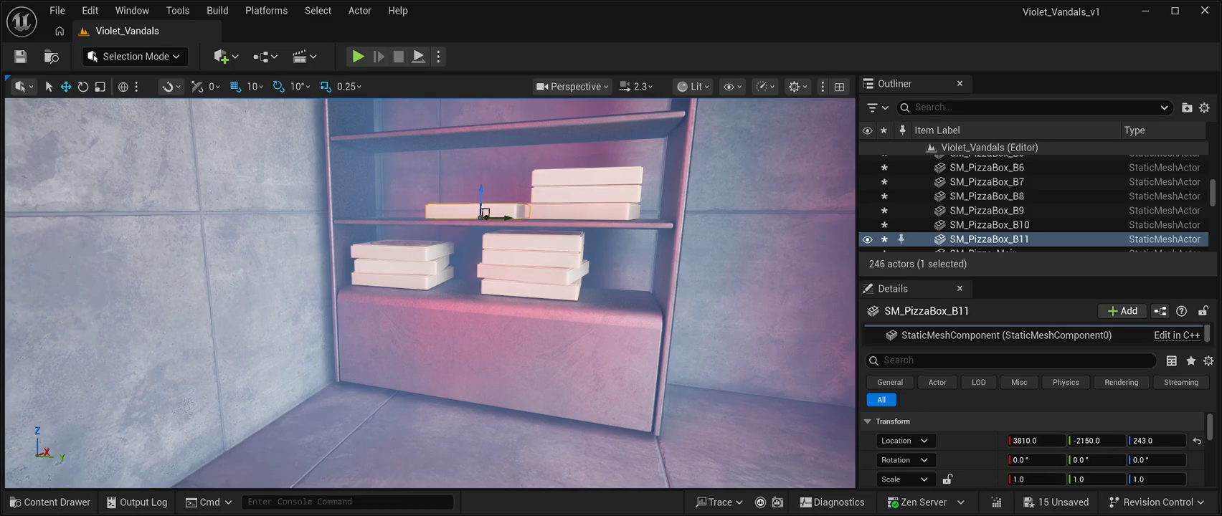
{"action": "key", "text": "ctrl+d"}
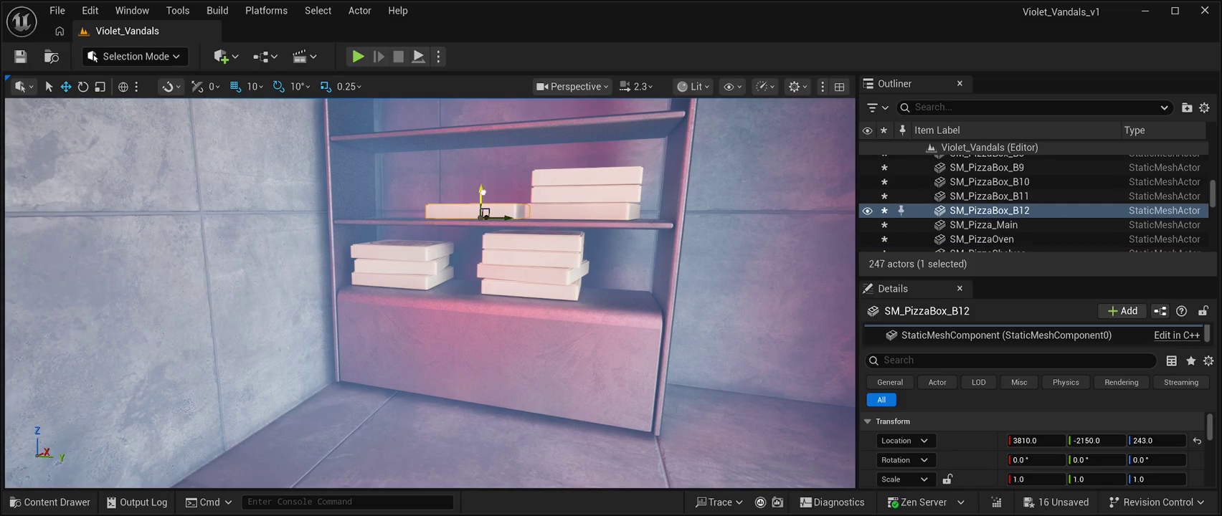
{"action": "left_click_drag", "start_coordinate": [481, 197], "coordinate": [481, 183]}
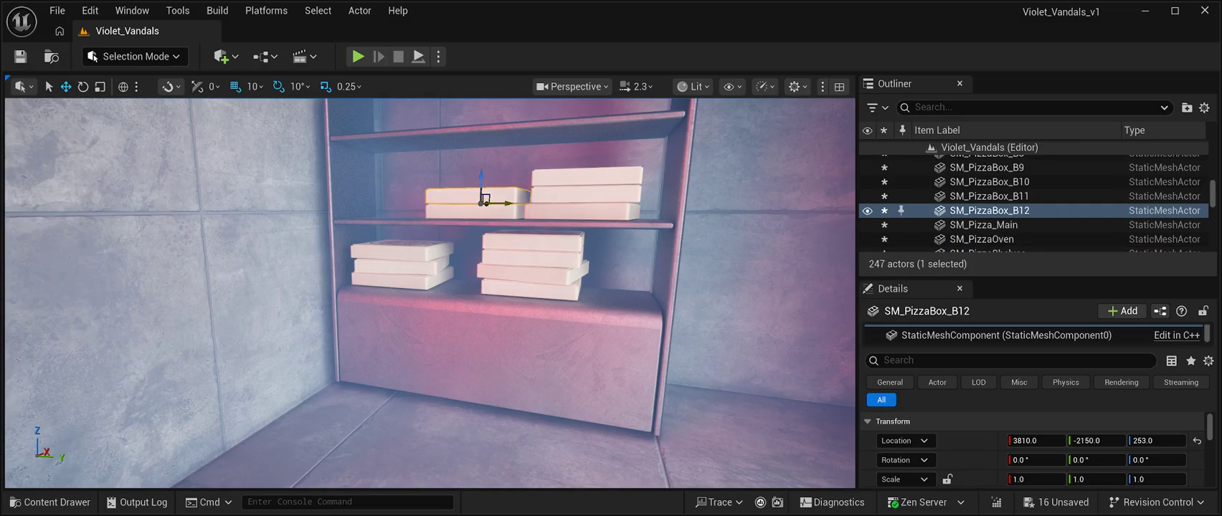
{"action": "key", "text": "ctrl+d"}
{"action": "left_click_drag", "start_coordinate": [481, 179], "coordinate": [481, 165]}
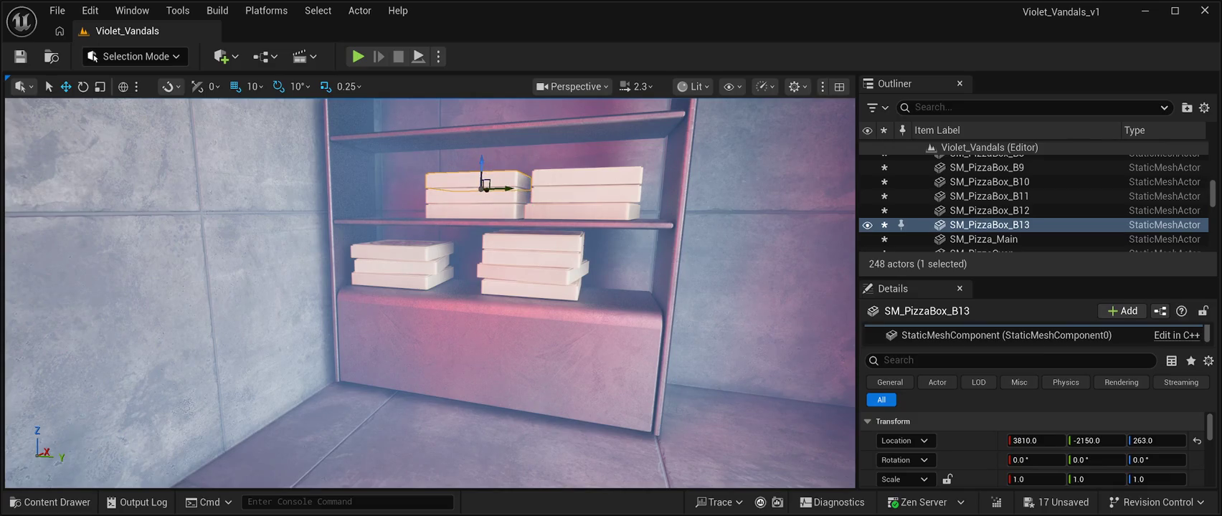
- Twist the top box slightly, then add another box above it squared to 0°
{"action": "key", "text": "e"}
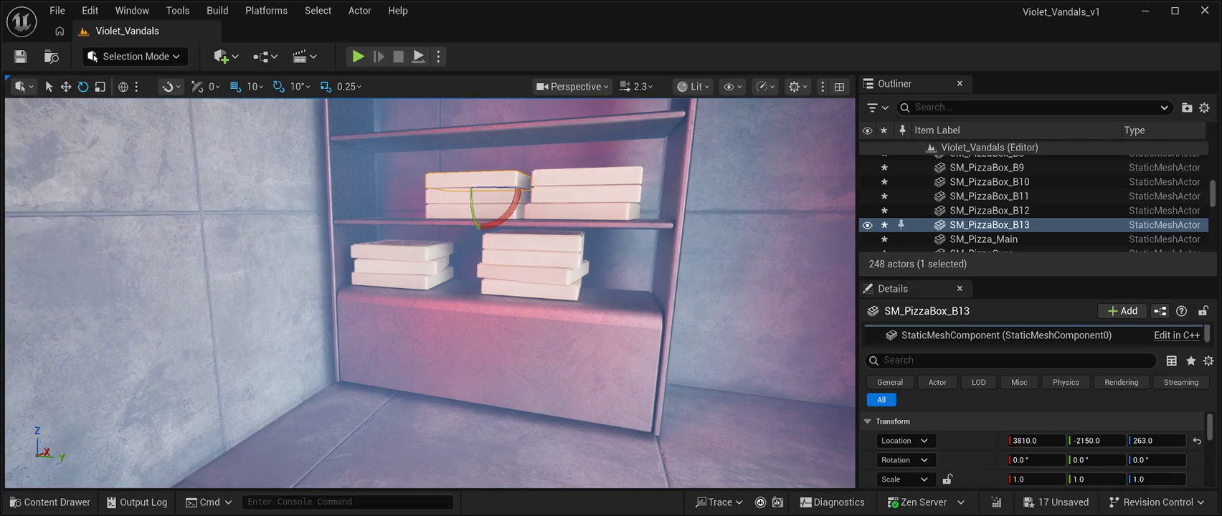
{"action": "left_click_drag", "start_coordinate": [506, 213], "coordinate": [495, 213]}
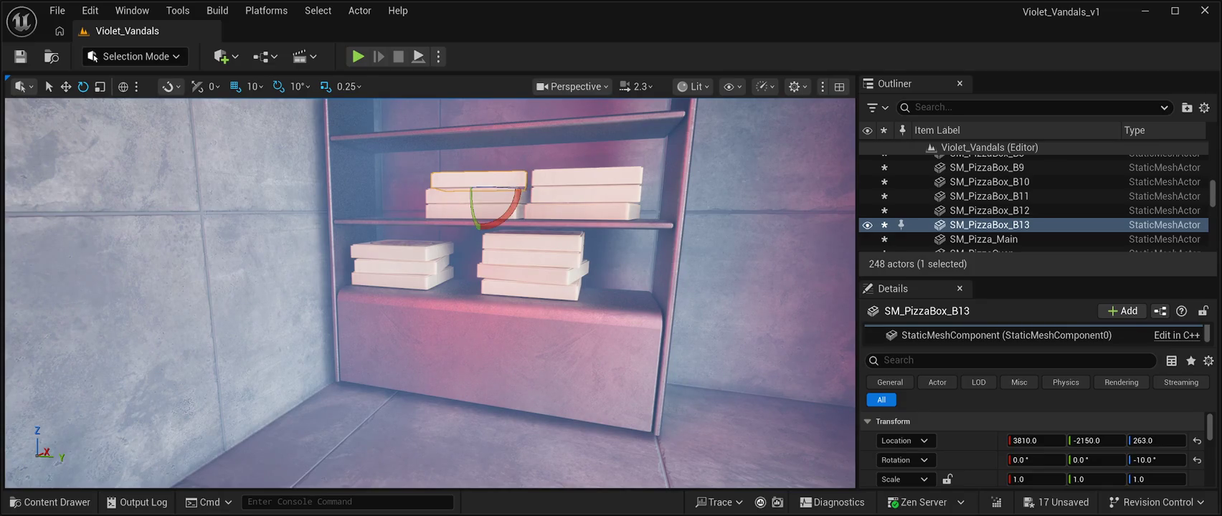
{"action": "key", "text": "w"}
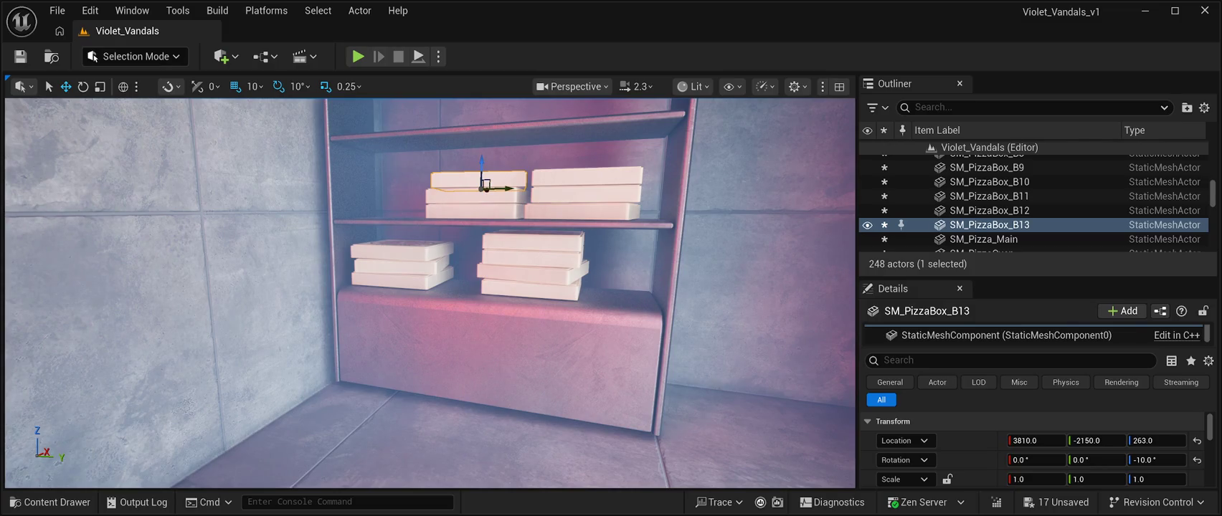
{"action": "left_click_drag", "start_coordinate": [482, 168], "coordinate": [487, 141]}
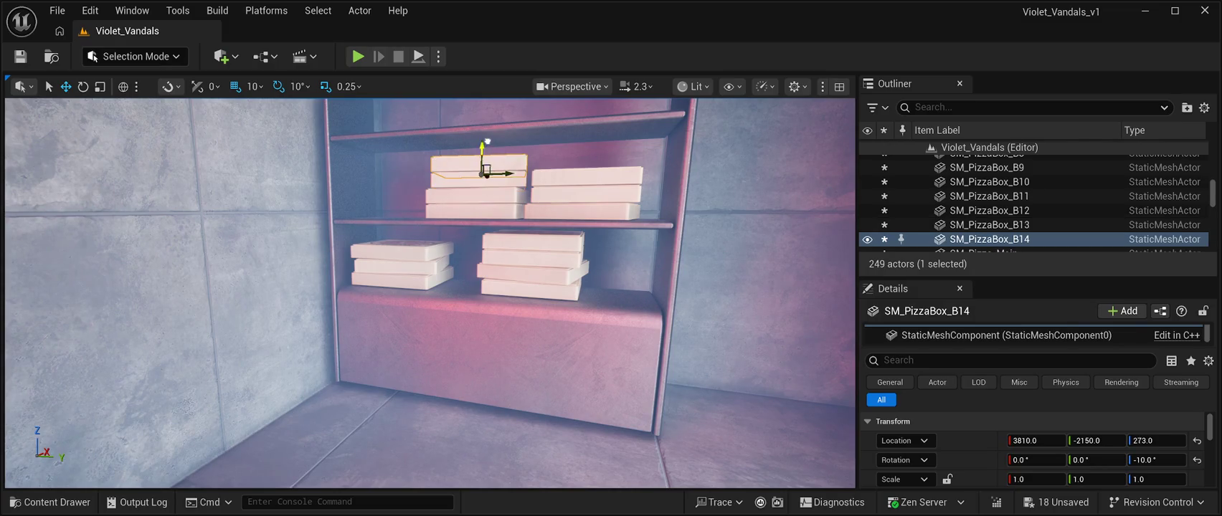
{"action": "key", "text": "e"}
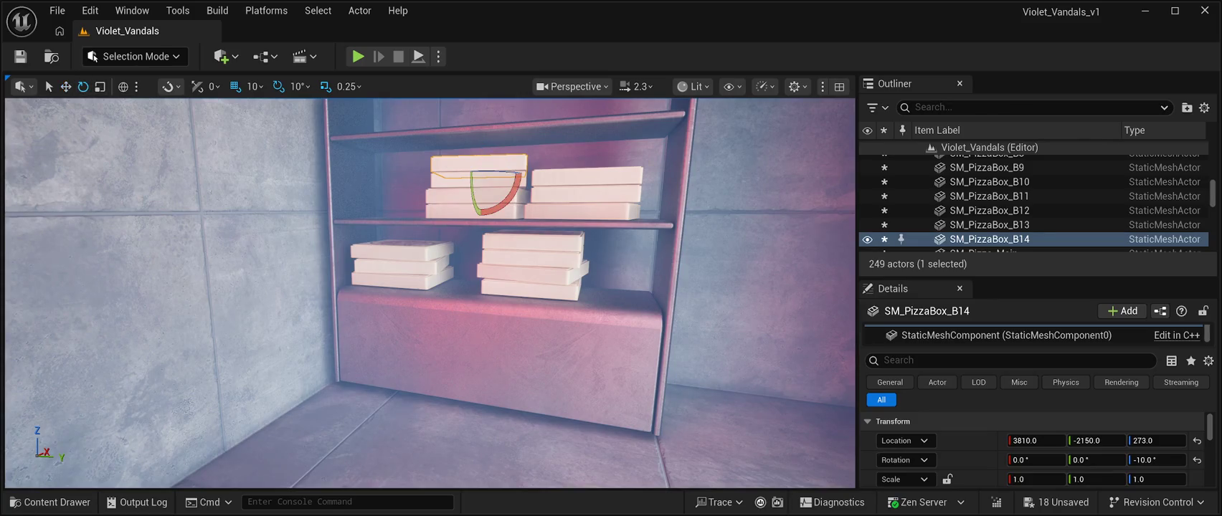
{"action": "left_click_drag", "start_coordinate": [502, 172], "coordinate": [517, 172]}
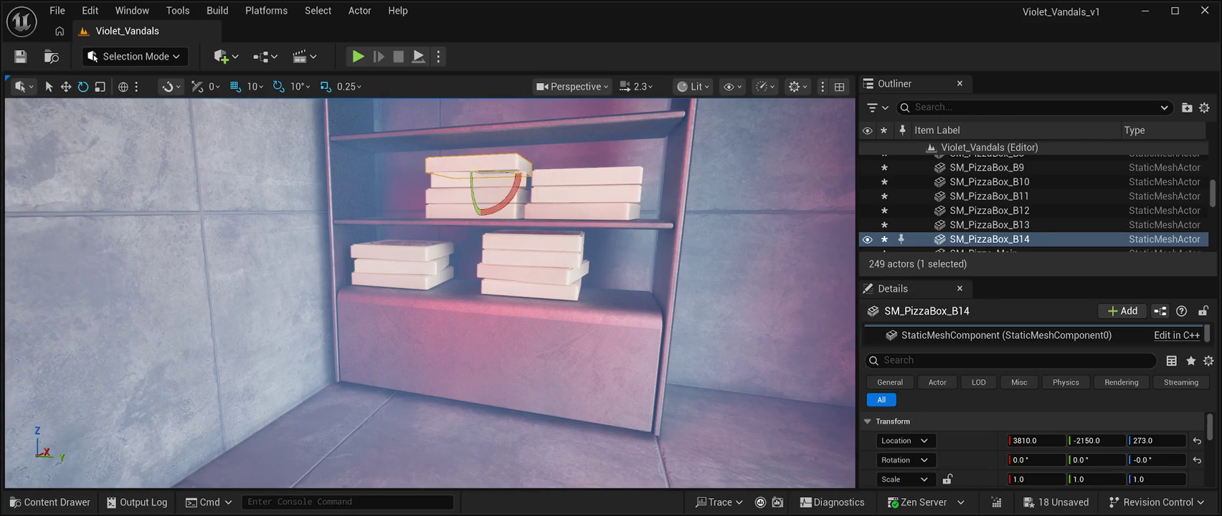
- Start a third stack further left on the upper shelf and raise copies onto it
{"action": "key", "text": "ctrl+d"}
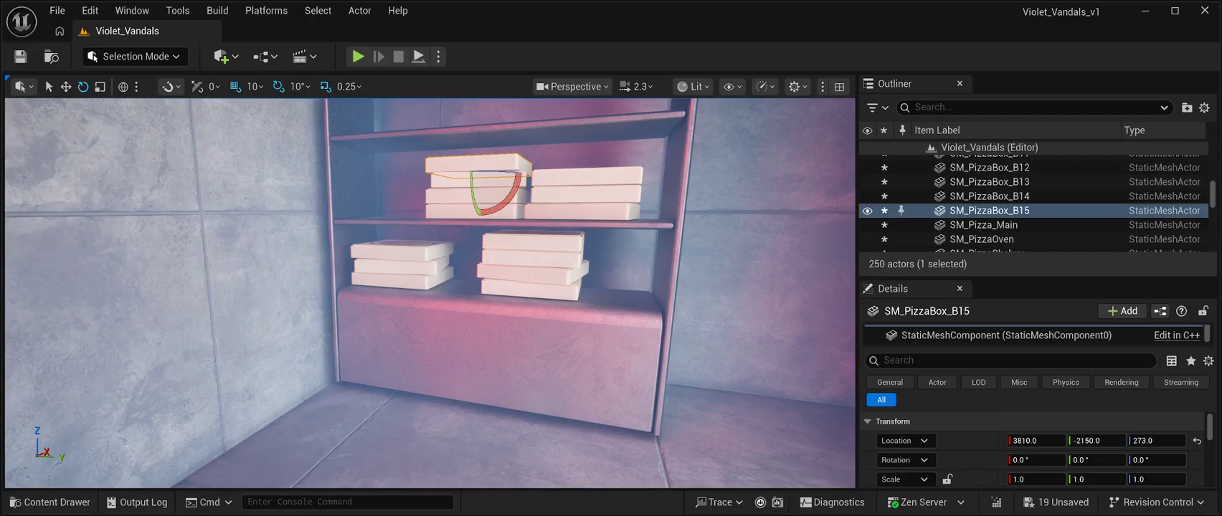
{"action": "key", "text": "w"}
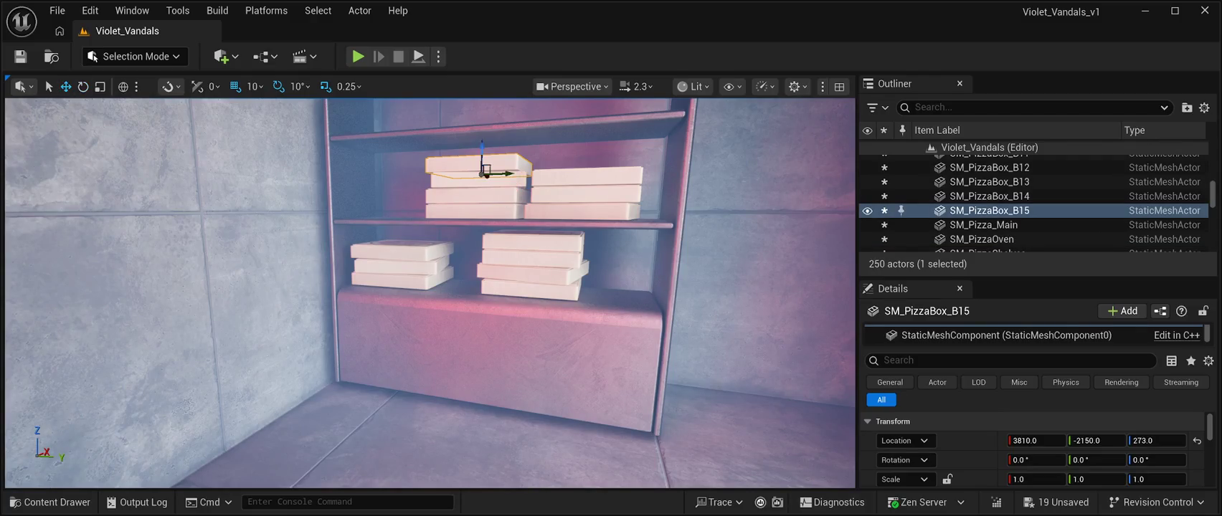
{"action": "left_click_drag", "start_coordinate": [509, 174], "coordinate": [413, 174]}
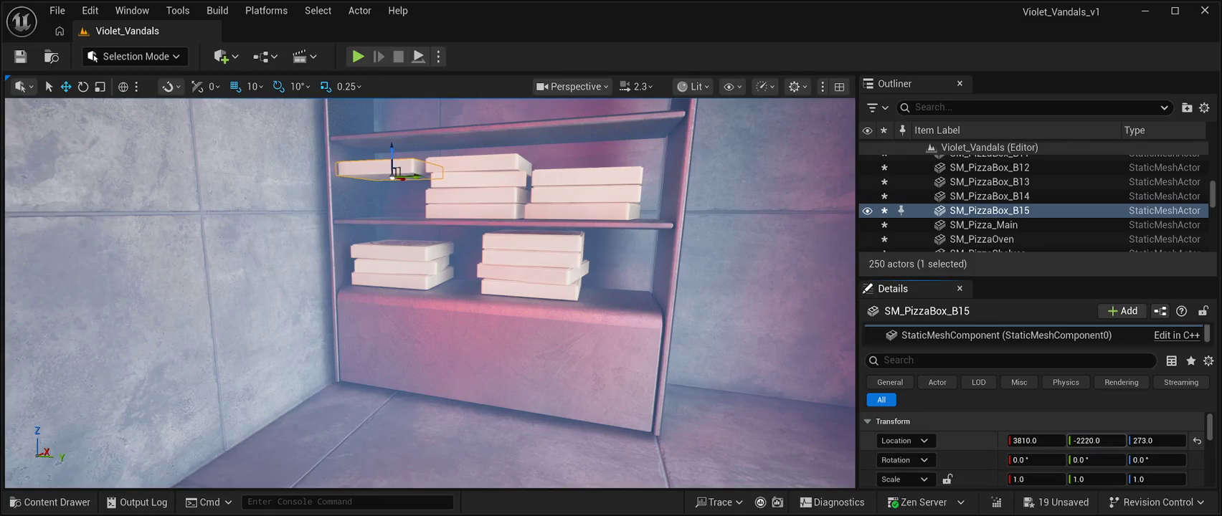
{"action": "left_click_drag", "start_coordinate": [1095, 441], "coordinate": [1102, 440]}
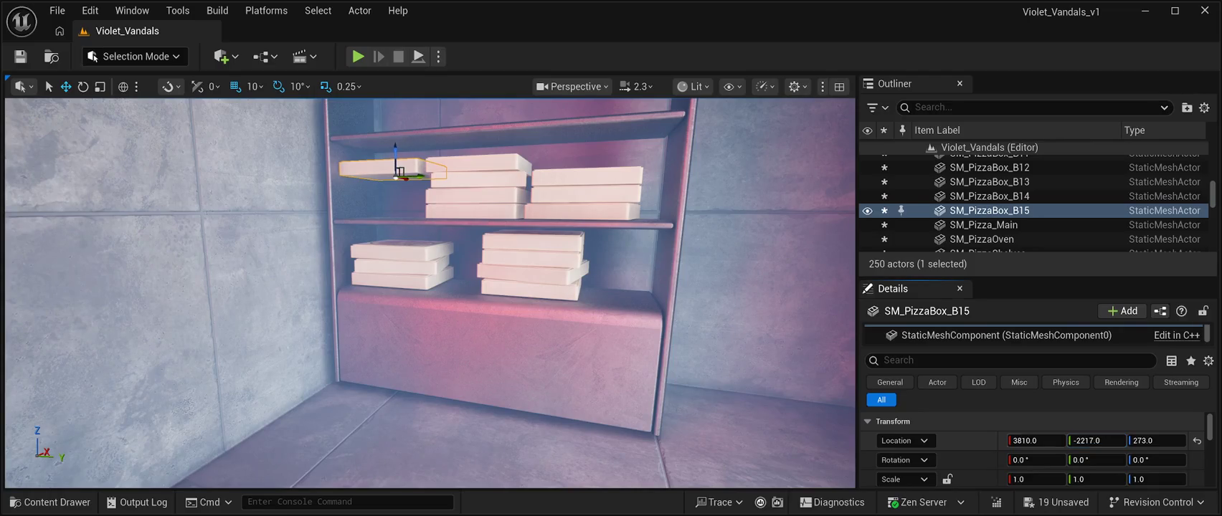
{"action": "left_click_drag", "start_coordinate": [395, 147], "coordinate": [392, 184]}
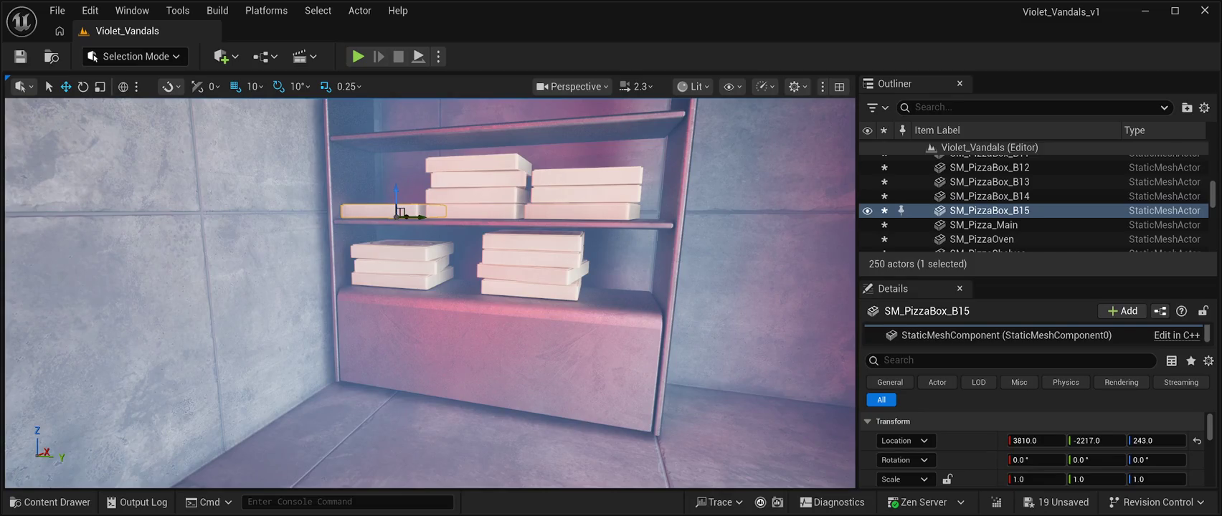
{"action": "left_click_drag", "start_coordinate": [399, 213], "coordinate": [396, 179]}
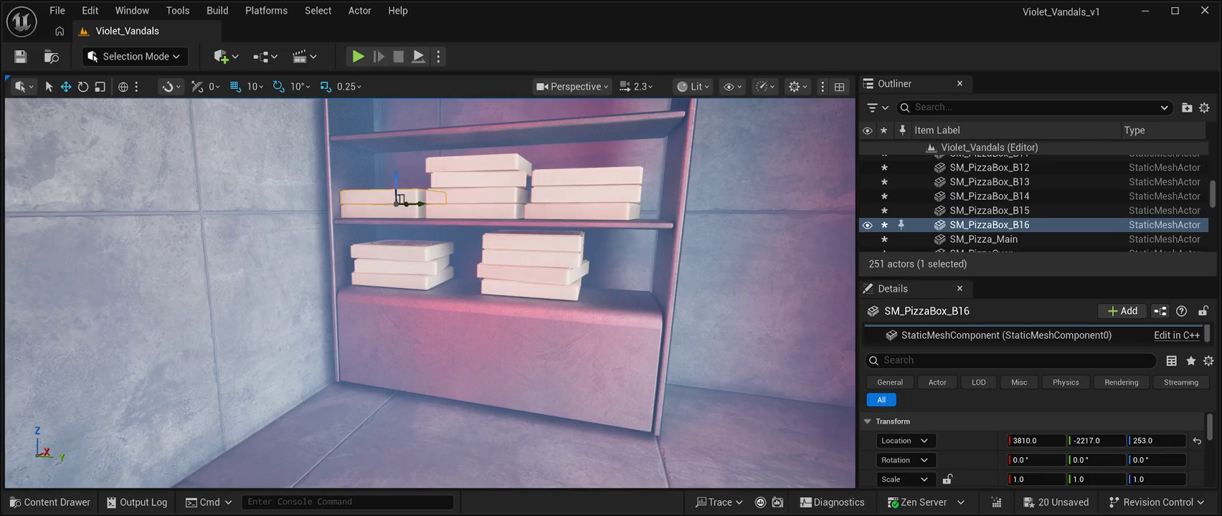
{"action": "key", "text": "ctrl+d"}
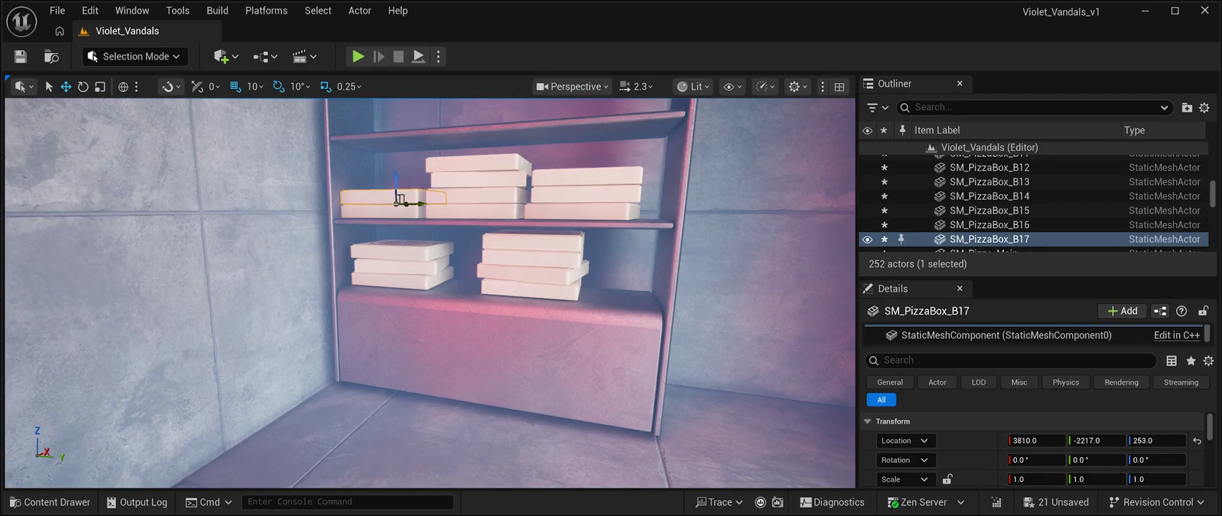
{"action": "mouse_move", "coordinate": [396, 185]}
{"action": "left_mouse_down"}
{"action": "mouse_move", "coordinate": [405, 143]}
{"action": "mouse_move", "coordinate": [412, 208]}
{"action": "mouse_move", "coordinate": [444, 193]}
{"action": "mouse_move", "coordinate": [430, 197]}
{"action": "mouse_move", "coordinate": [431, 215]}
{"action": "mouse_move", "coordinate": [401, 215]}
{"action": "mouse_move", "coordinate": [444, 229]}
{"action": "mouse_move", "coordinate": [373, 222]}
{"action": "mouse_move", "coordinate": [402, 212]}
{"action": "mouse_move", "coordinate": [369, 211]}
{"action": "mouse_move", "coordinate": [516, 215]}
{"action": "left_mouse_up"}
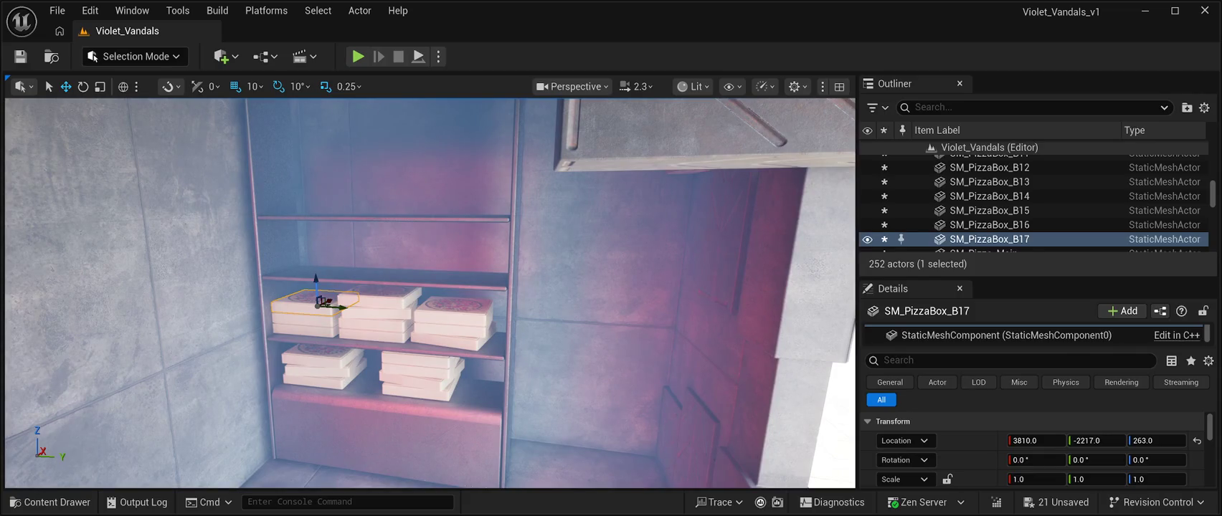
- Lift a copy of the top box onto the second shelf at height 295
{"action": "key", "text": "ctrl+d"}
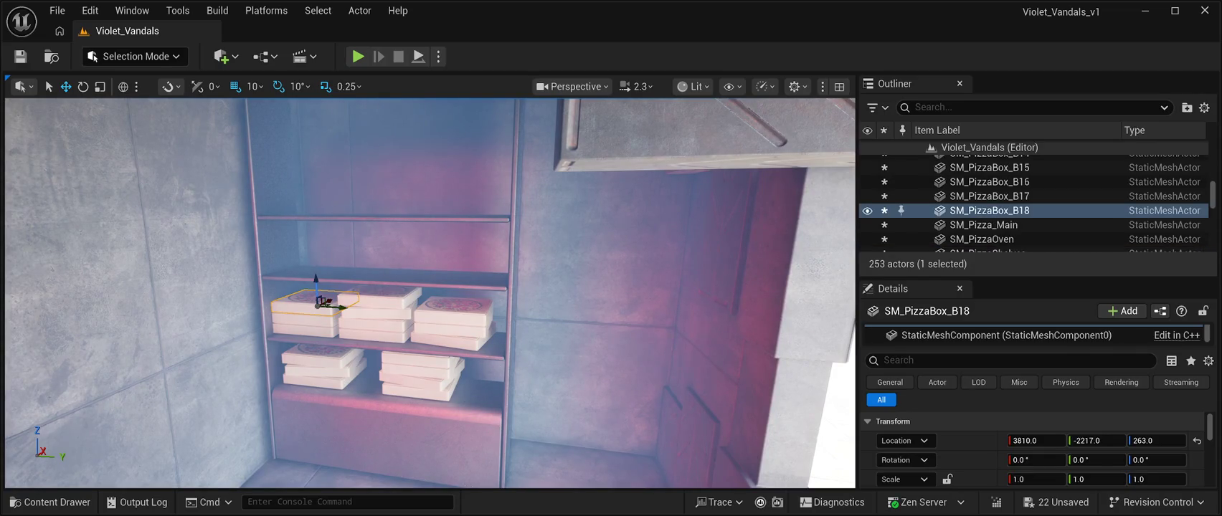
{"action": "left_click_drag", "start_coordinate": [315, 283], "coordinate": [333, 245]}
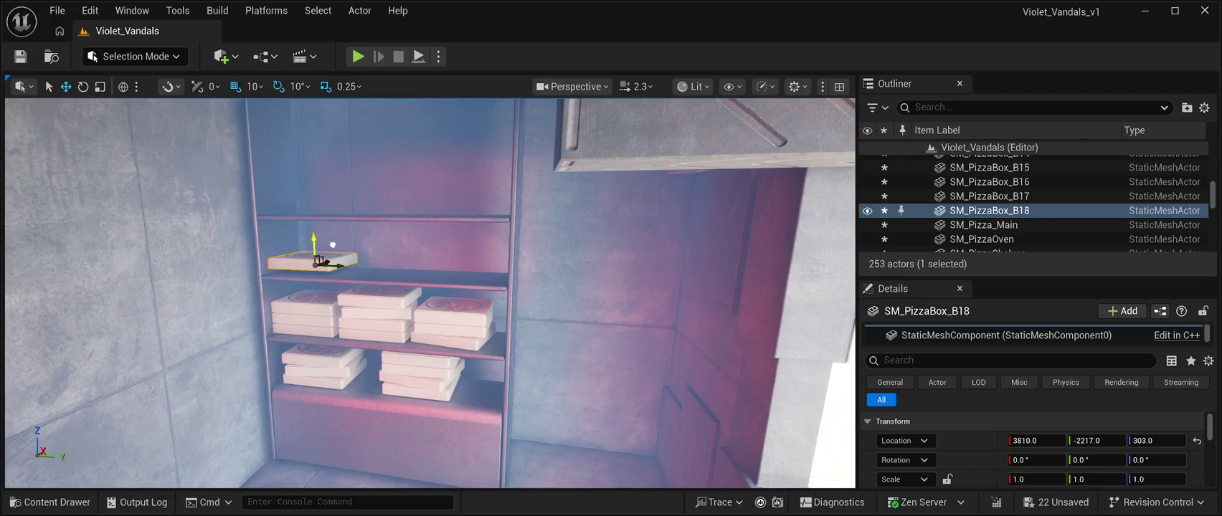
{"action": "left_click", "coordinate": [1156, 440]}
{"action": "type", "text": "295"}
{"action": "key", "text": "Return"}
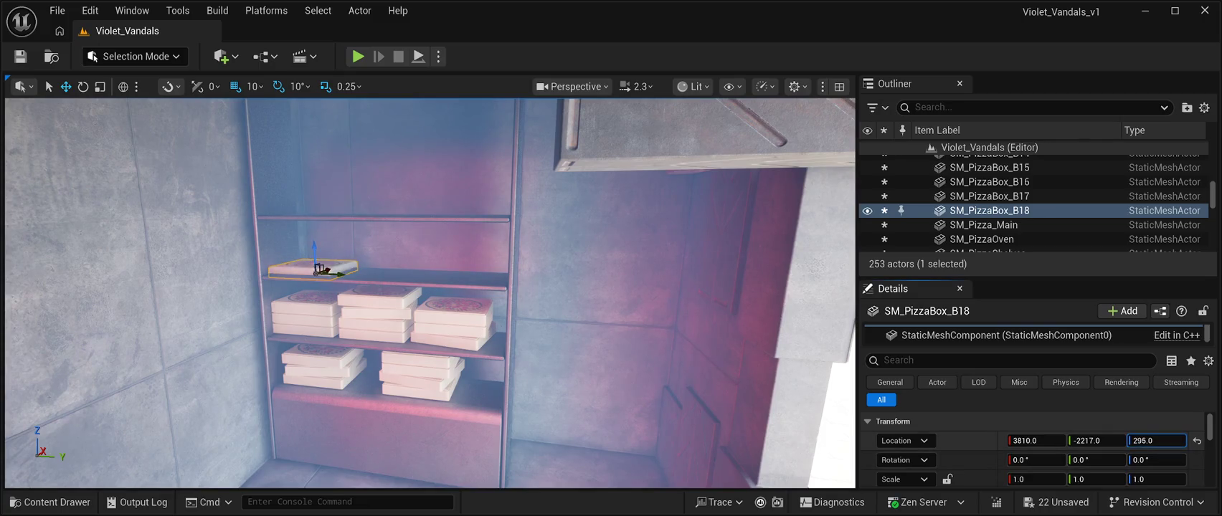
{"action": "left_click_drag", "start_coordinate": [321, 270], "coordinate": [317, 264]}
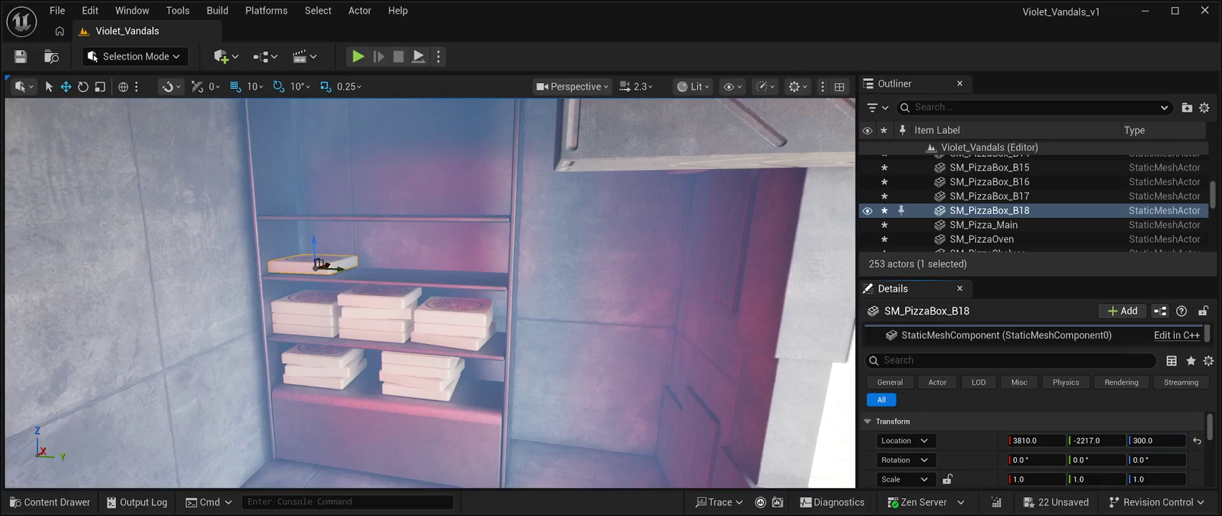
- Place a 10°-turned copy to the right and stack a squared box on it
{"action": "key", "text": "ctrl+d"}
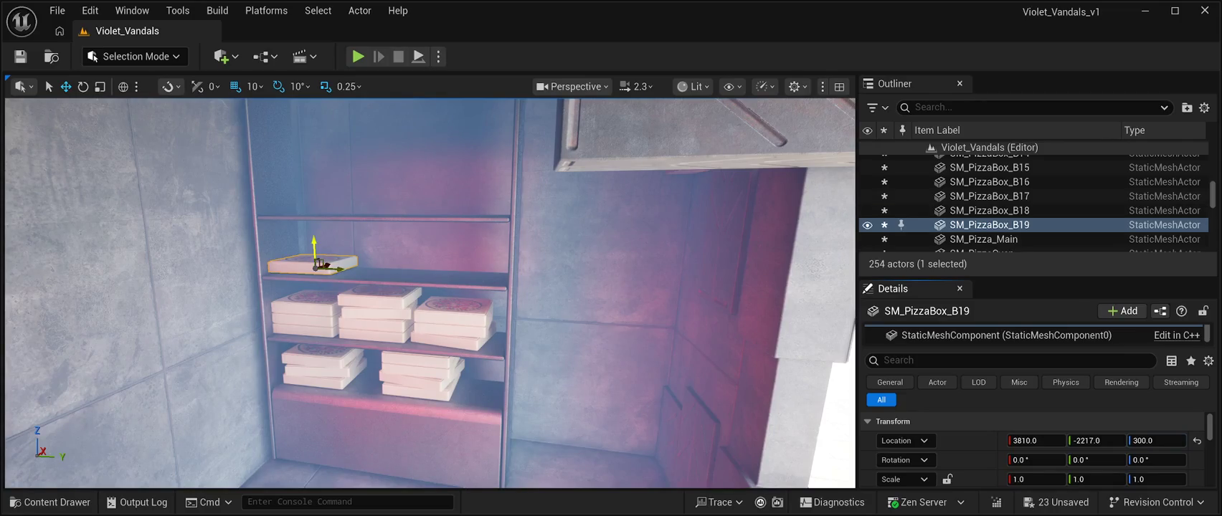
{"action": "left_click_drag", "start_coordinate": [337, 270], "coordinate": [417, 288]}
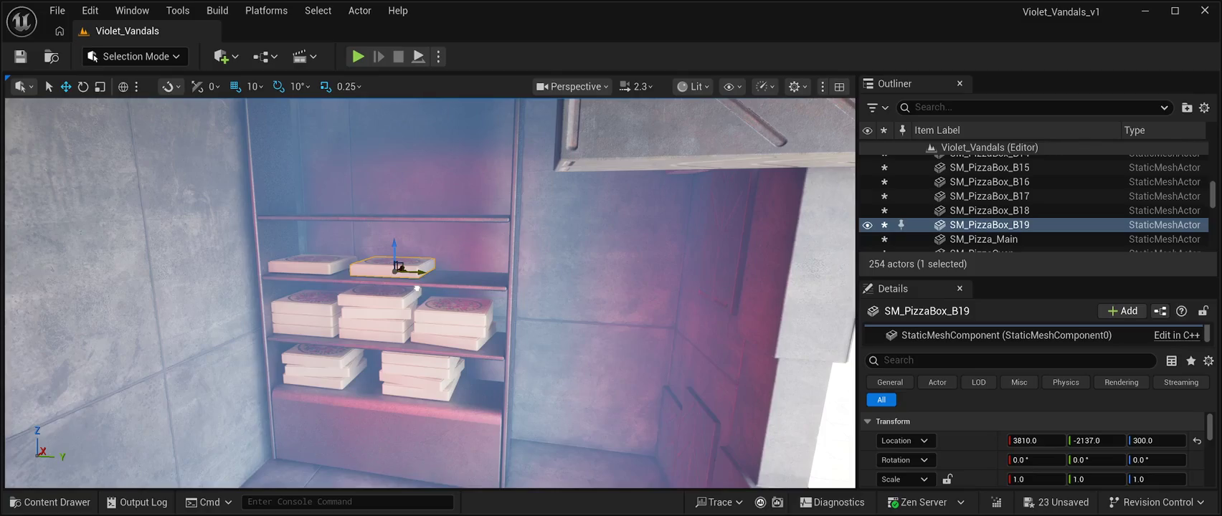
{"action": "left_click", "coordinate": [83, 86]}
{"action": "left_click_drag", "start_coordinate": [408, 275], "coordinate": [409, 275]}
{"action": "left_click_drag", "start_coordinate": [417, 270], "coordinate": [417, 269]}
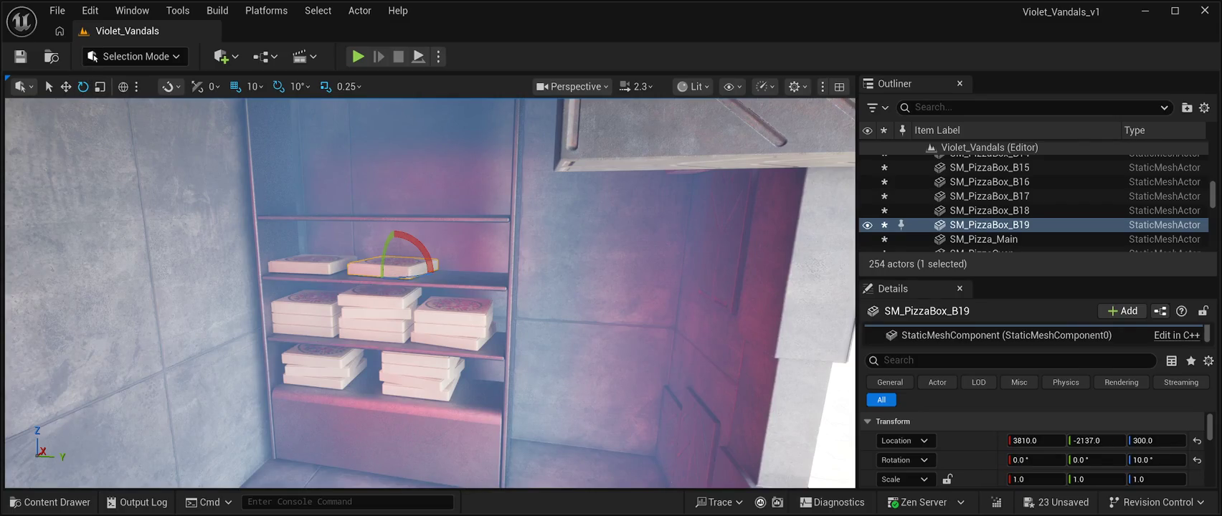
{"action": "key", "text": "w"}
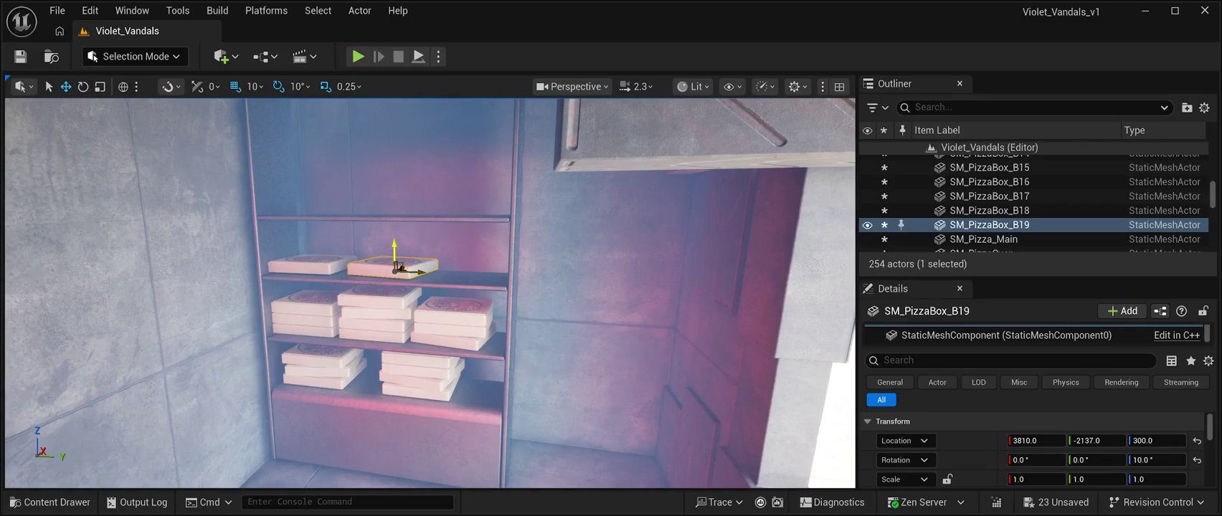
{"action": "left_click_drag", "start_coordinate": [397, 267], "coordinate": [397, 234]}
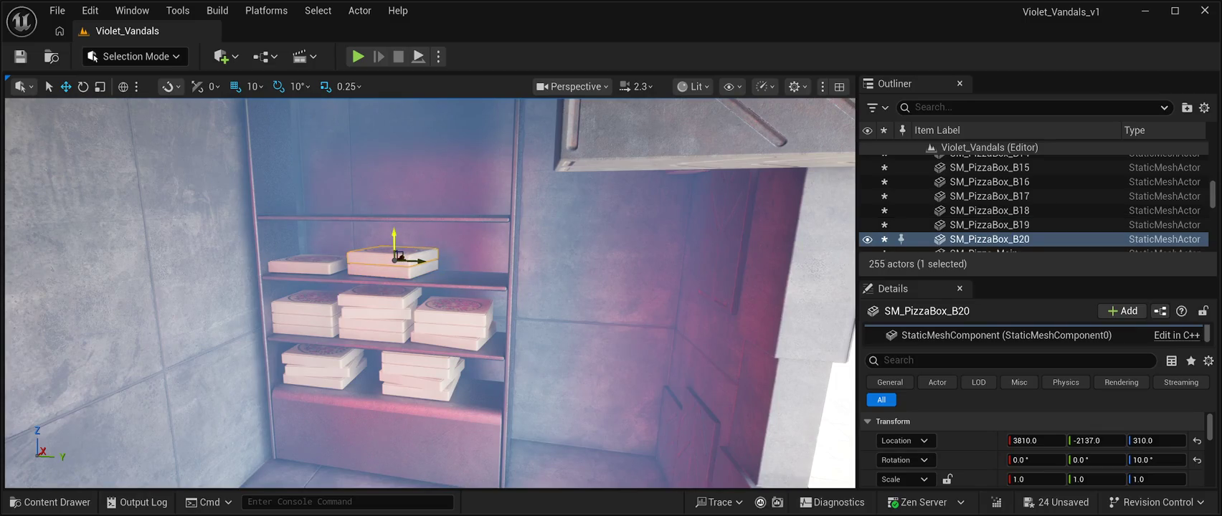
{"action": "key", "text": "e"}
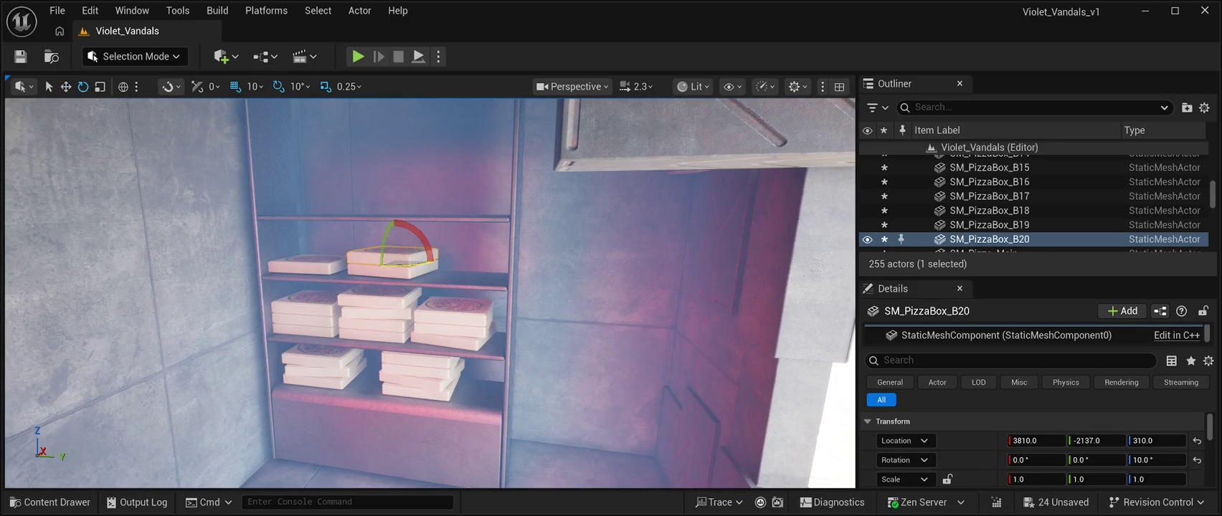
{"action": "left_click_drag", "start_coordinate": [407, 260], "coordinate": [399, 259]}
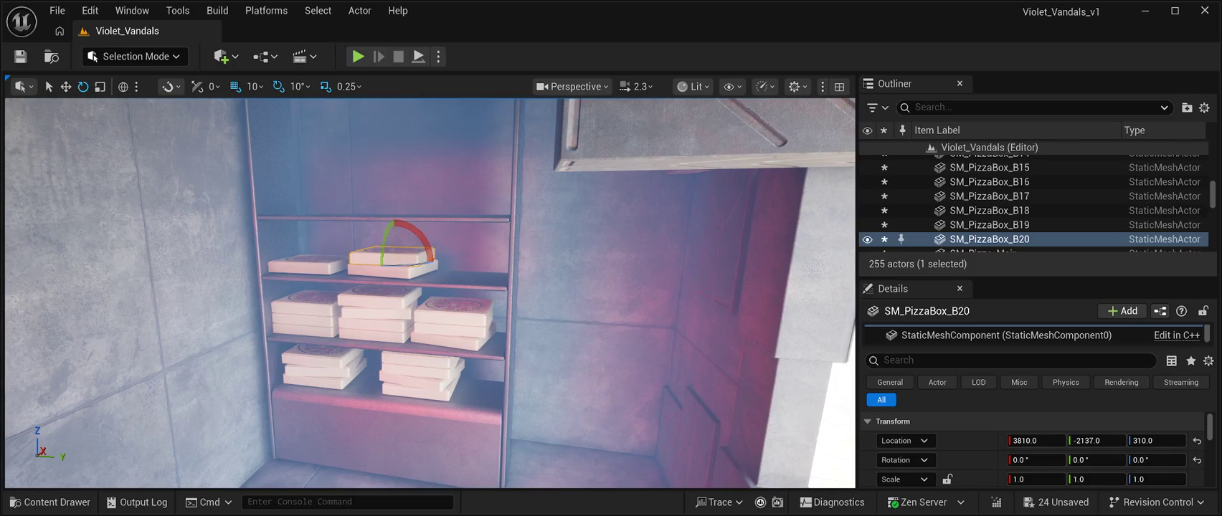
- Start another stack further right on the shelf, three boxes high
{"action": "key", "text": "ctrl+d"}
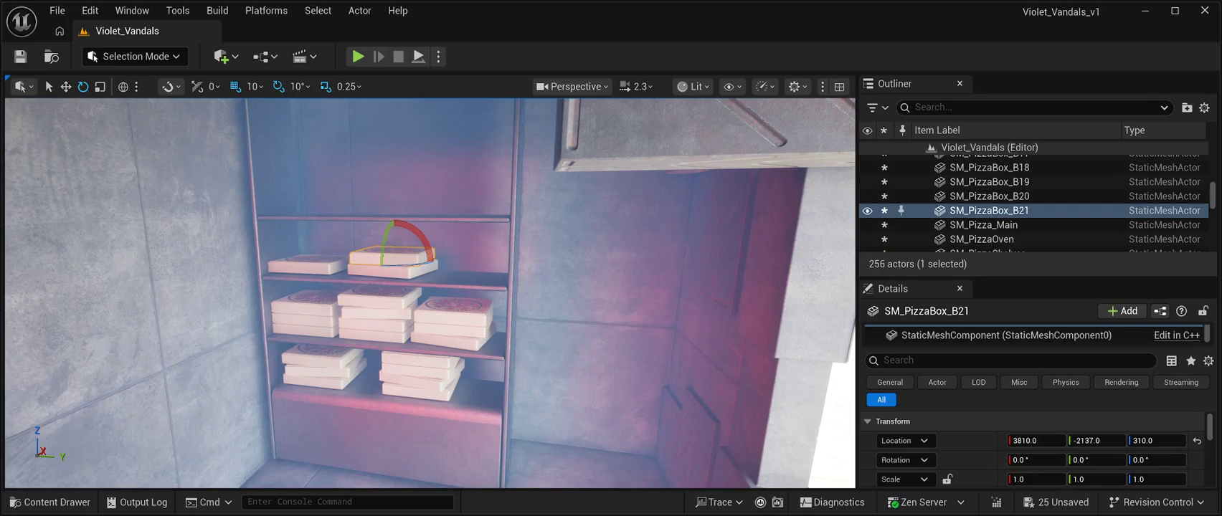
{"action": "key", "text": "w"}
{"action": "left_click_drag", "start_coordinate": [418, 261], "coordinate": [496, 267]}
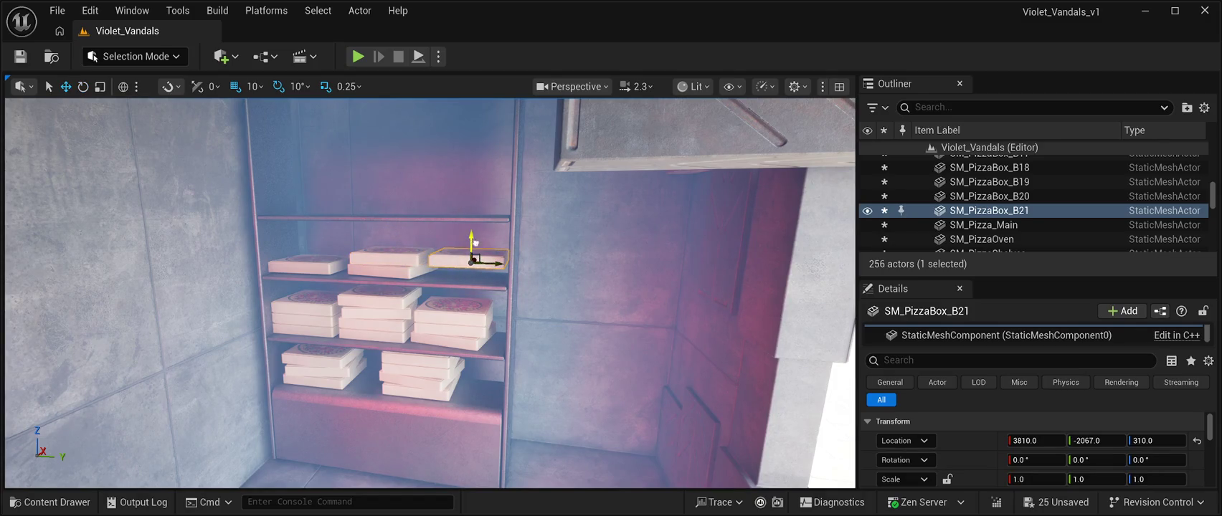
{"action": "left_click_drag", "start_coordinate": [476, 235], "coordinate": [477, 247]}
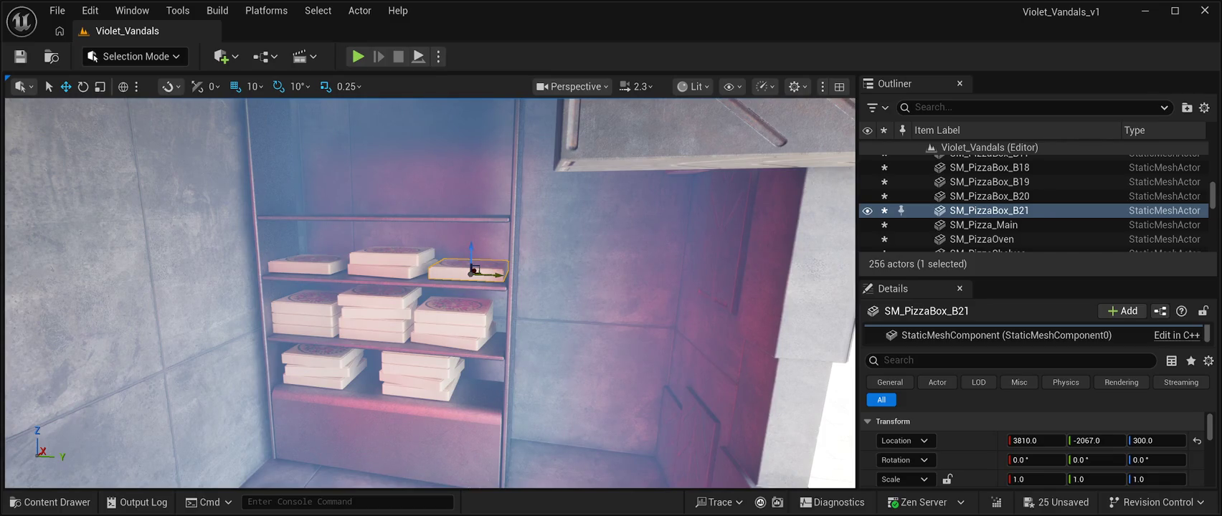
{"action": "key", "text": "ctrl+d"}
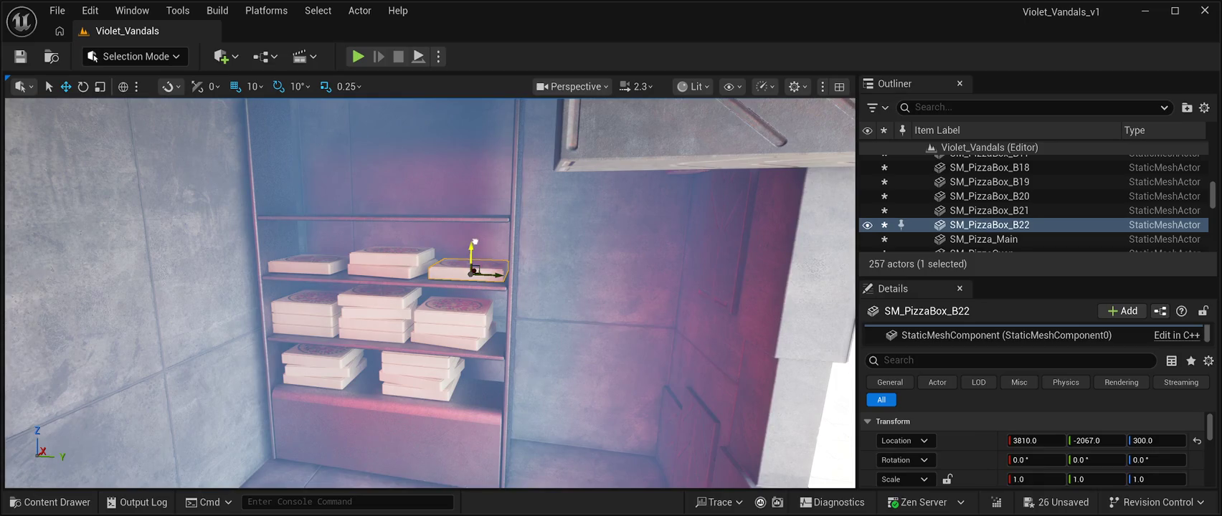
{"action": "left_click_drag", "start_coordinate": [474, 243], "coordinate": [474, 236]}
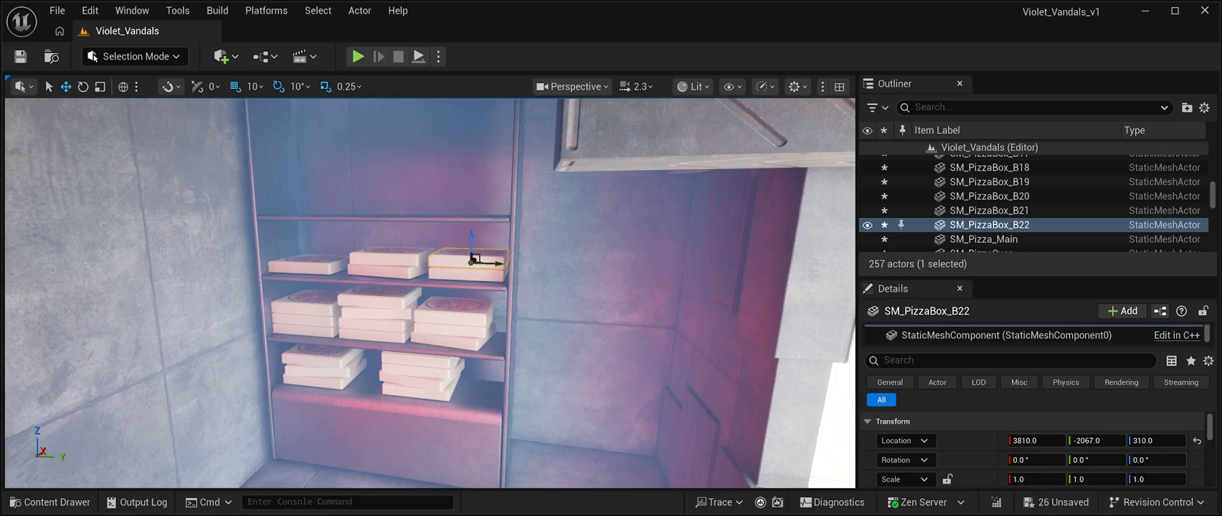
{"action": "key", "text": "ctrl+d"}
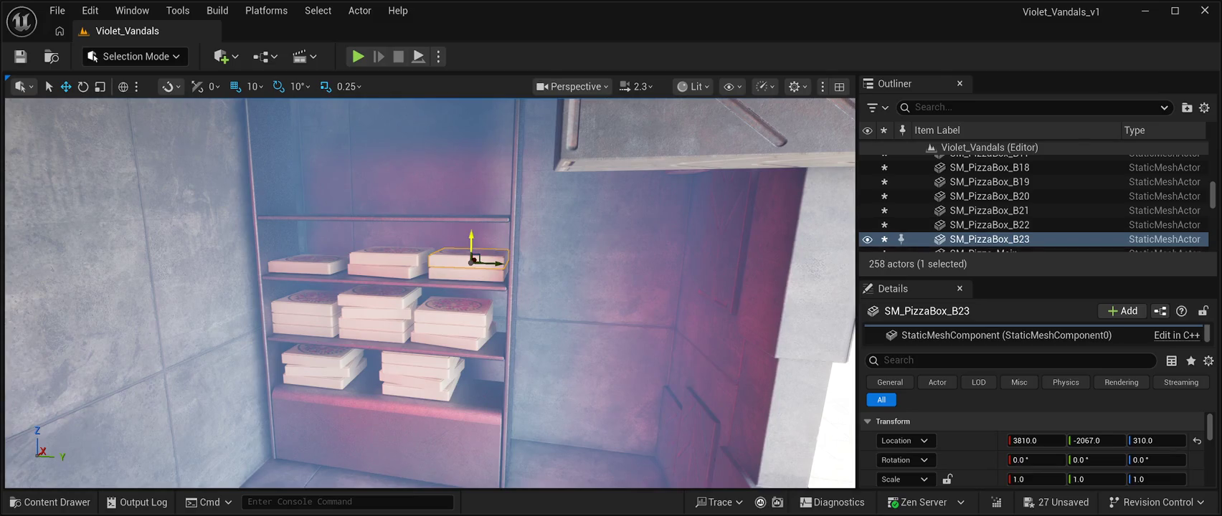
{"action": "left_click_drag", "start_coordinate": [474, 237], "coordinate": [473, 226]}
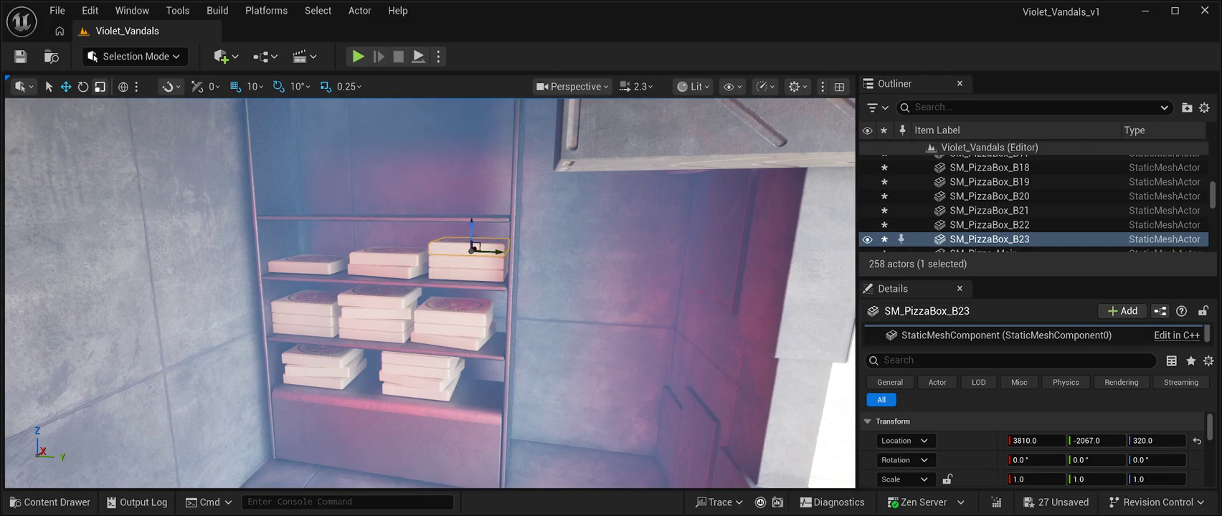
- Twist the top box slightly and lift a copy up onto the top shelf
{"action": "key", "text": "e"}
{"action": "left_click_drag", "start_coordinate": [502, 252], "coordinate": [491, 253]}
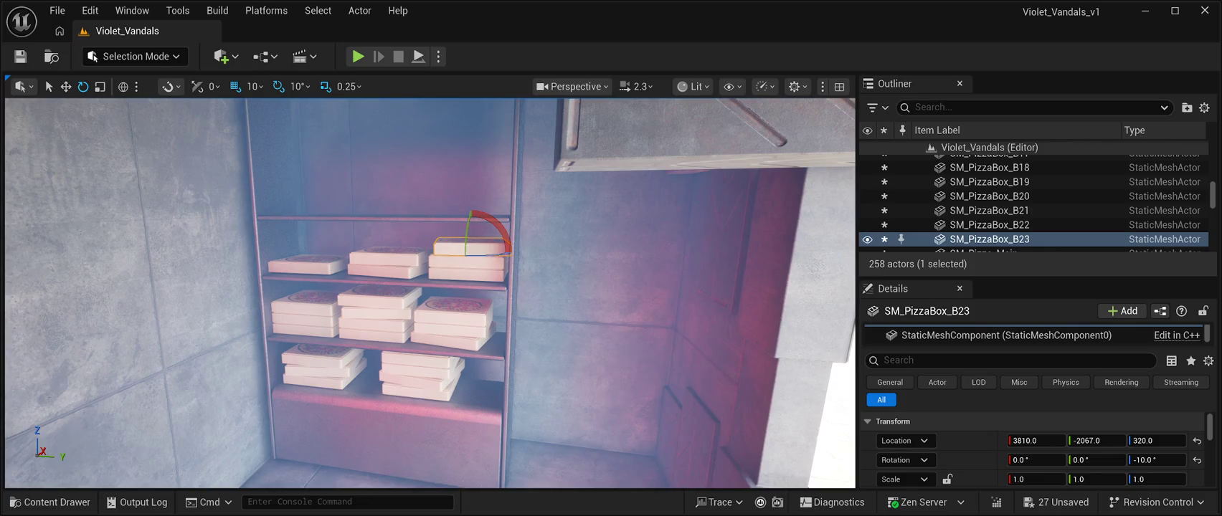
{"action": "key", "text": "ctrl+d"}
{"action": "key", "text": "w"}
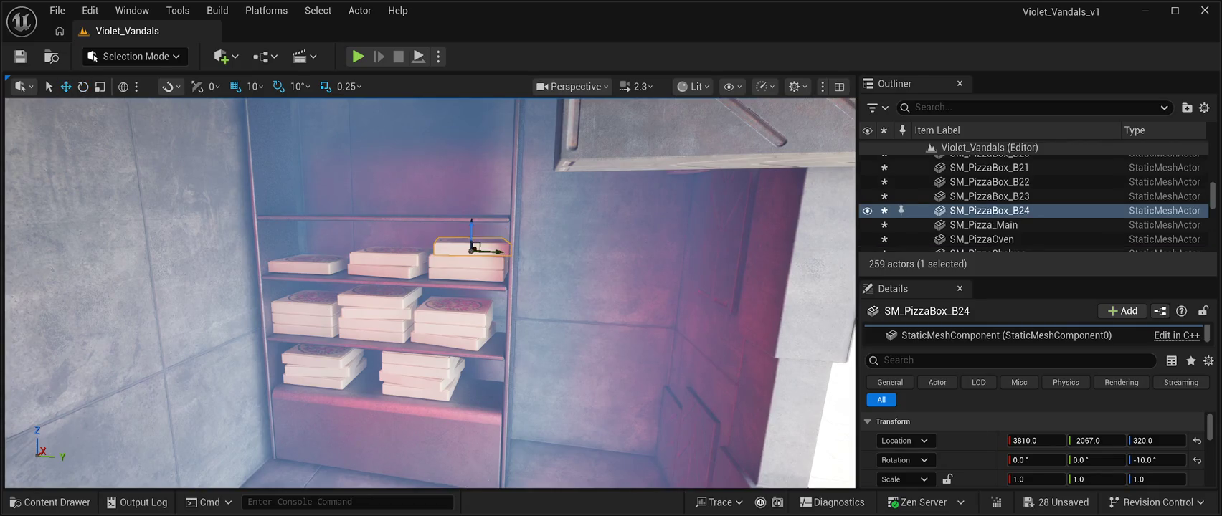
{"action": "left_click_drag", "start_coordinate": [472, 234], "coordinate": [471, 196]}
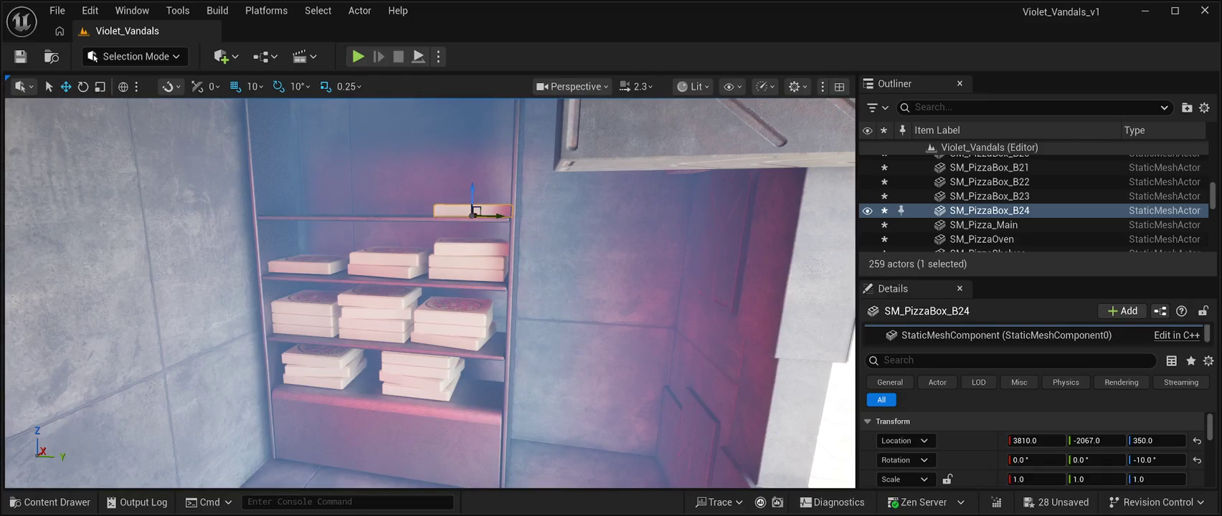
- Square the top-shelf box to 0° and add a copy further left on the shelf
{"action": "key", "text": "e"}
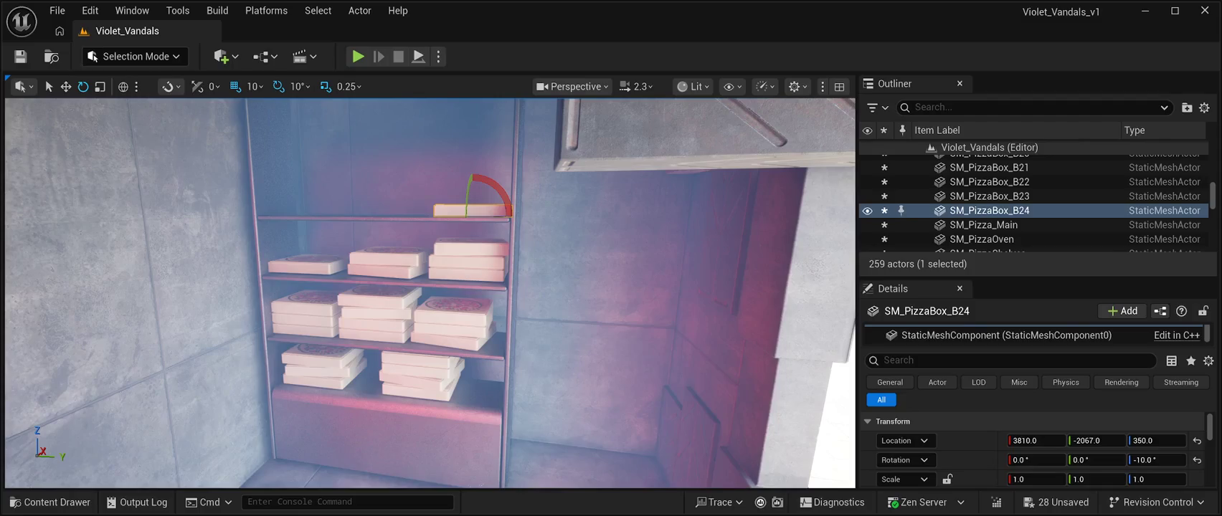
{"action": "mouse_move", "coordinate": [502, 210]}
{"action": "left_mouse_down"}
{"action": "mouse_move", "coordinate": [474, 210]}
{"action": "mouse_move", "coordinate": [472, 181]}
{"action": "left_mouse_up"}
{"action": "key", "text": "w"}
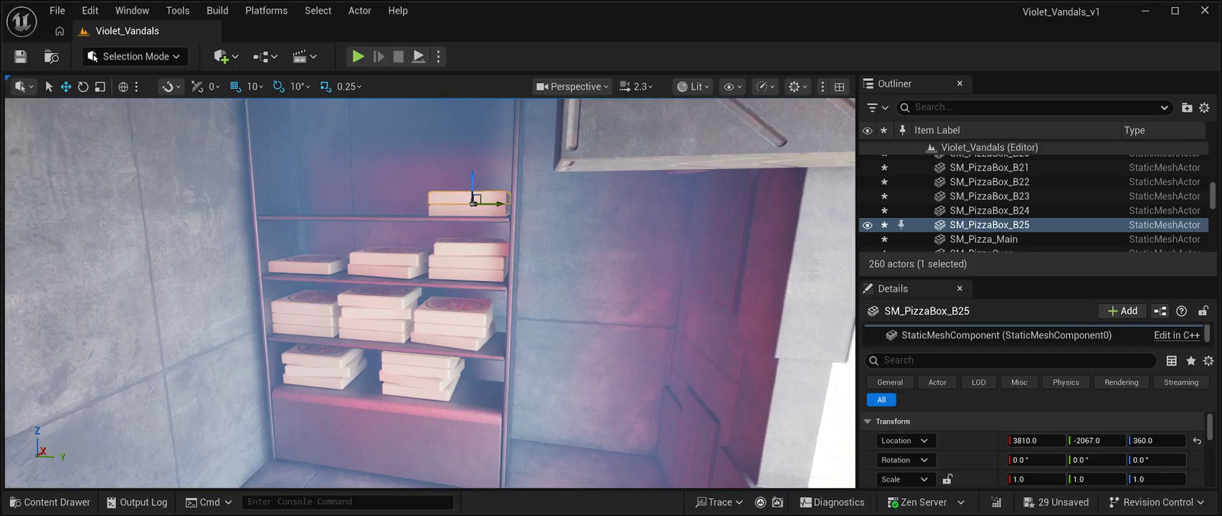
{"action": "mouse_move", "coordinate": [496, 203]}
{"action": "left_mouse_down"}
{"action": "mouse_move", "coordinate": [406, 203]}
{"action": "mouse_move", "coordinate": [382, 184]}
{"action": "left_mouse_up"}
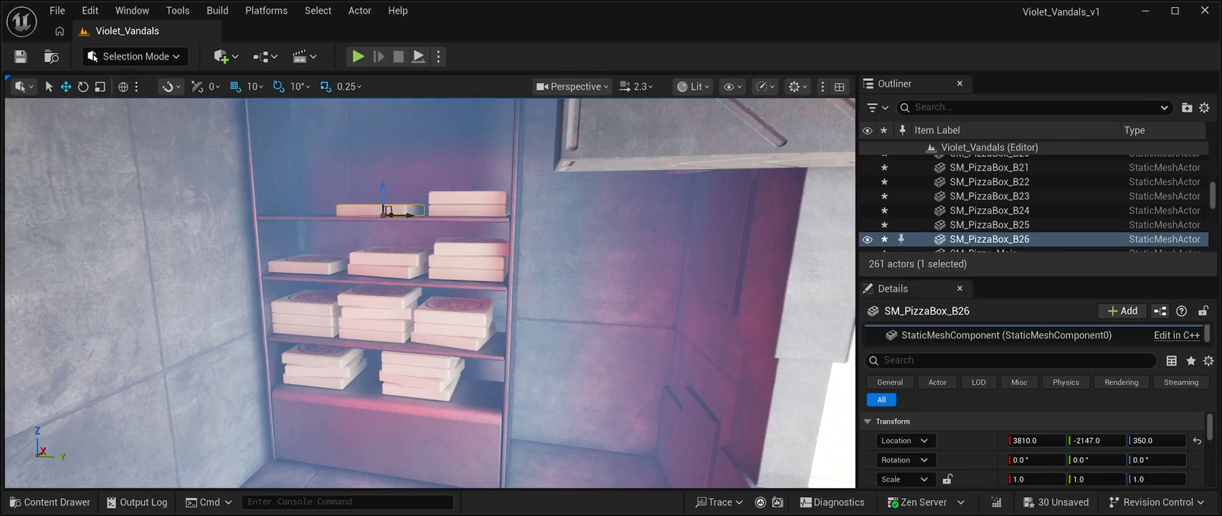
- Stack a 10°-twisted copy on it, then place another box at the shelf's left end
{"action": "key", "text": "ctrl+d"}
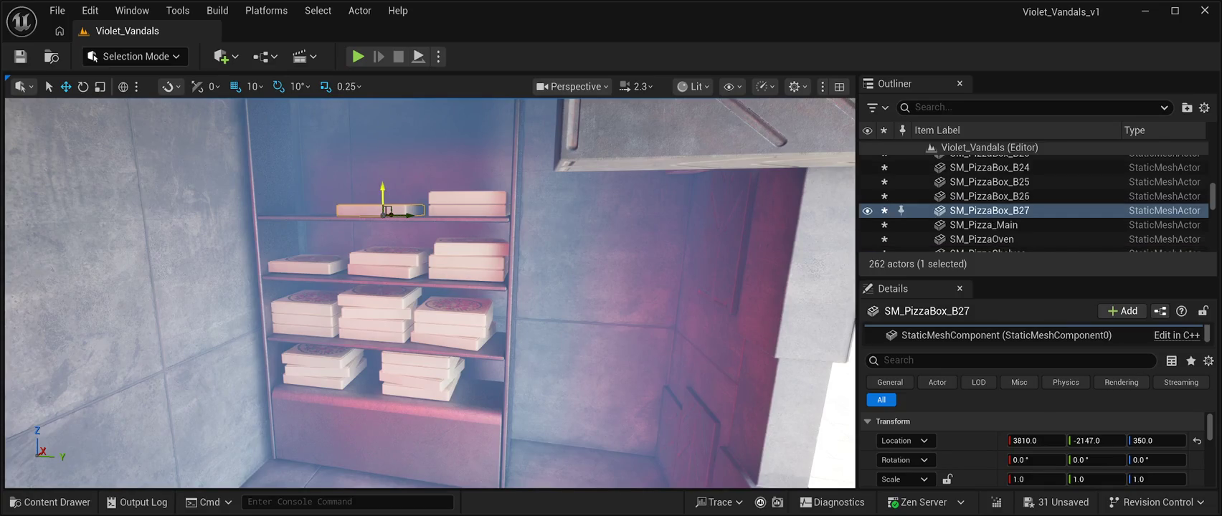
{"action": "left_click_drag", "start_coordinate": [387, 213], "coordinate": [387, 203]}
{"action": "key", "text": "e"}
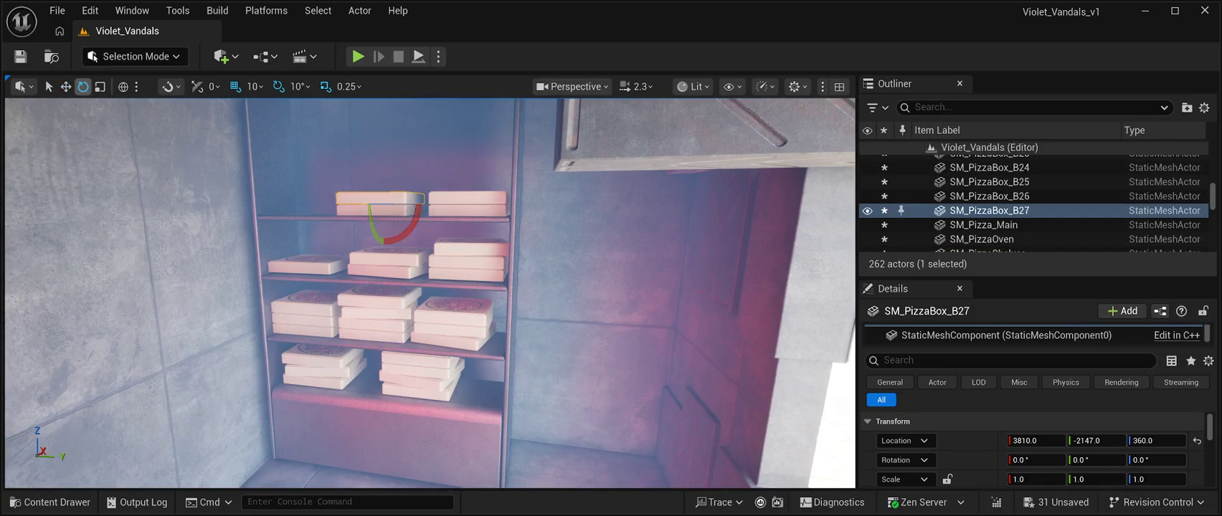
{"action": "left_click_drag", "start_coordinate": [411, 223], "coordinate": [417, 215]}
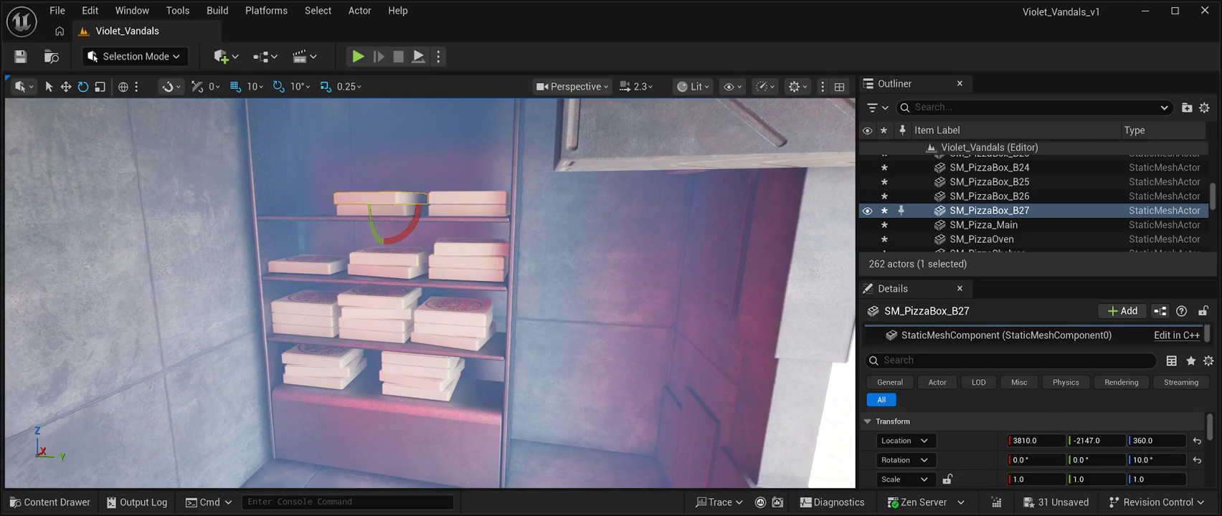
{"action": "key", "text": "w"}
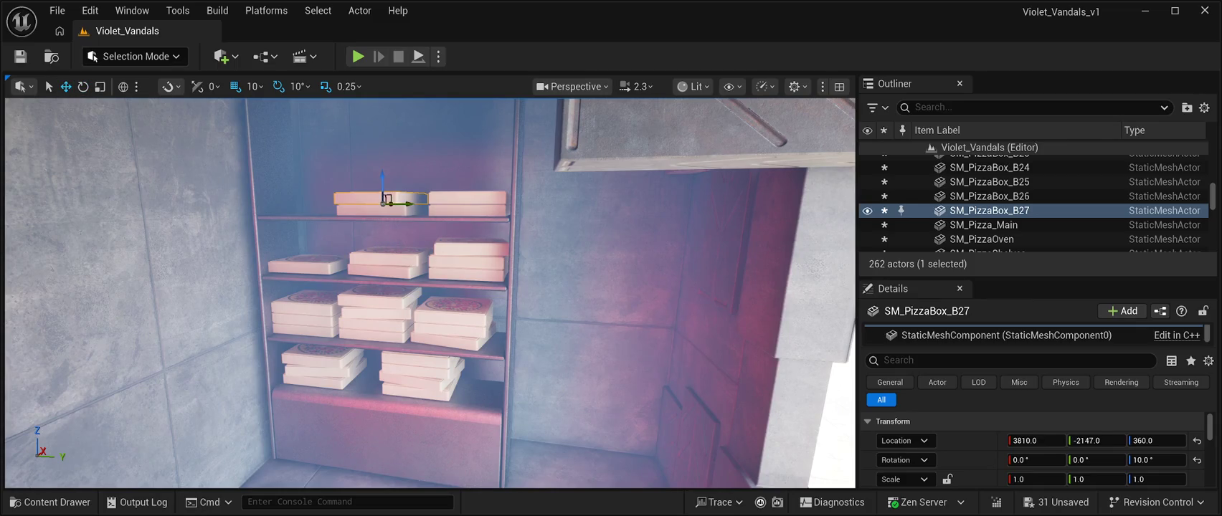
{"action": "mouse_move", "coordinate": [385, 200]}
{"action": "left_mouse_down"}
{"action": "mouse_move", "coordinate": [396, 200]}
{"action": "mouse_move", "coordinate": [313, 201]}
{"action": "mouse_move", "coordinate": [399, 209]}
{"action": "mouse_move", "coordinate": [322, 191]}
{"action": "mouse_move", "coordinate": [326, 210]}
{"action": "left_mouse_up"}
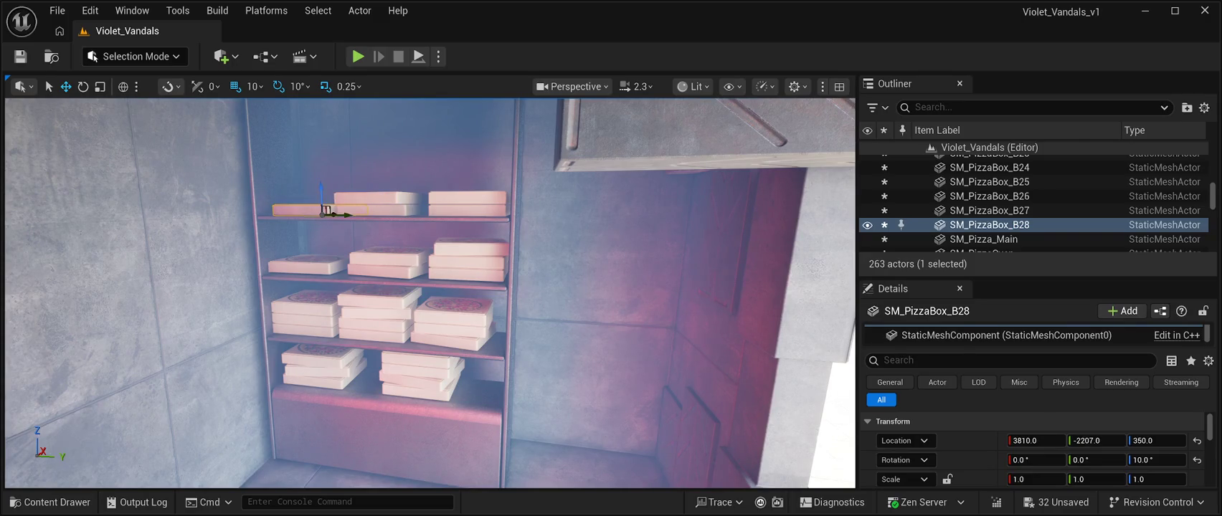
{"action": "key", "text": "f"}
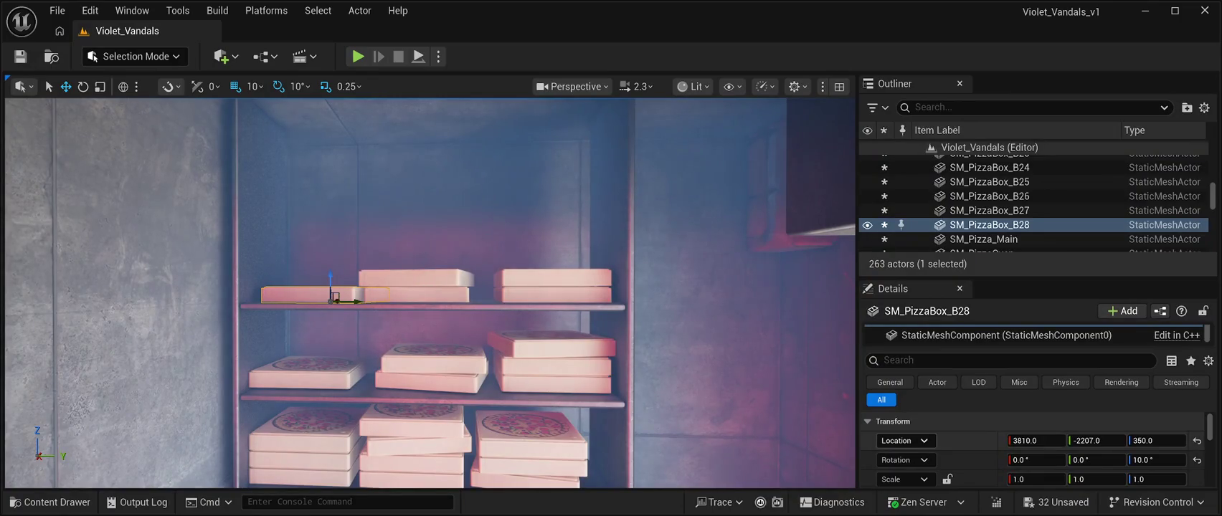
- Nudge SM_PizzaBox_B28 to Y -2213, save all changes, and reopen the Meshes folder
{"action": "left_click_drag", "start_coordinate": [352, 302], "coordinate": [342, 301]}
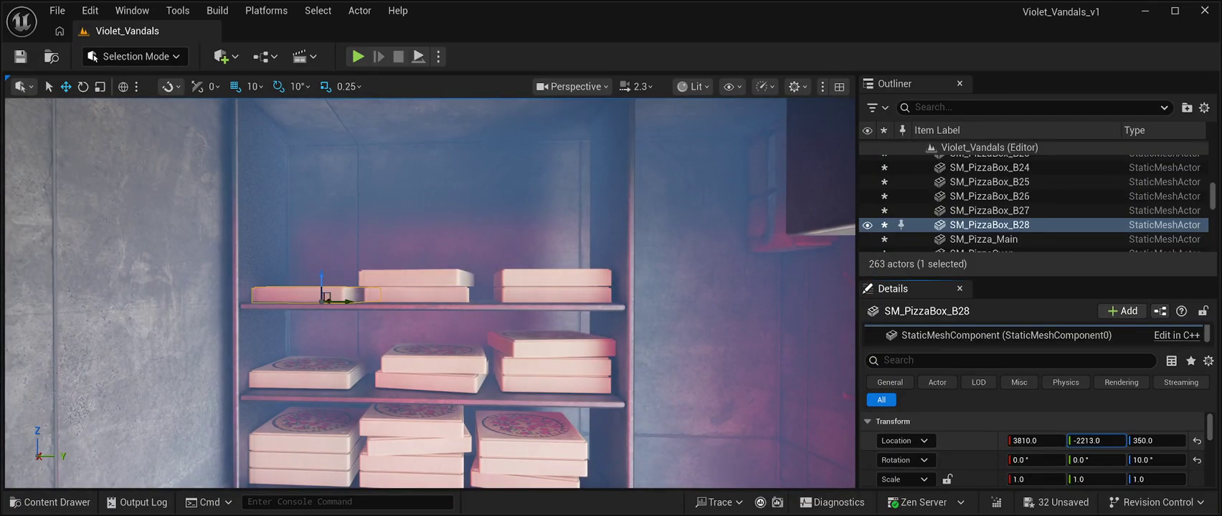
{"action": "key", "text": "f"}
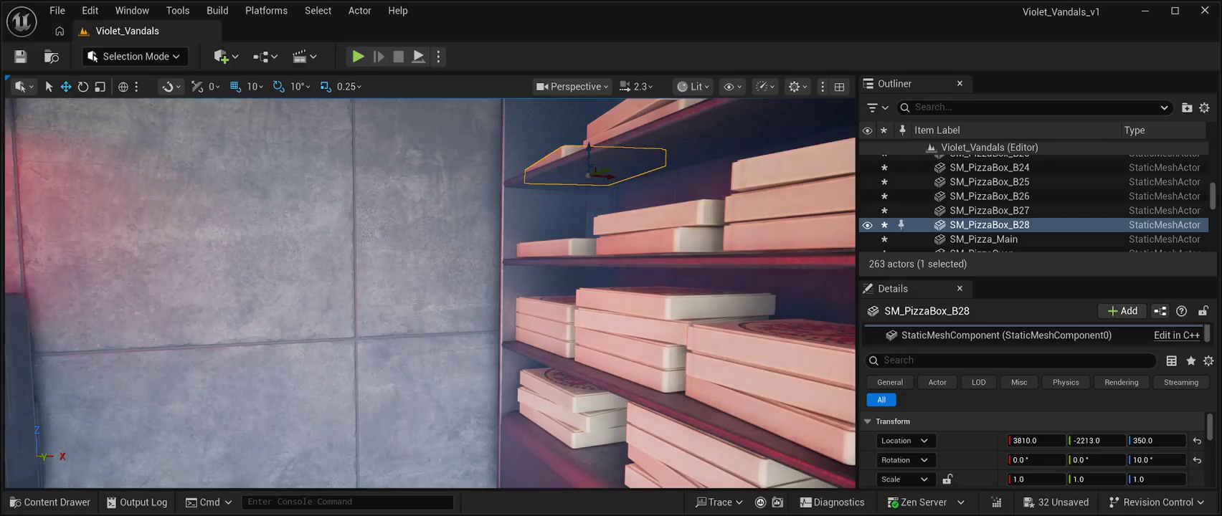
{"action": "key", "text": "ctrl+s"}
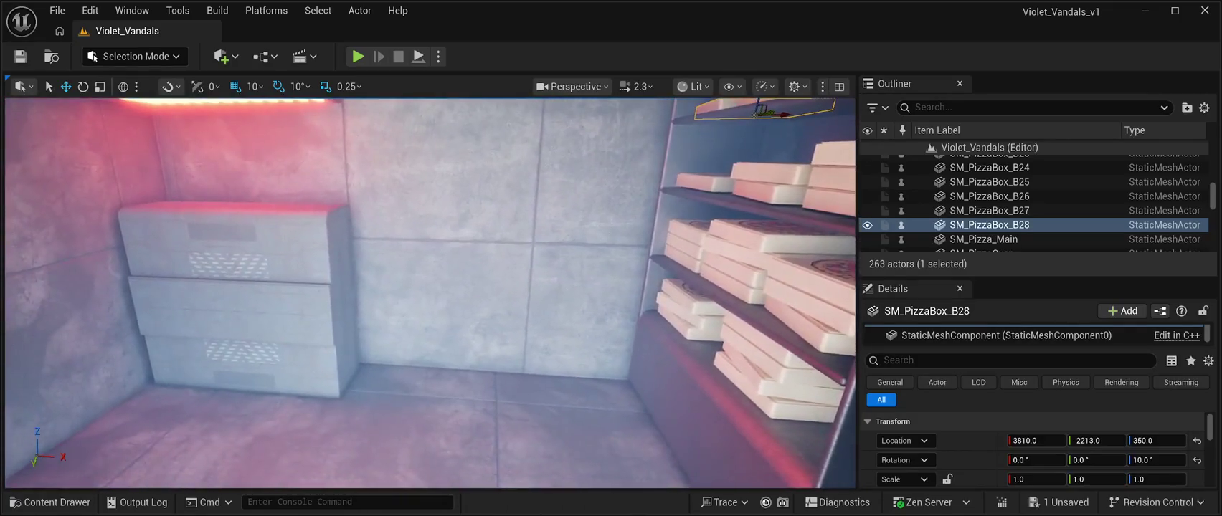
{"action": "key", "text": "ctrl+space"}
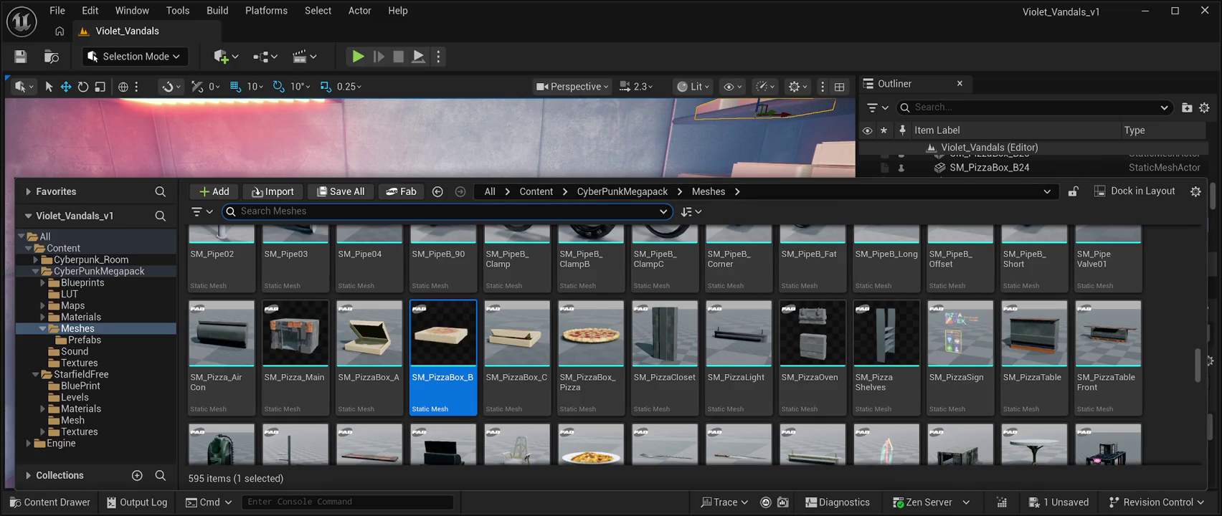
- Place SM_PizzaTable against the back wall and set SM_PizzaBox_Pizza on it at 3690, -2220, 240
{"action": "left_click", "coordinate": [1034, 344]}
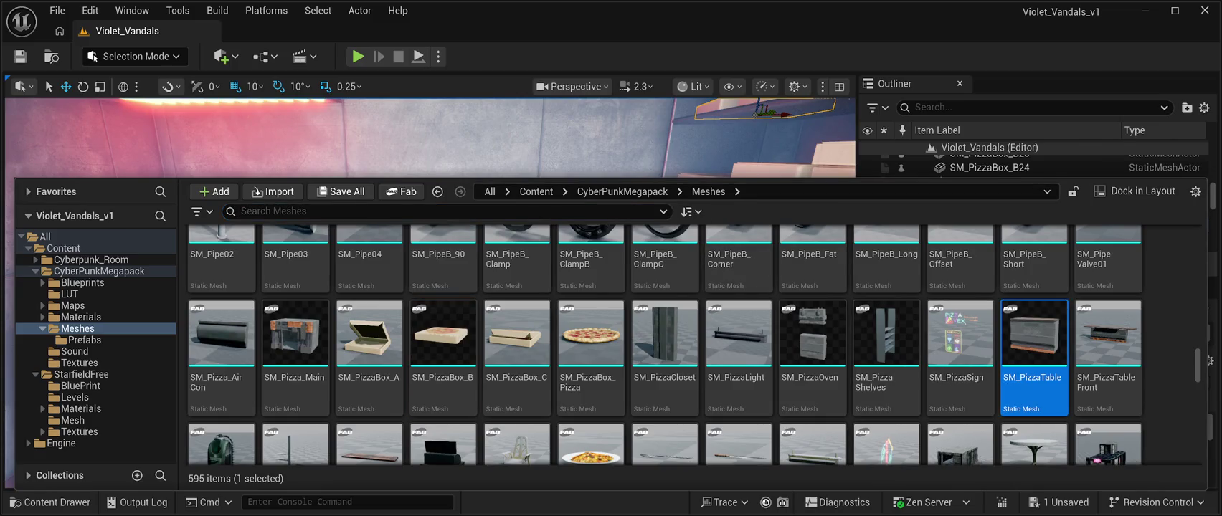
{"action": "left_click_drag", "start_coordinate": [1033, 344], "coordinate": [516, 330]}
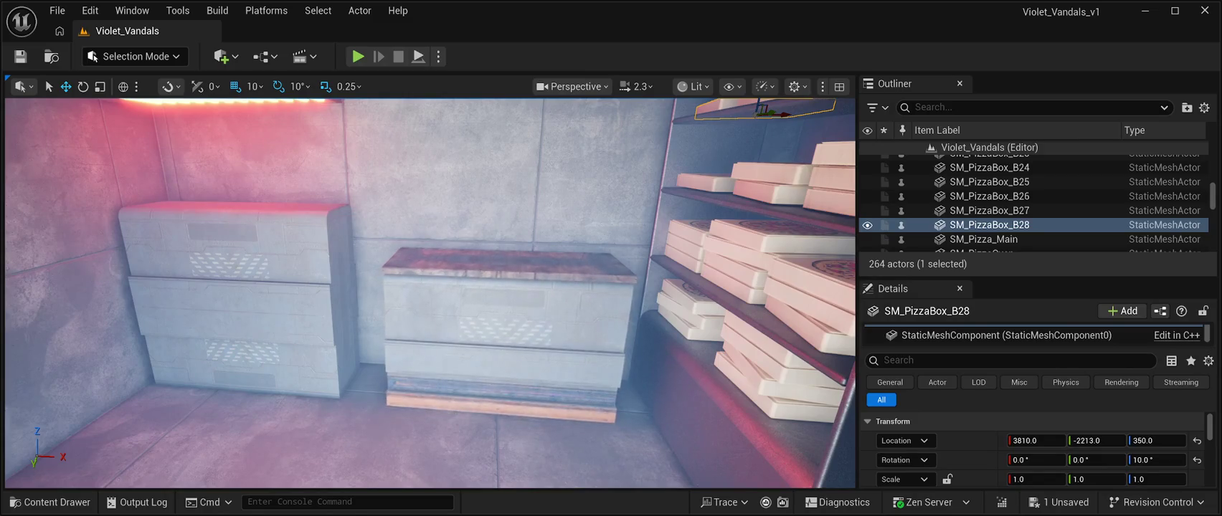
{"action": "left_click", "coordinate": [507, 330]}
{"action": "key", "text": "f"}
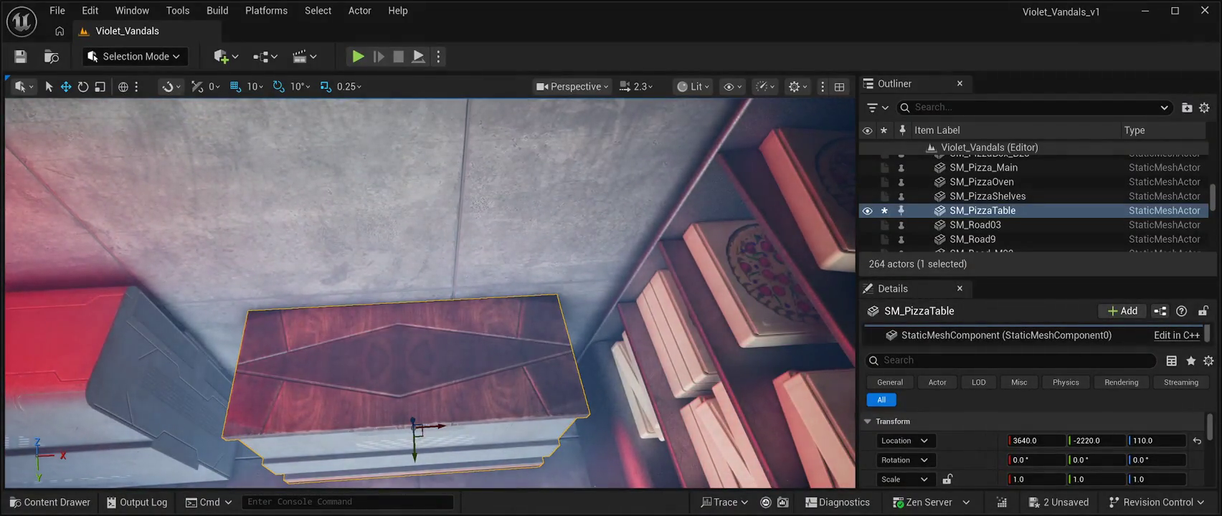
{"action": "key", "text": "ctrl+space"}
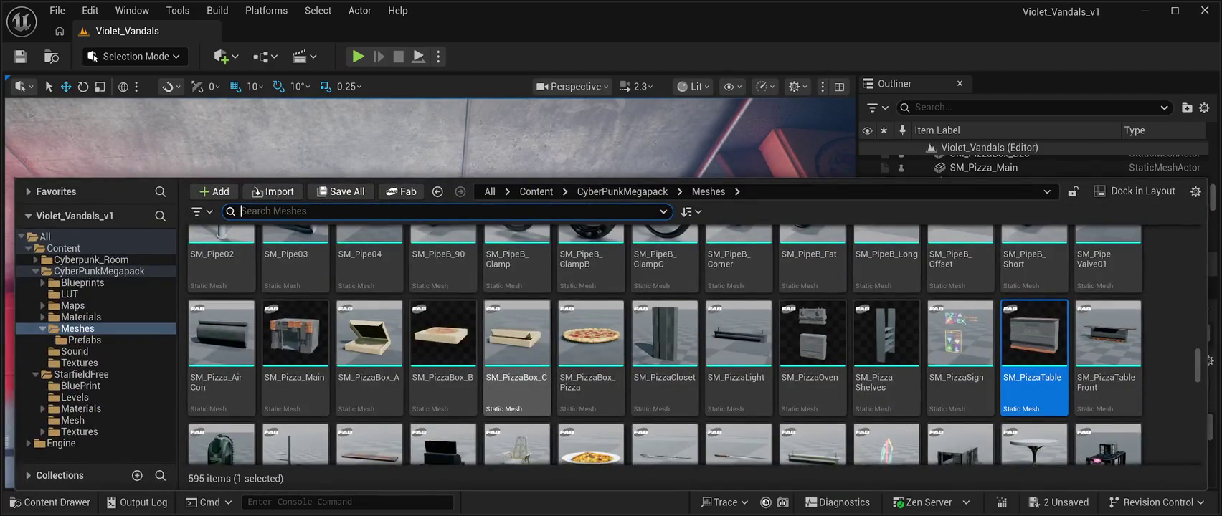
{"action": "mouse_move", "coordinate": [590, 337]}
{"action": "left_mouse_down"}
{"action": "mouse_move", "coordinate": [573, 287]}
{"action": "mouse_move", "coordinate": [516, 287]}
{"action": "mouse_move", "coordinate": [463, 346]}
{"action": "mouse_move", "coordinate": [493, 355]}
{"action": "left_mouse_up"}
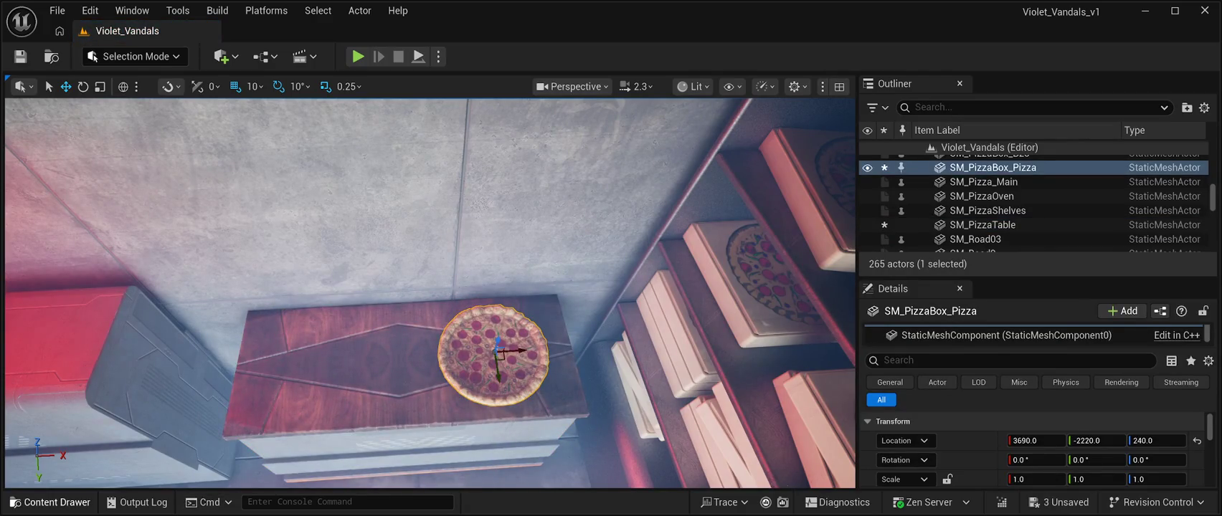
- Add the open pizza box on the table beside the pizza, turned 20 degrees
{"action": "left_click", "coordinate": [50, 502]}
{"action": "left_click", "coordinate": [369, 335]}
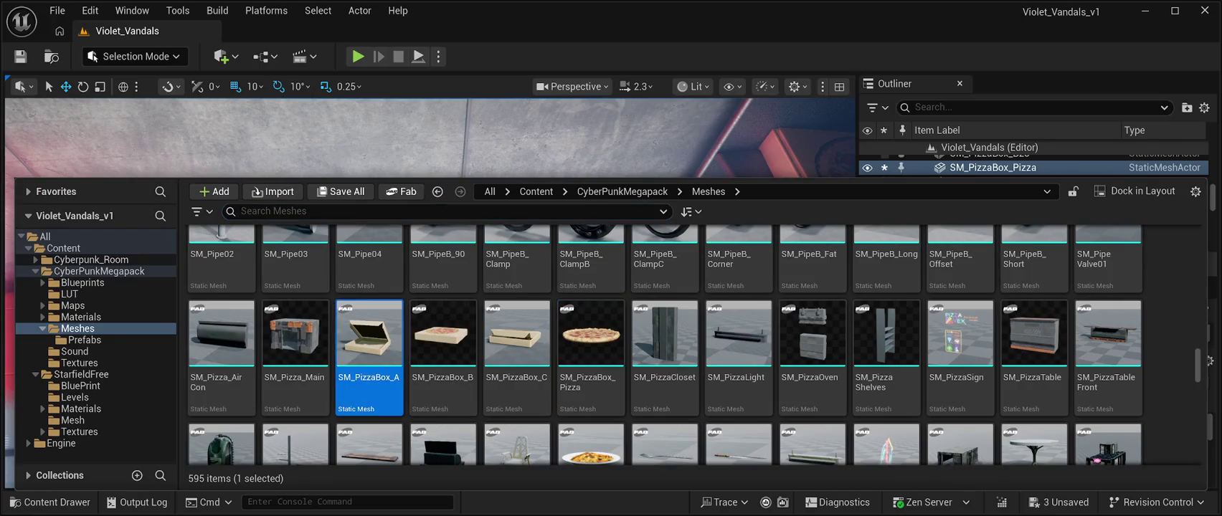
{"action": "mouse_move", "coordinate": [370, 336]}
{"action": "left_mouse_down"}
{"action": "mouse_move", "coordinate": [380, 164]}
{"action": "mouse_move", "coordinate": [340, 313]}
{"action": "mouse_move", "coordinate": [315, 346]}
{"action": "left_mouse_up"}
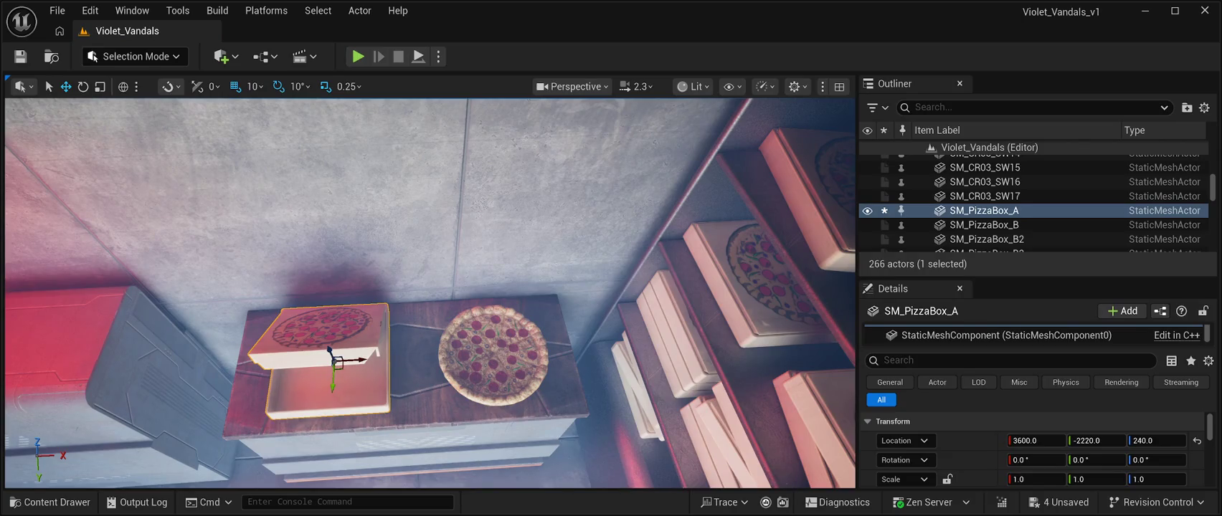
{"action": "key", "text": "e"}
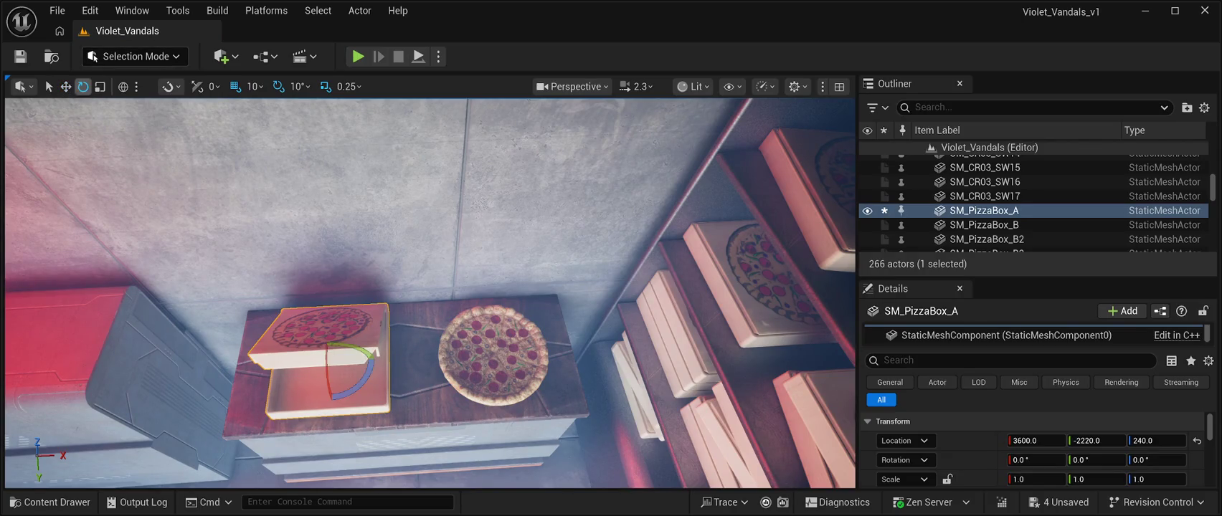
{"action": "left_click_drag", "start_coordinate": [359, 384], "coordinate": [371, 350]}
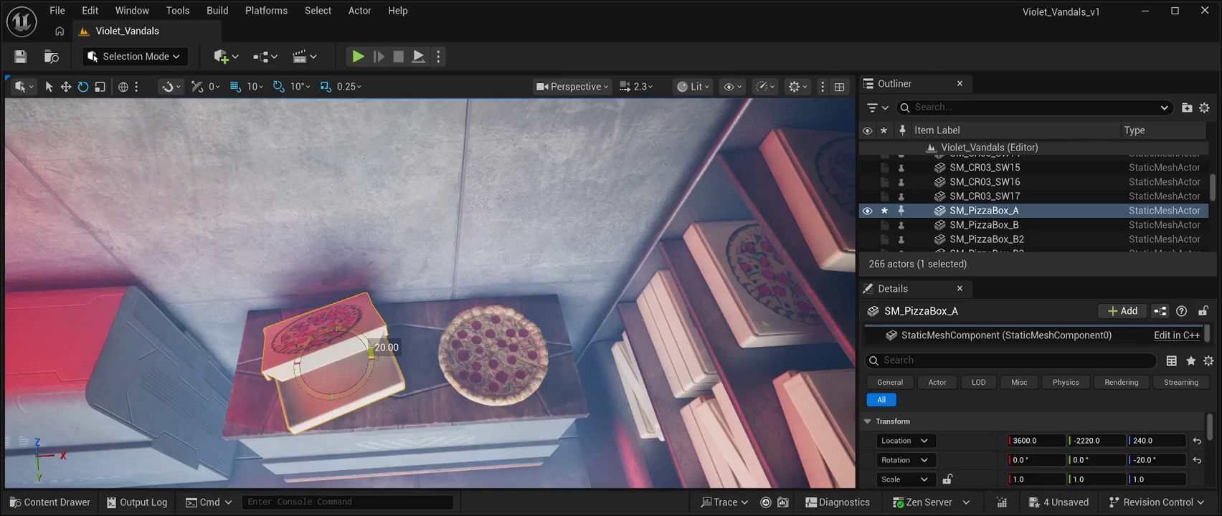
- Move the pizza into the open box, nudging its Y to -2222 and X slightly
{"action": "left_click", "coordinate": [494, 355]}
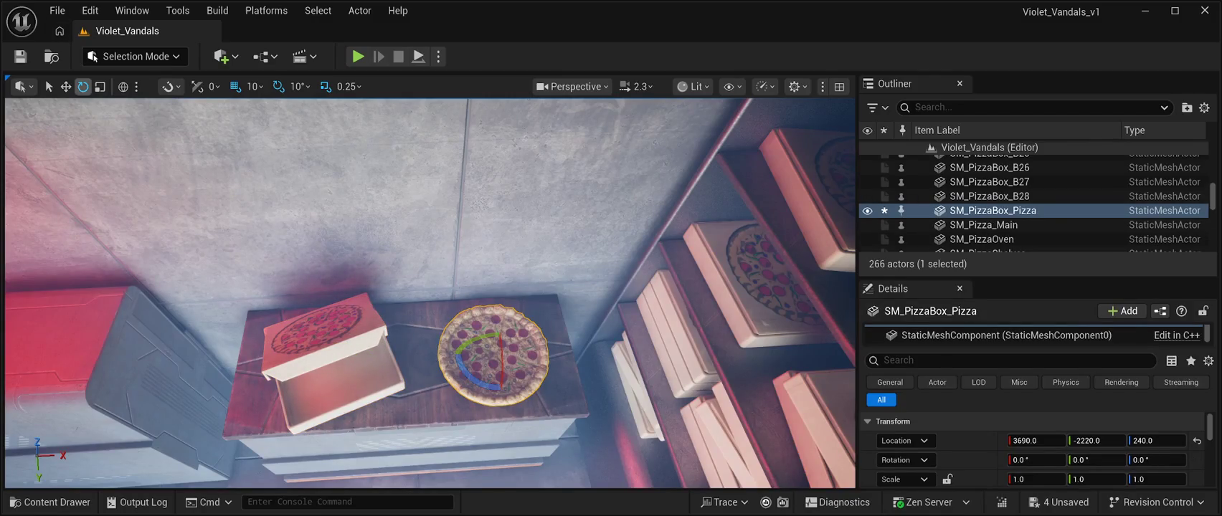
{"action": "key", "text": "w"}
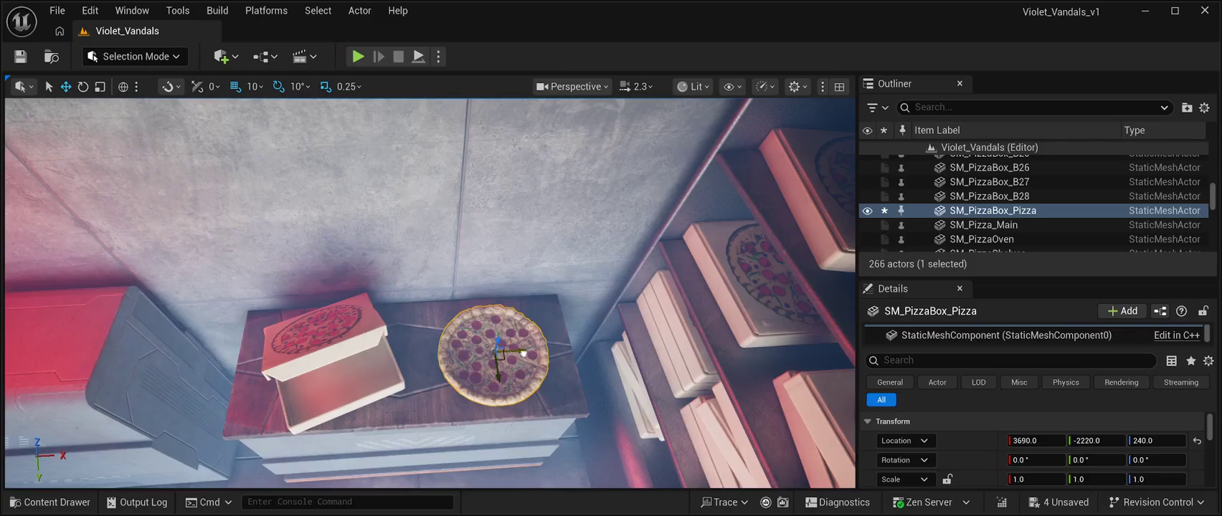
{"action": "left_click_drag", "start_coordinate": [523, 353], "coordinate": [365, 368]}
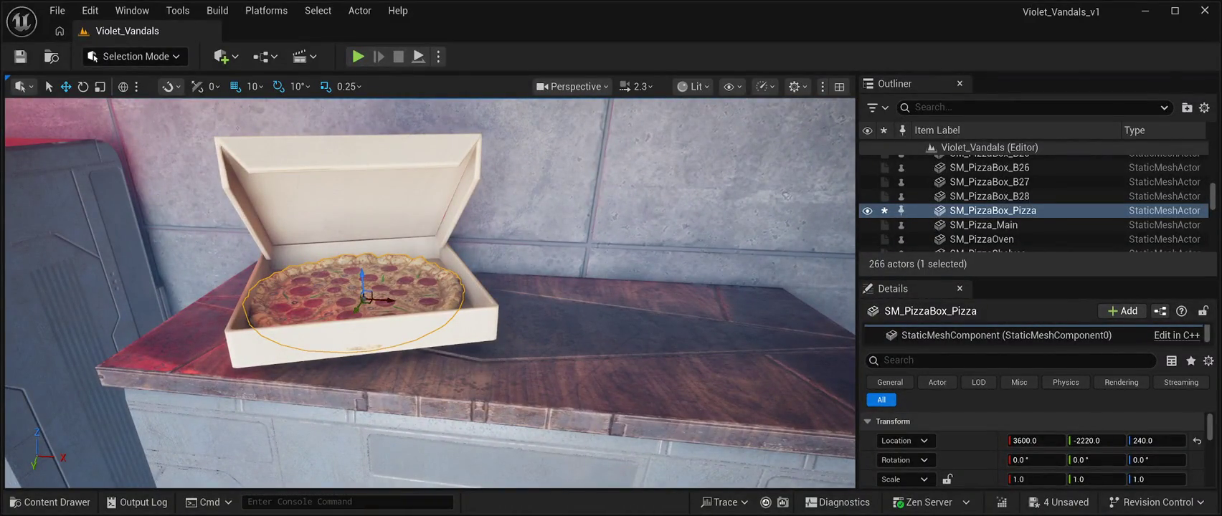
{"action": "left_click_drag", "start_coordinate": [360, 301], "coordinate": [365, 300]}
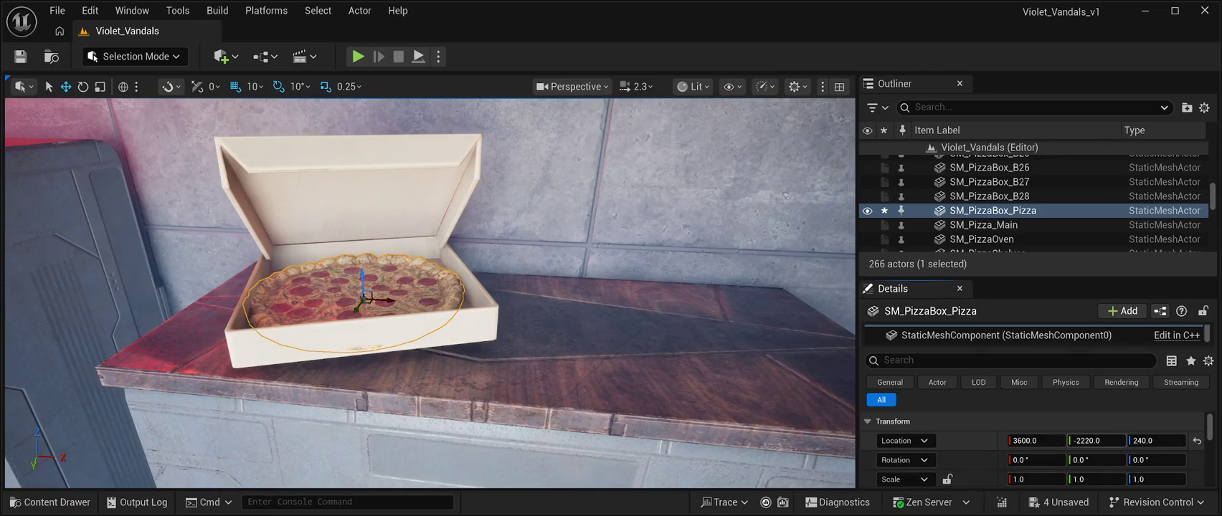
{"action": "left_click_drag", "start_coordinate": [1097, 440], "coordinate": [1093, 440]}
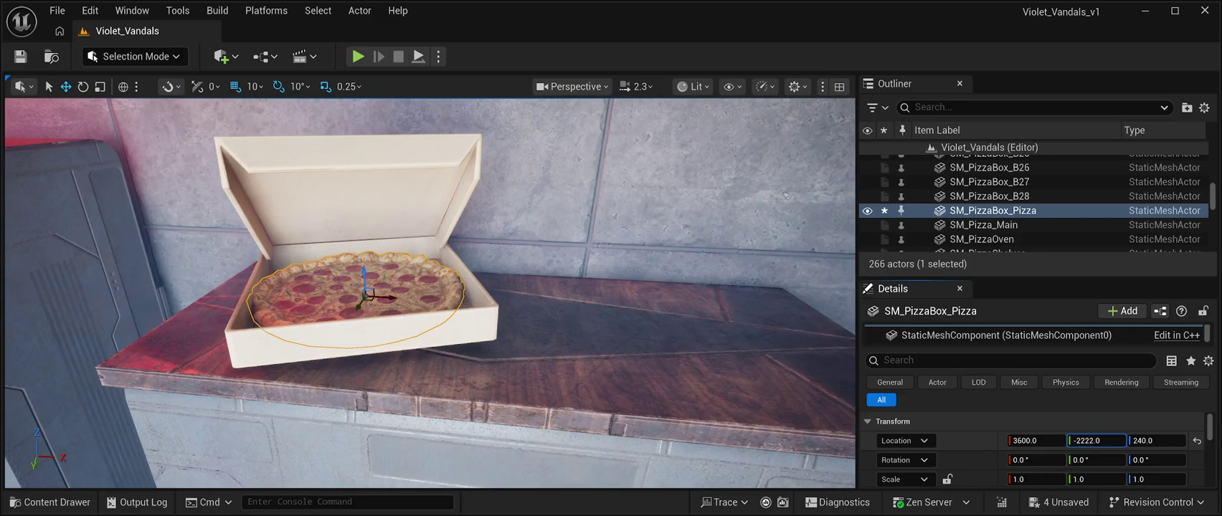
{"action": "scroll", "coordinate": [431, 294], "scroll_direction": "down", "scroll_amount": 10}
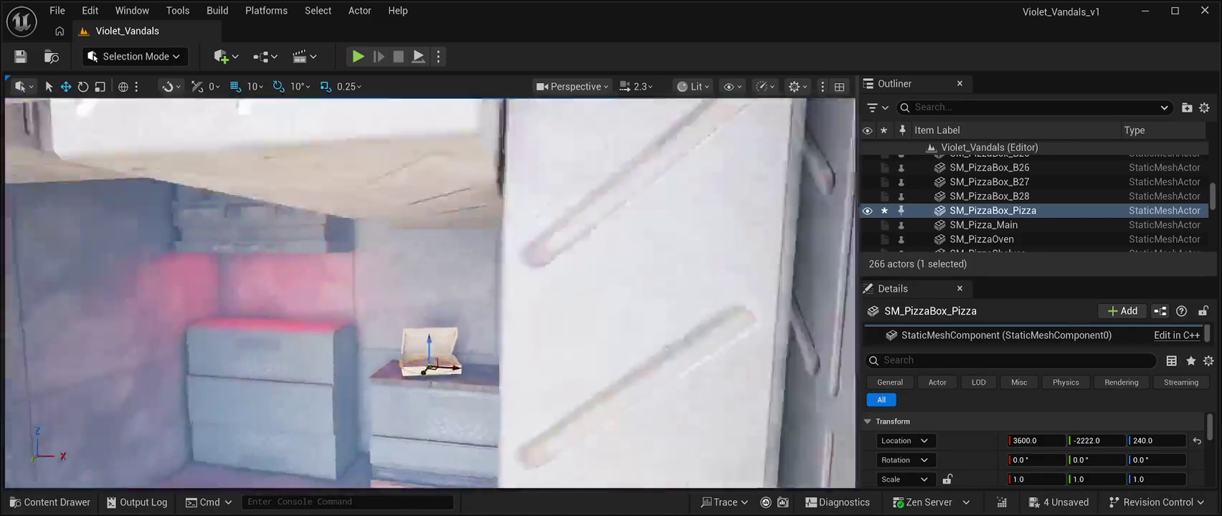
{"action": "key", "text": "f"}
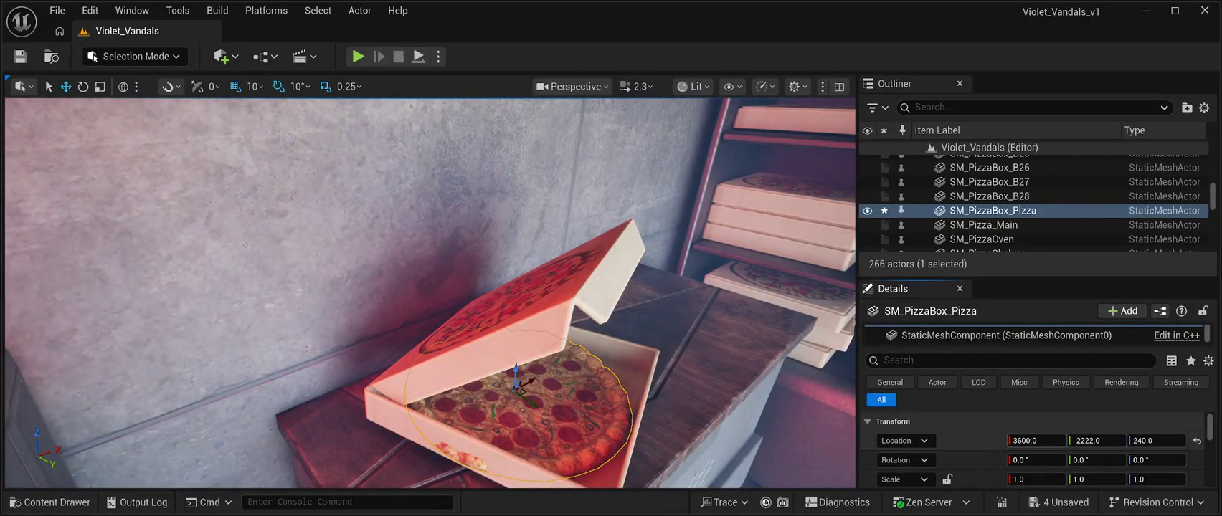
{"action": "left_click_drag", "start_coordinate": [1036, 440], "coordinate": [1037, 440]}
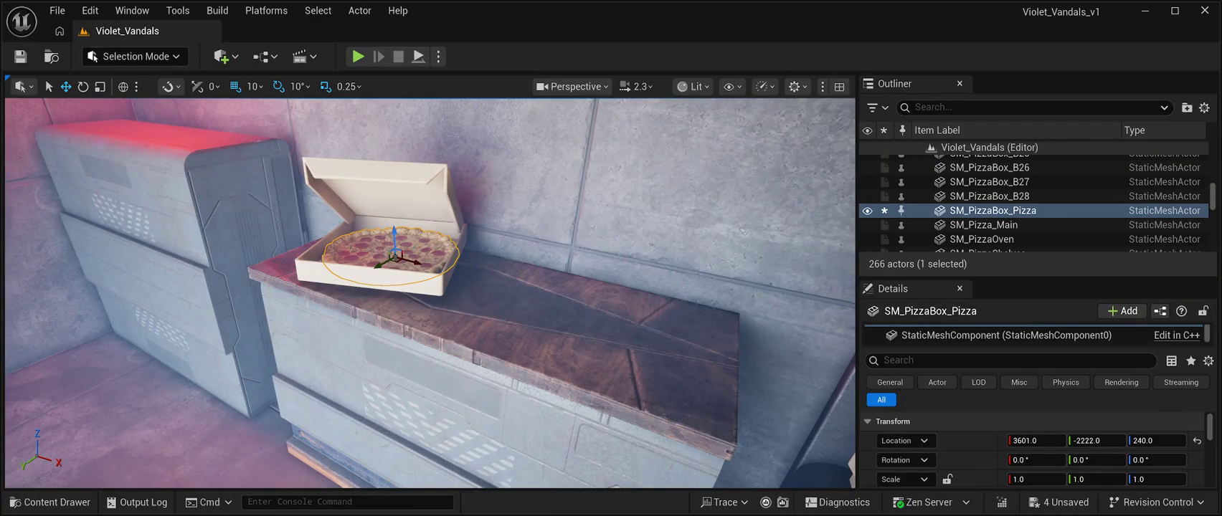
- Save the level, frame the SM_PizzaOven, and reopen the CyberPunkMegapack Meshes library
{"action": "left_click", "coordinate": [981, 238]}
{"action": "key", "text": "ctrl+s"}
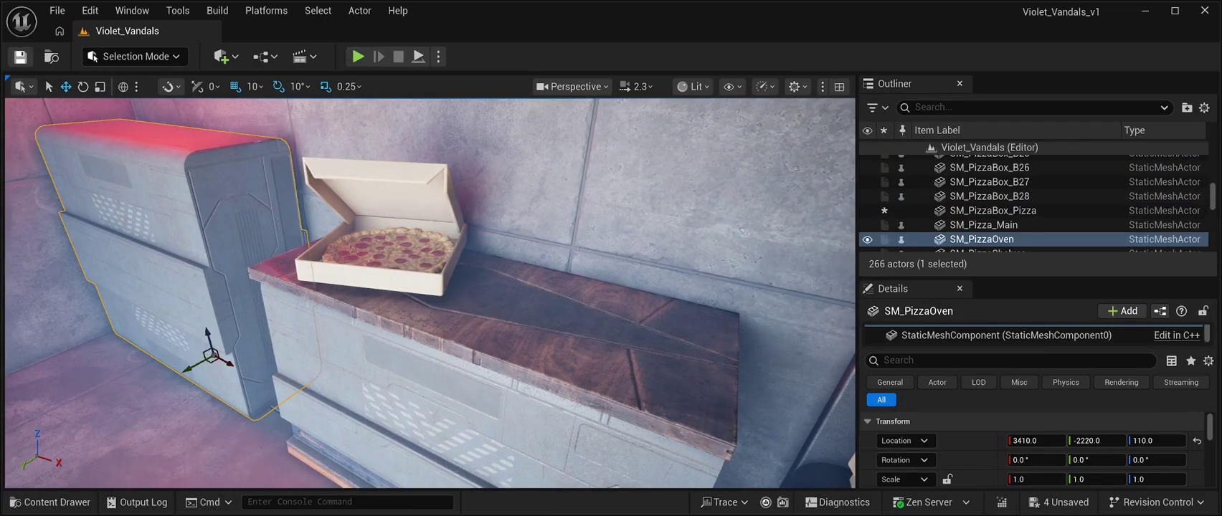
{"action": "key", "text": "f"}
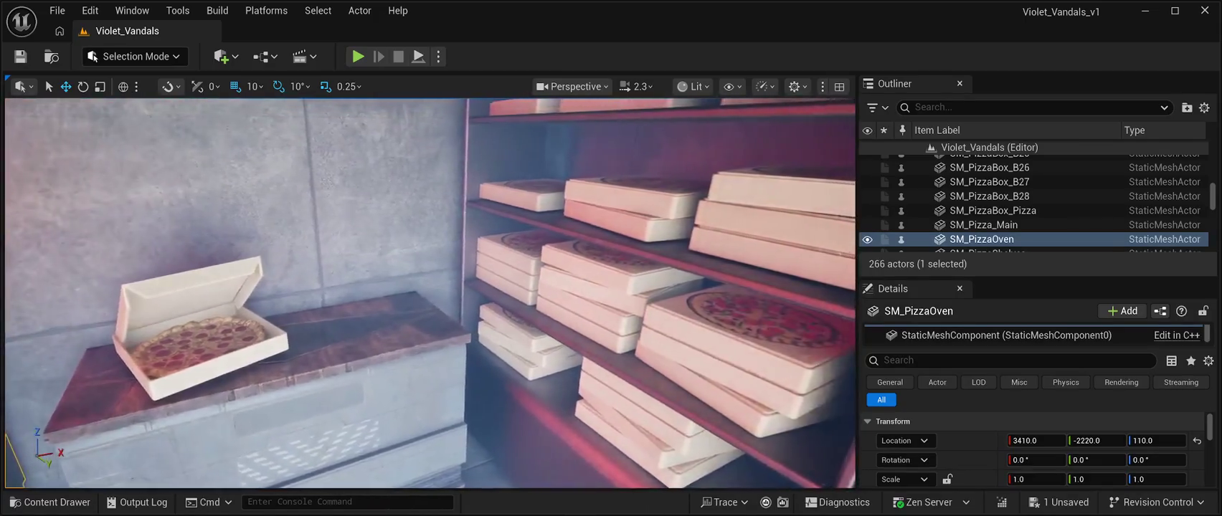
{"action": "key", "text": "ctrl+space"}
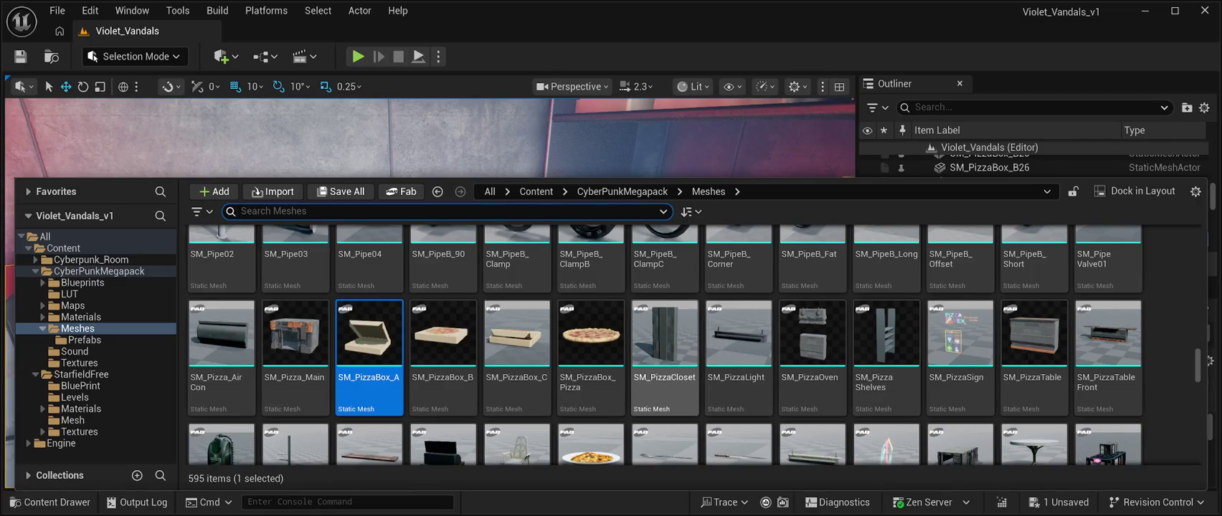
- Place SM_RestaurantKnife on the counter beside the pizza at 3670, -2220, 240
{"action": "scroll", "coordinate": [1211, 361], "scroll_direction": "down", "scroll_amount": 1}
{"action": "scroll", "coordinate": [1211, 361], "scroll_direction": "up", "scroll_amount": 1}
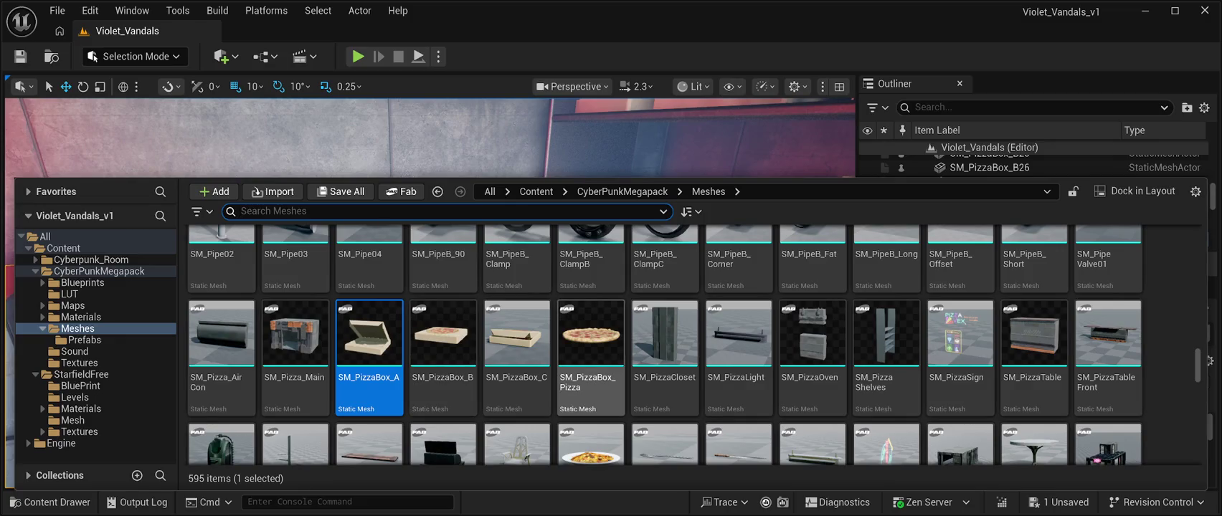
{"action": "scroll", "coordinate": [591, 345], "scroll_direction": "down", "scroll_amount": 1}
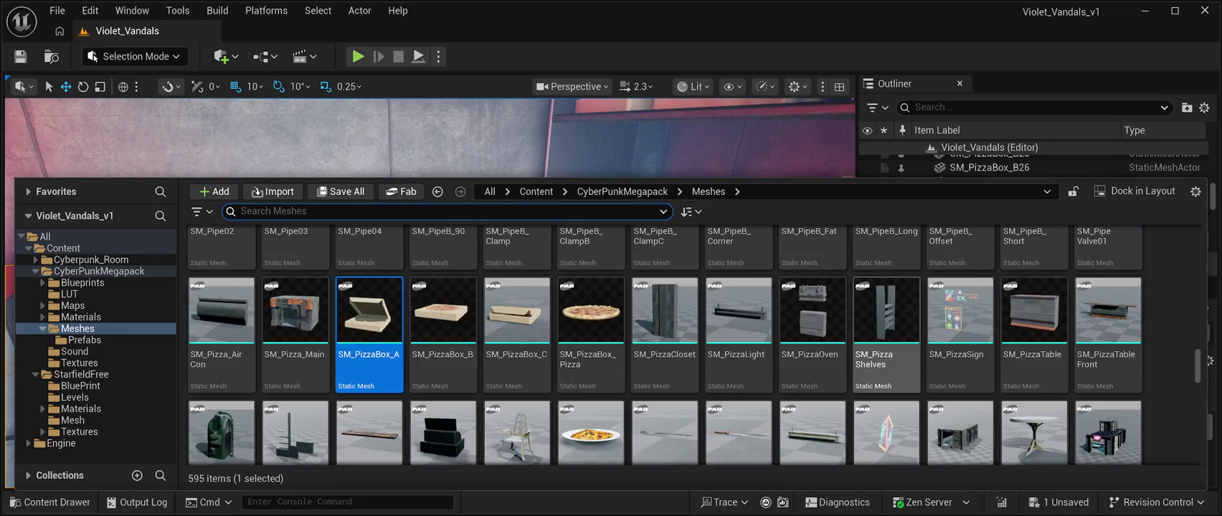
{"action": "scroll", "coordinate": [814, 329], "scroll_direction": "down", "scroll_amount": 2}
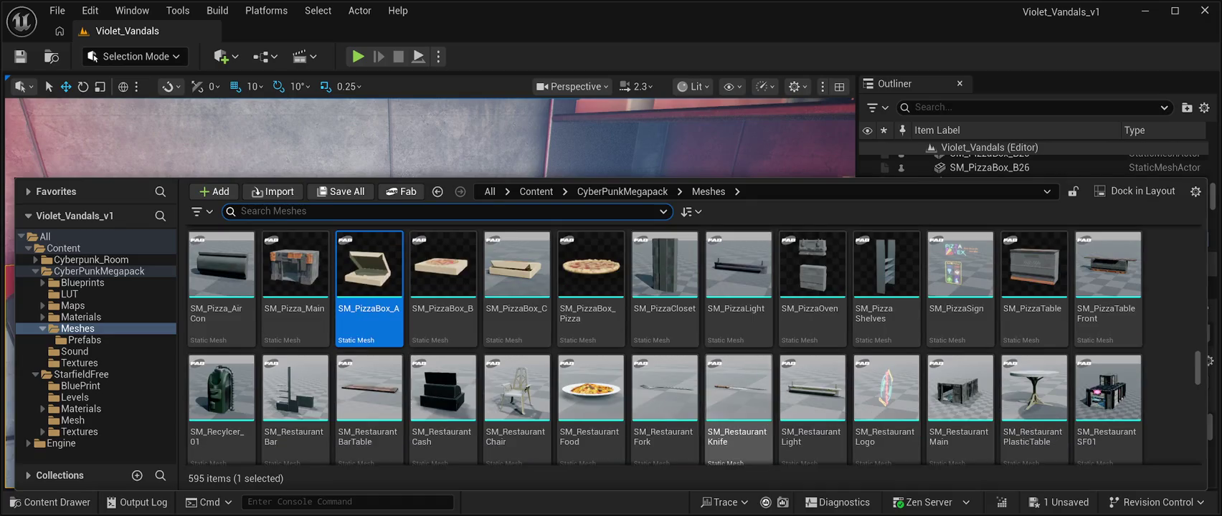
{"action": "left_click", "coordinate": [738, 394]}
{"action": "key", "text": "ctrl+space"}
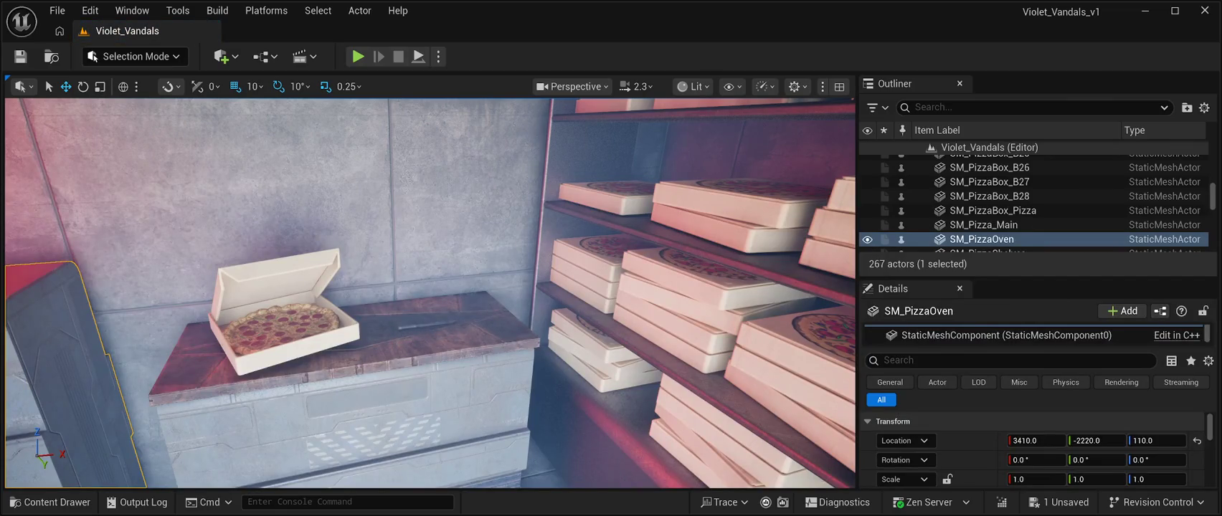
{"action": "left_click_drag", "start_coordinate": [415, 324], "coordinate": [410, 316]}
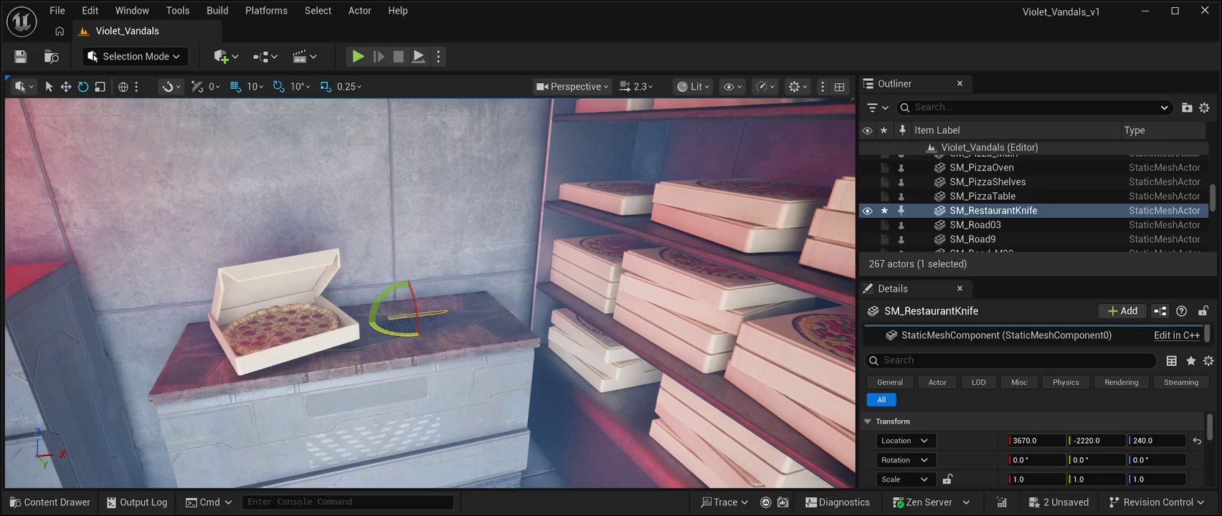
- Rotate the knife about -130 degrees around its vertical axis, then deselect it
{"action": "left_click_drag", "start_coordinate": [448, 315], "coordinate": [407, 304]}
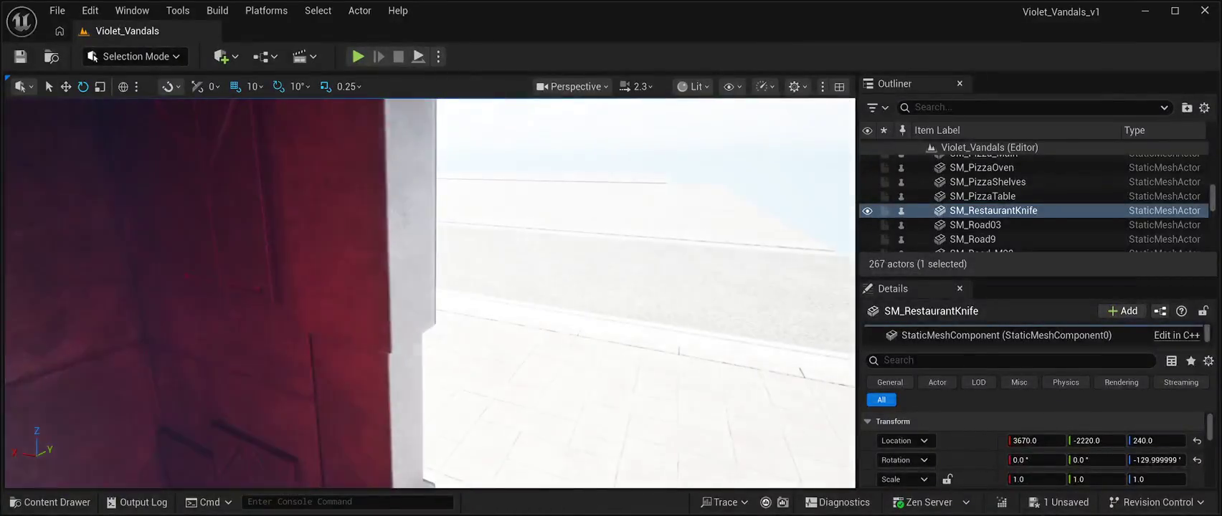
{"action": "left_click", "coordinate": [1001, 162]}
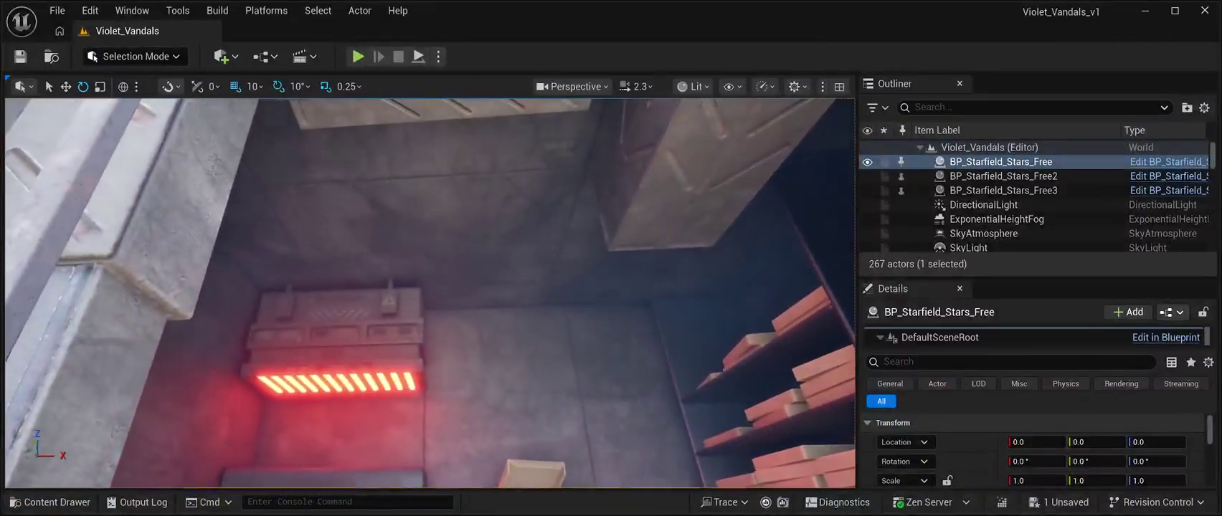
{"action": "key", "text": "ctrl+space"}
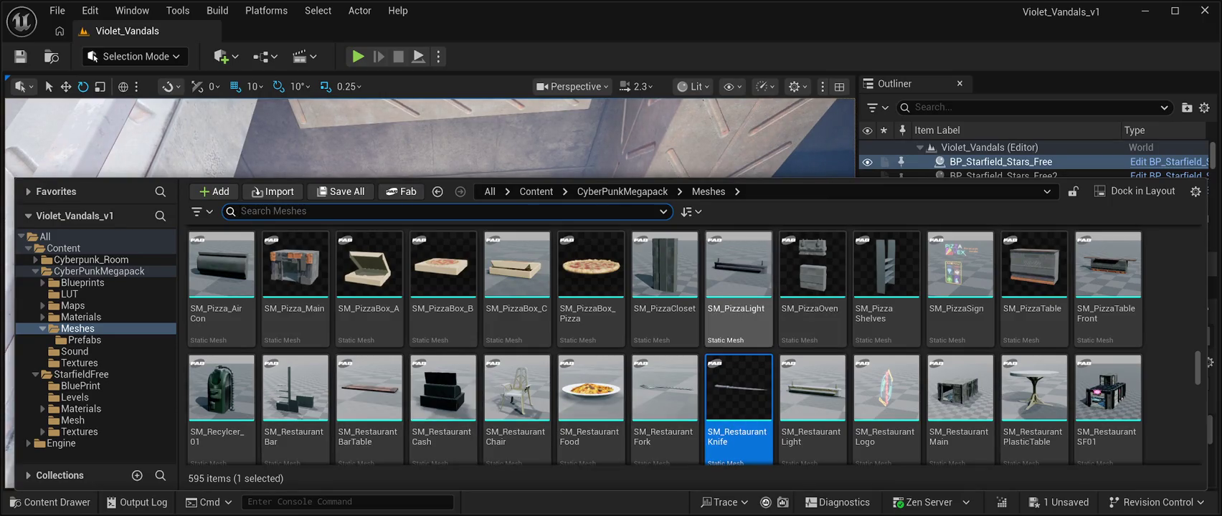
- Place SM_PizzaLight on the back wall and lower its Location Z slightly
{"action": "key", "text": "ctrl+space"}
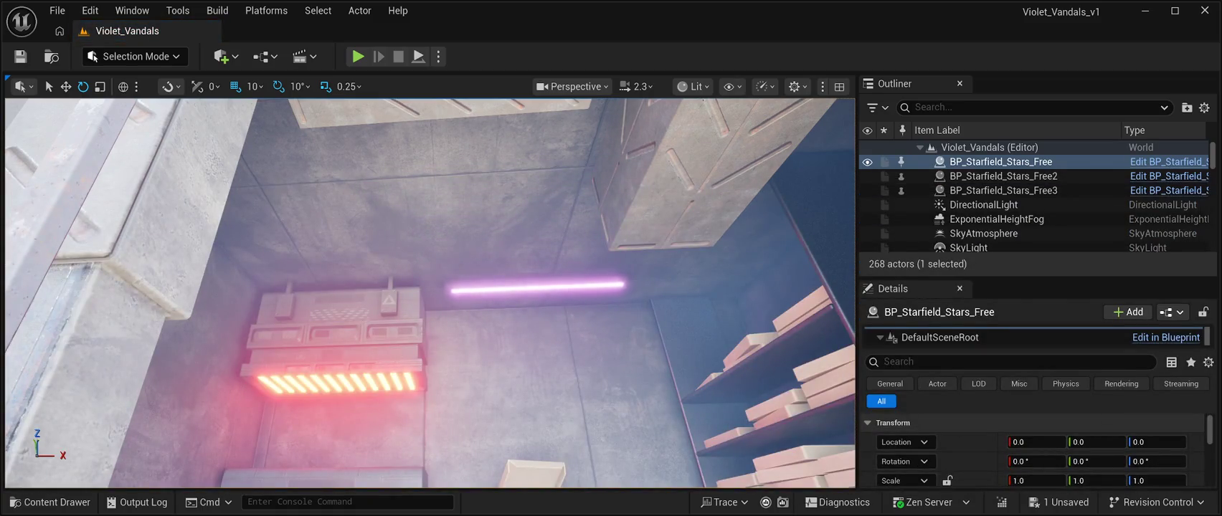
{"action": "left_click", "coordinate": [543, 275]}
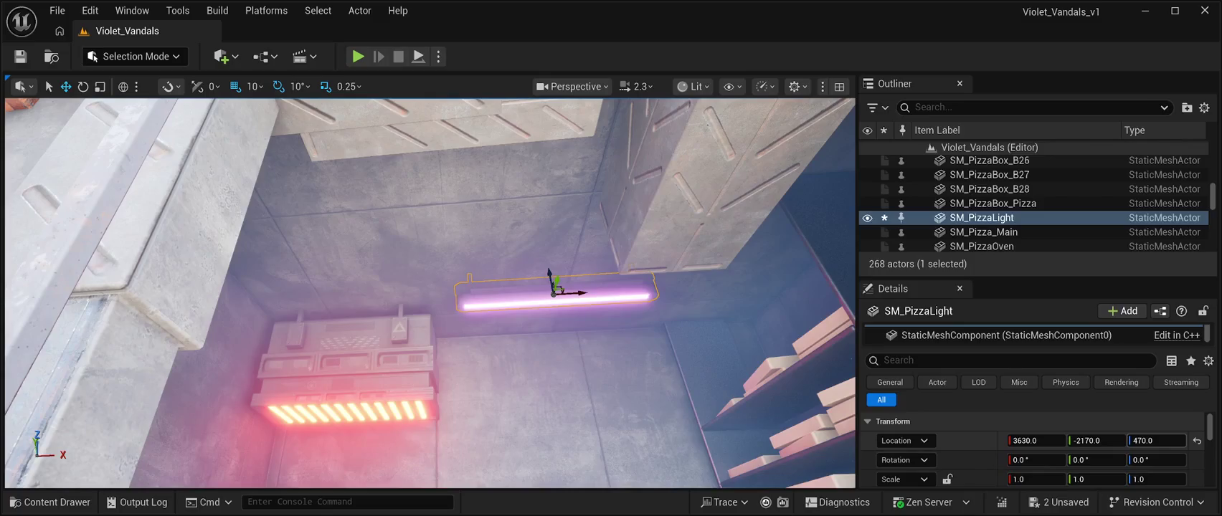
{"action": "left_click_drag", "start_coordinate": [1156, 440], "coordinate": [1151, 440]}
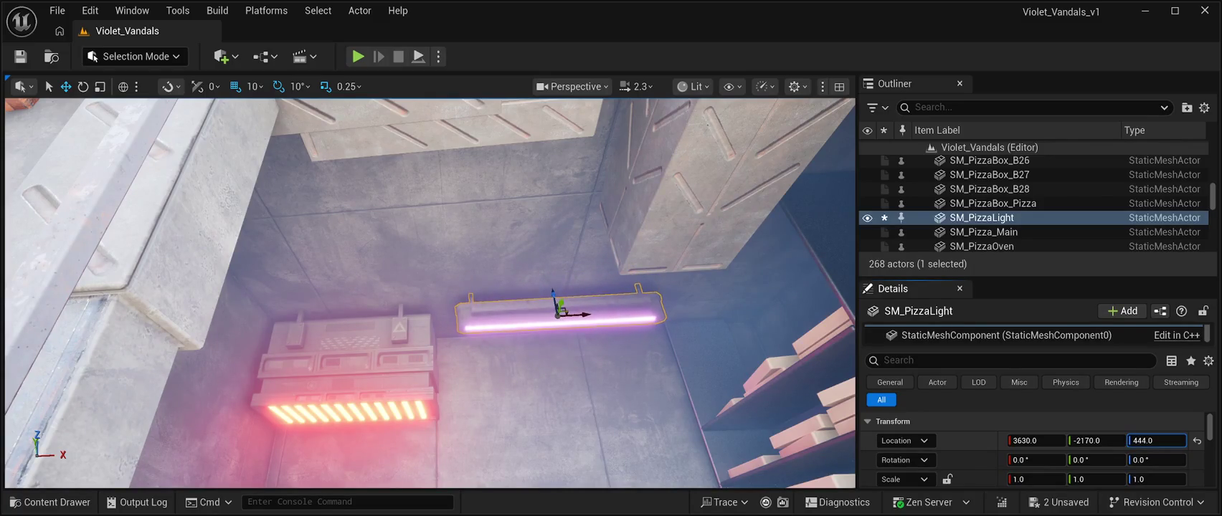
{"action": "scroll", "coordinate": [430, 294], "scroll_direction": "down", "scroll_amount": 10}
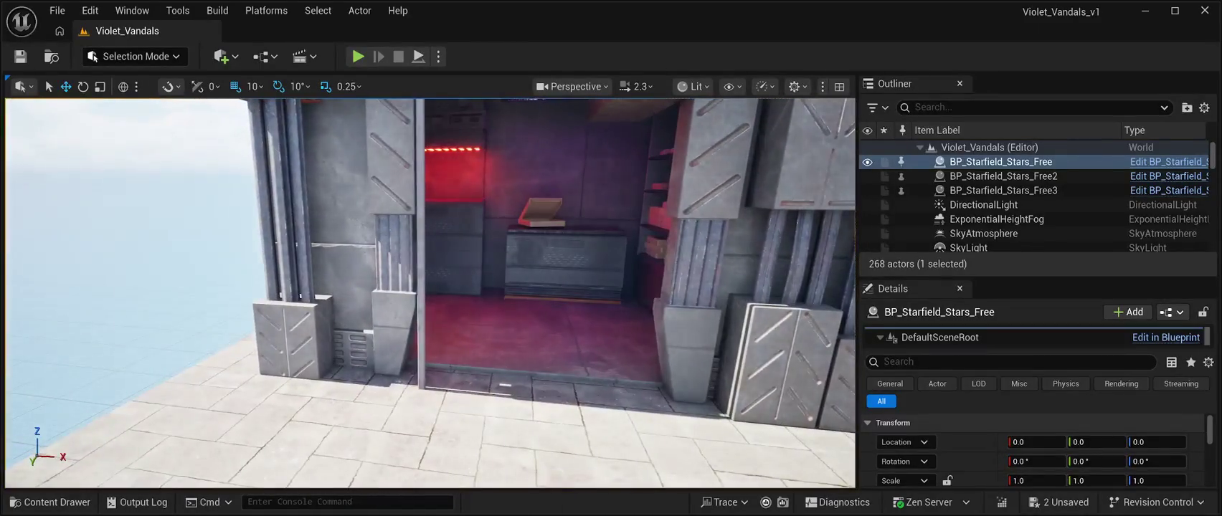
- Hang SM_PizzaSign on the back wall at 3550, -2260, 280, then reopen the Meshes library
{"action": "key", "text": "ctrl+space"}
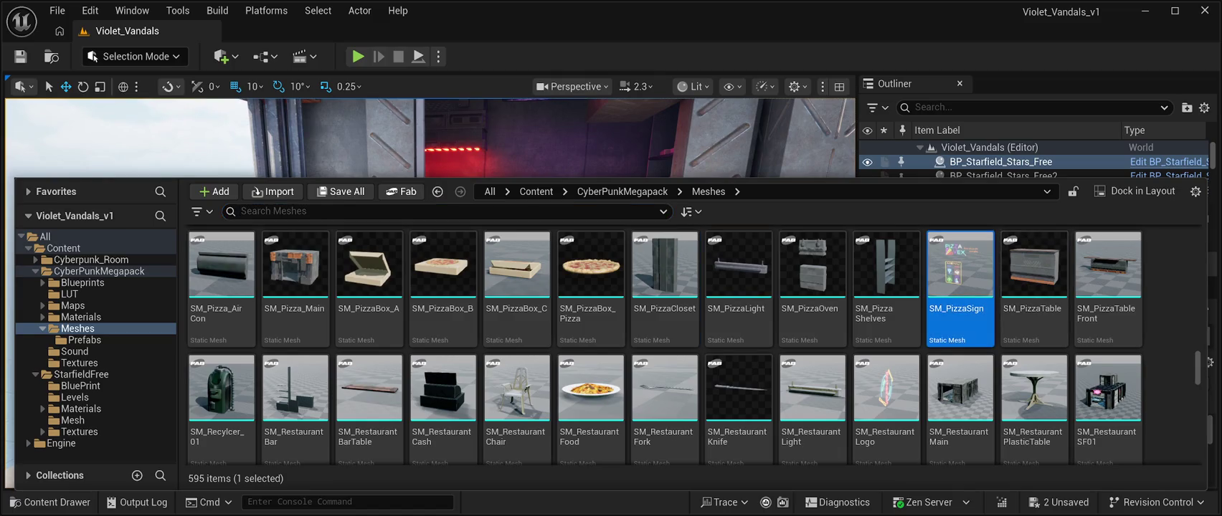
{"action": "key", "text": "ctrl+space"}
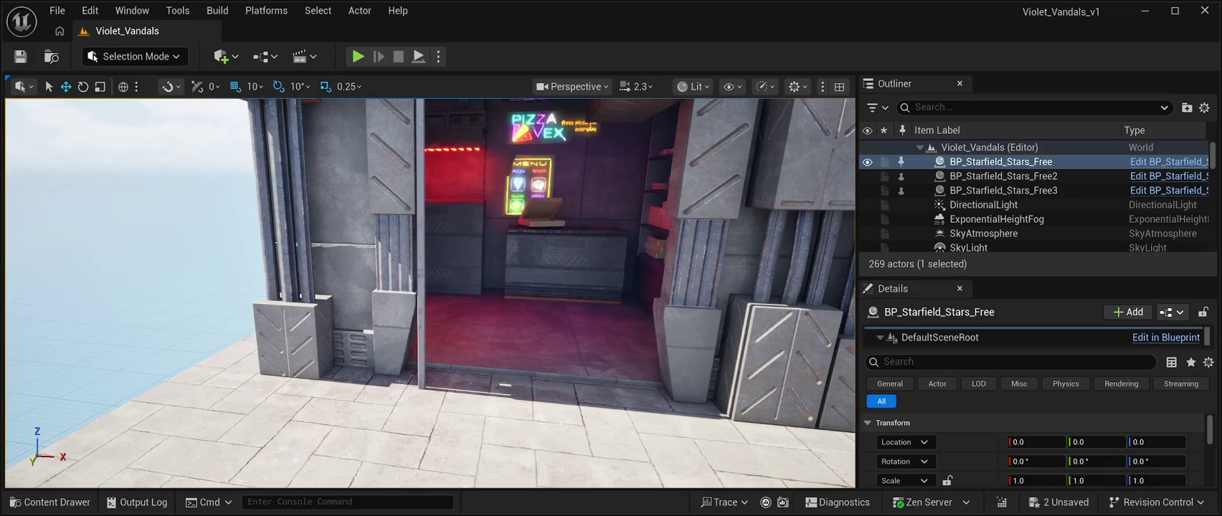
{"action": "left_click", "coordinate": [538, 122]}
{"action": "key", "text": "f"}
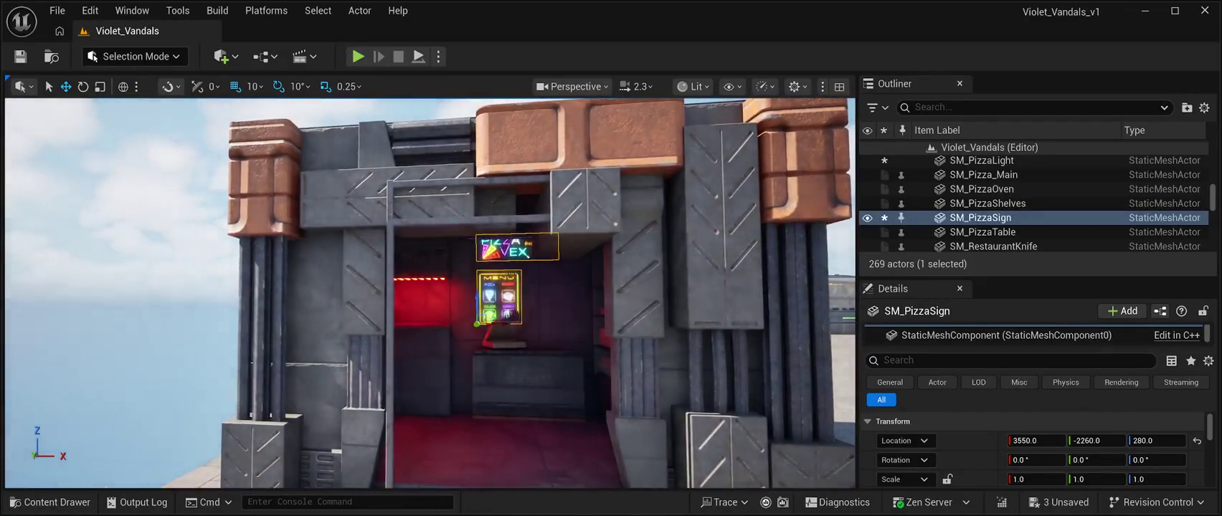
{"action": "left_click", "coordinate": [1000, 161]}
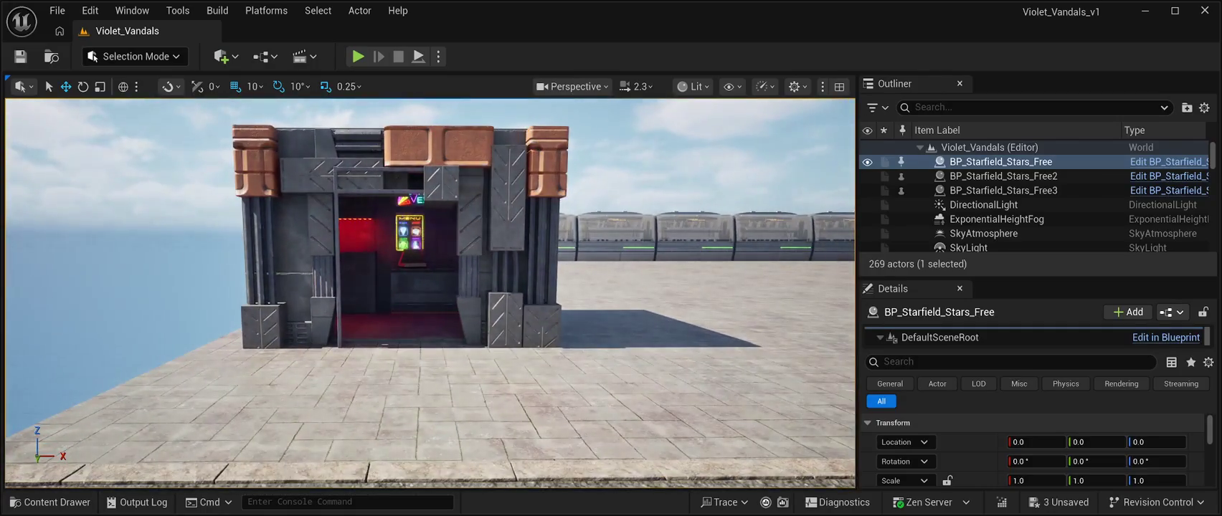
{"action": "key", "text": "ctrl+space"}
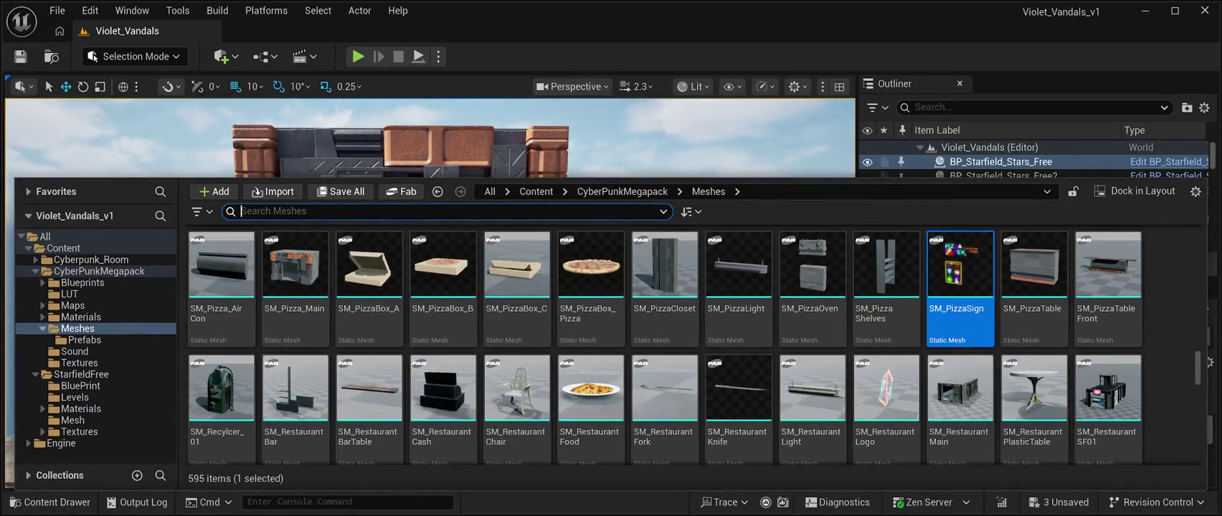